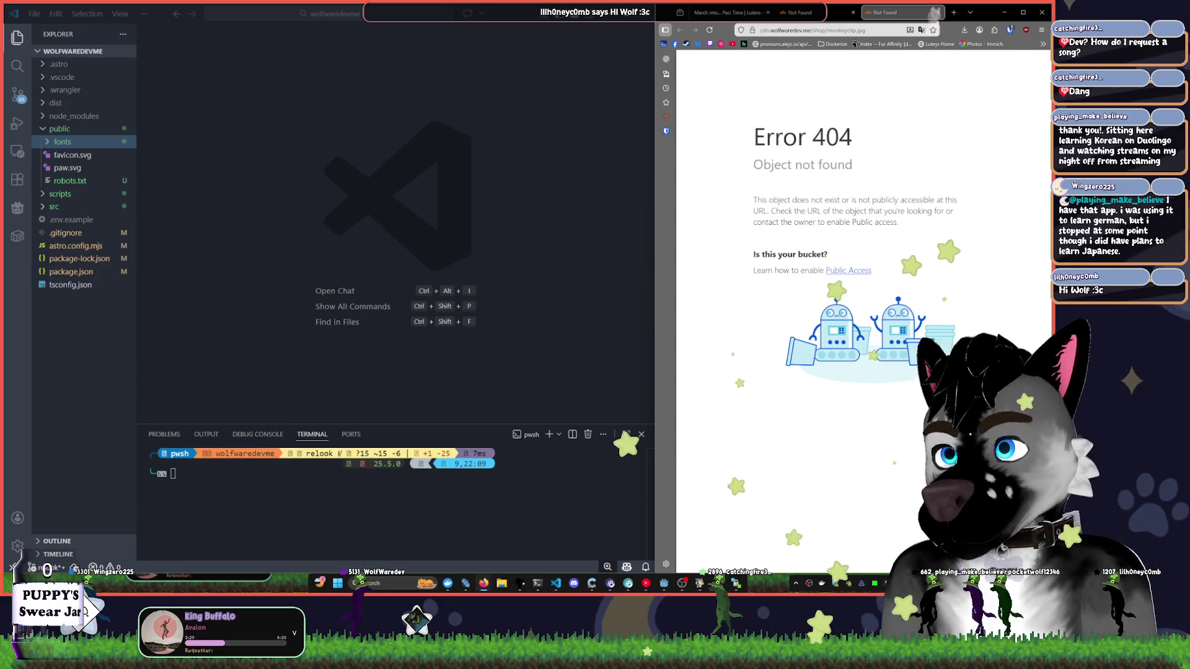
- Show the March into Paci Time post in the browser and expand src and pages in VS Code's Explorer
left_click(339, 197)
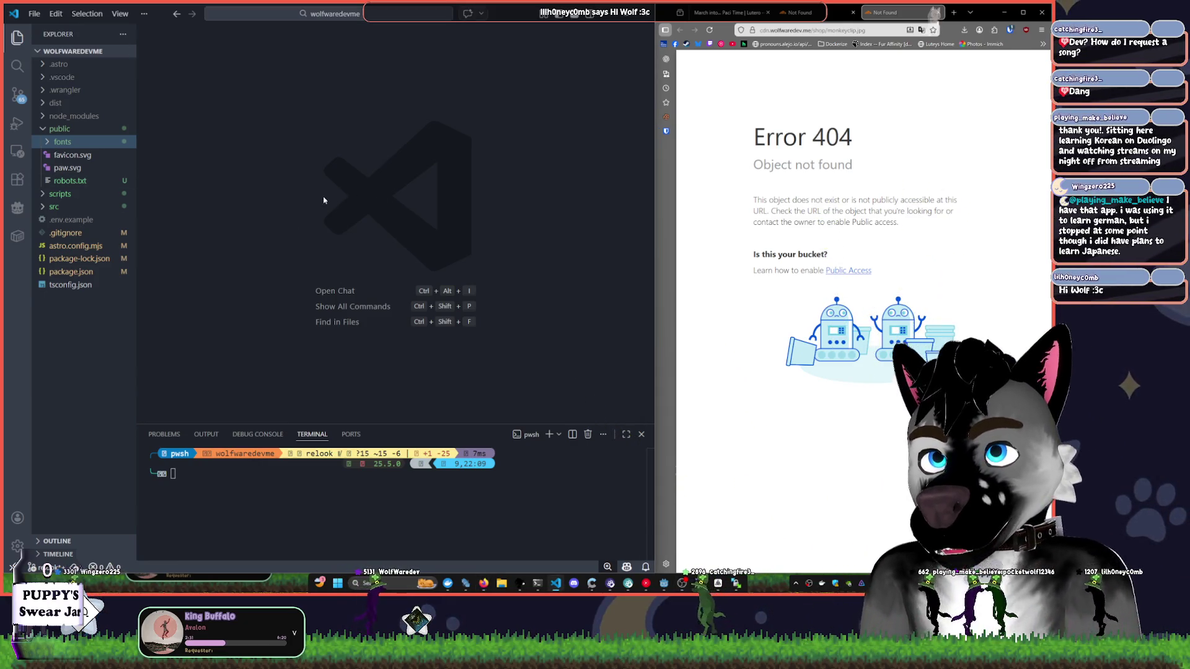
left_click(729, 12)
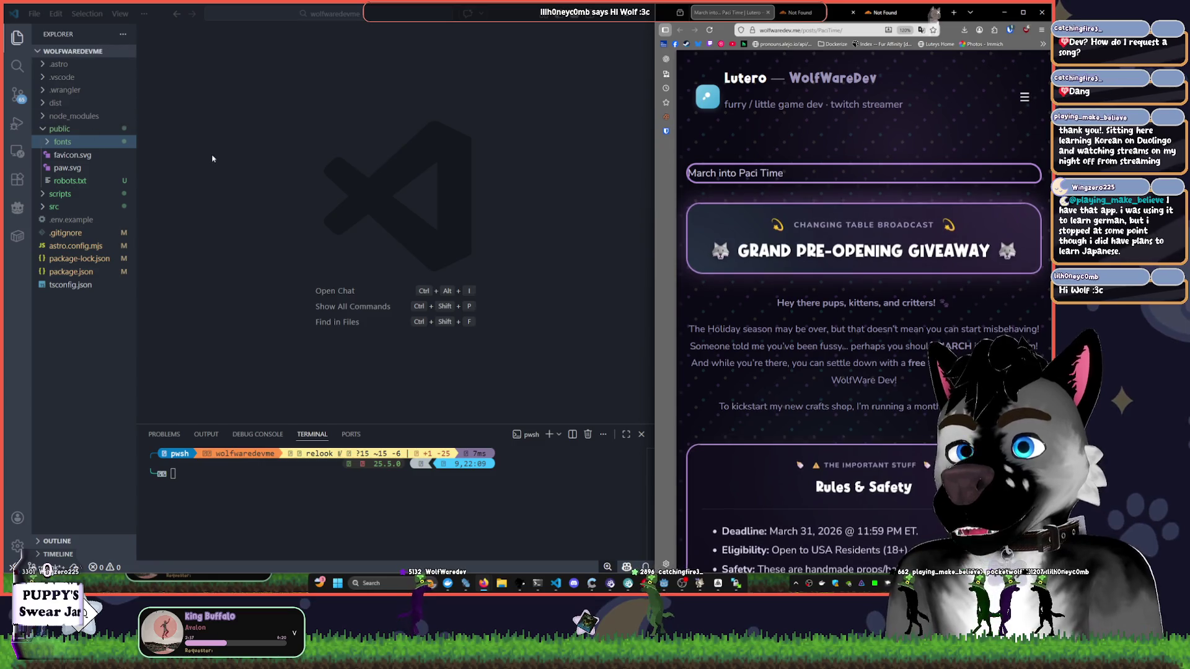
left_click(53, 142)
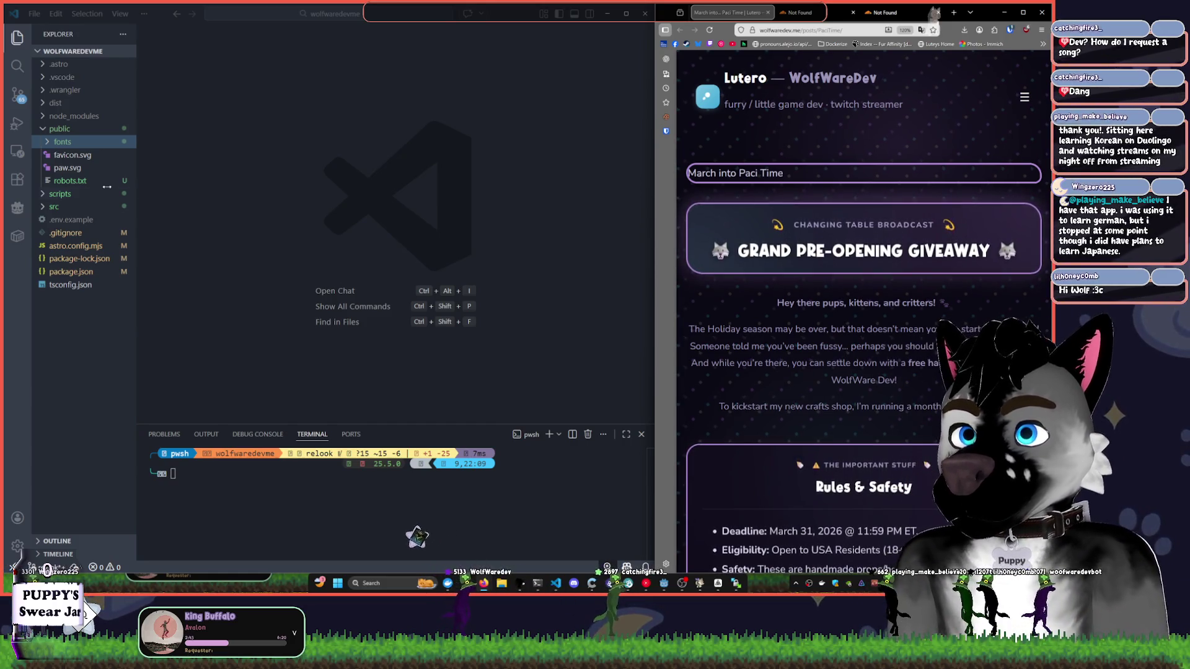
left_click(48, 208)
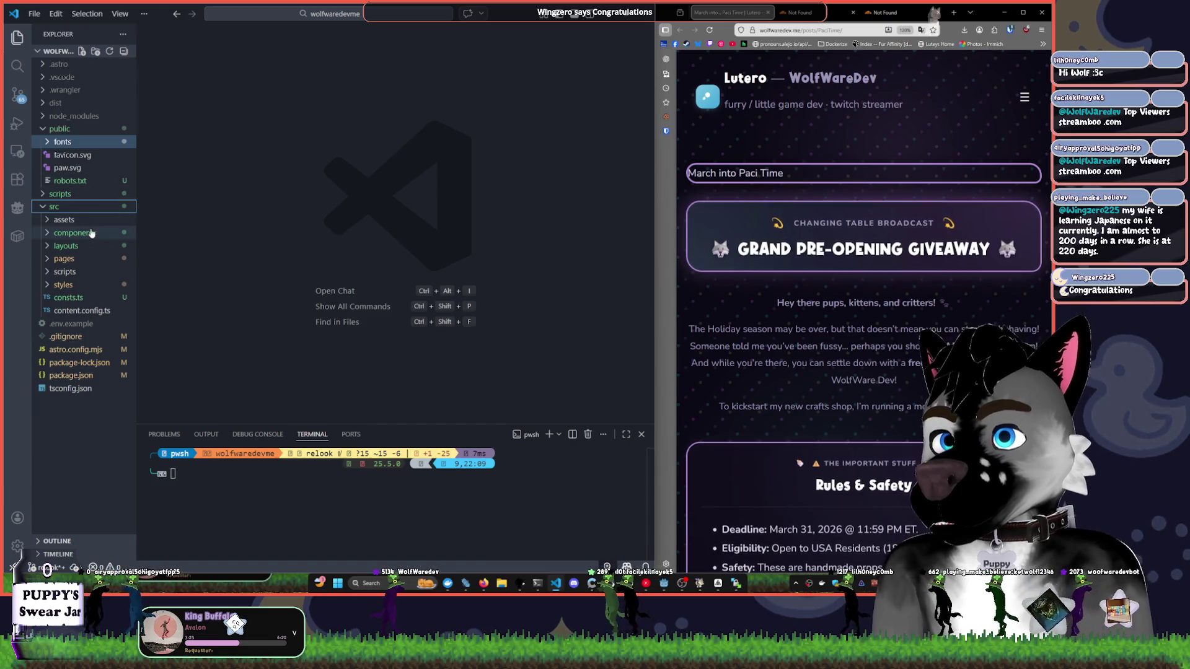
left_click(68, 258)
- Expand the posts folder and open PaciTime.mdx, scrolled up to its frontmatter and imports
left_click(68, 271)
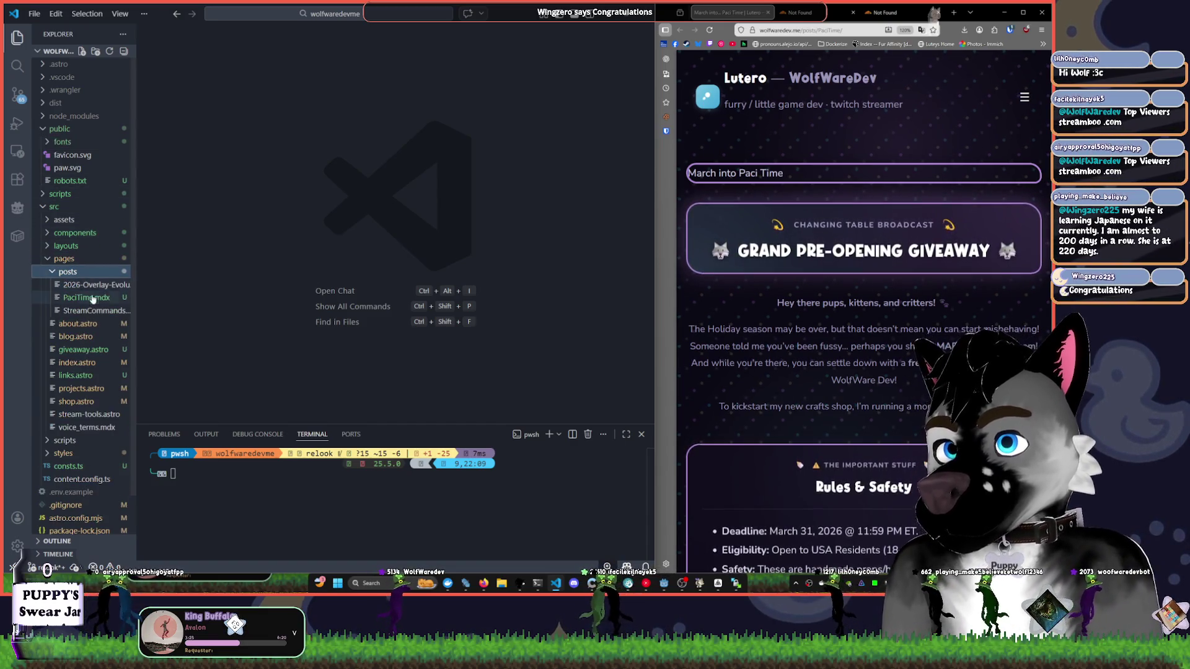
left_click(96, 309)
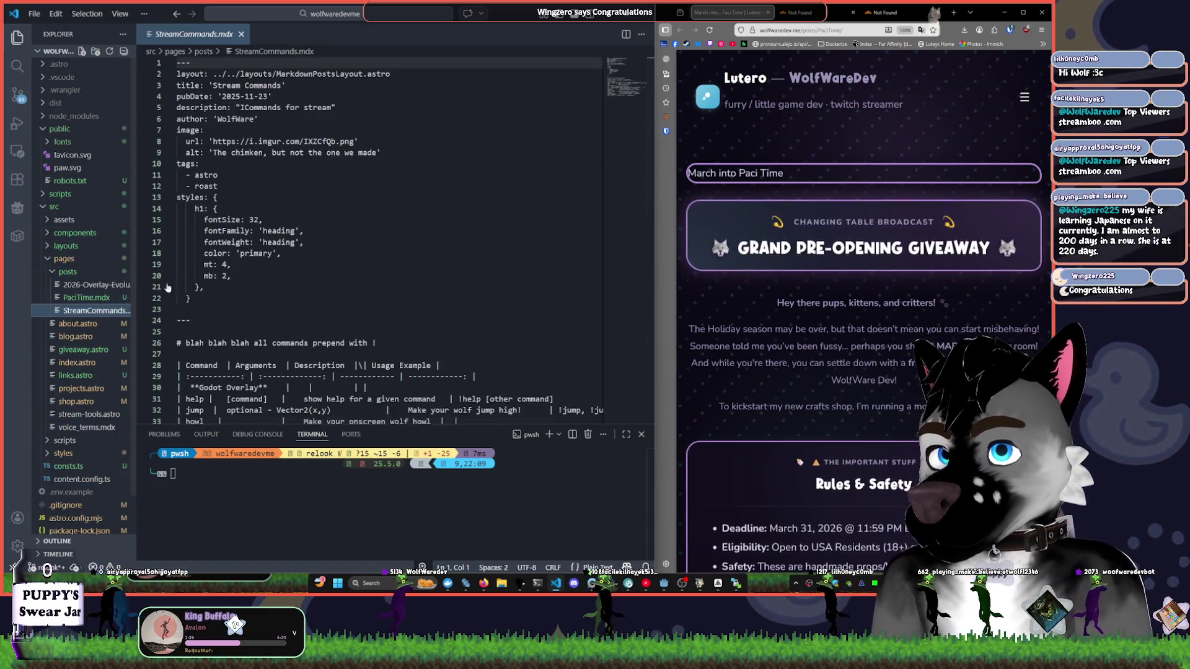
left_click(93, 284)
left_click(86, 298)
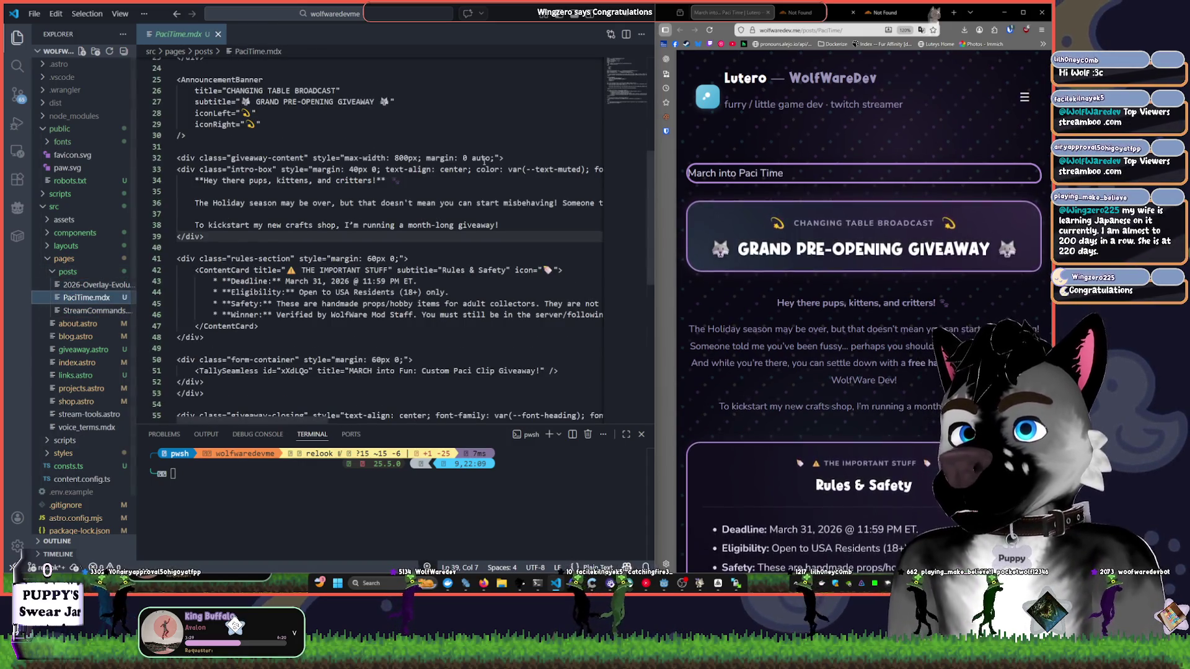
scroll(434, 204, "up", 7)
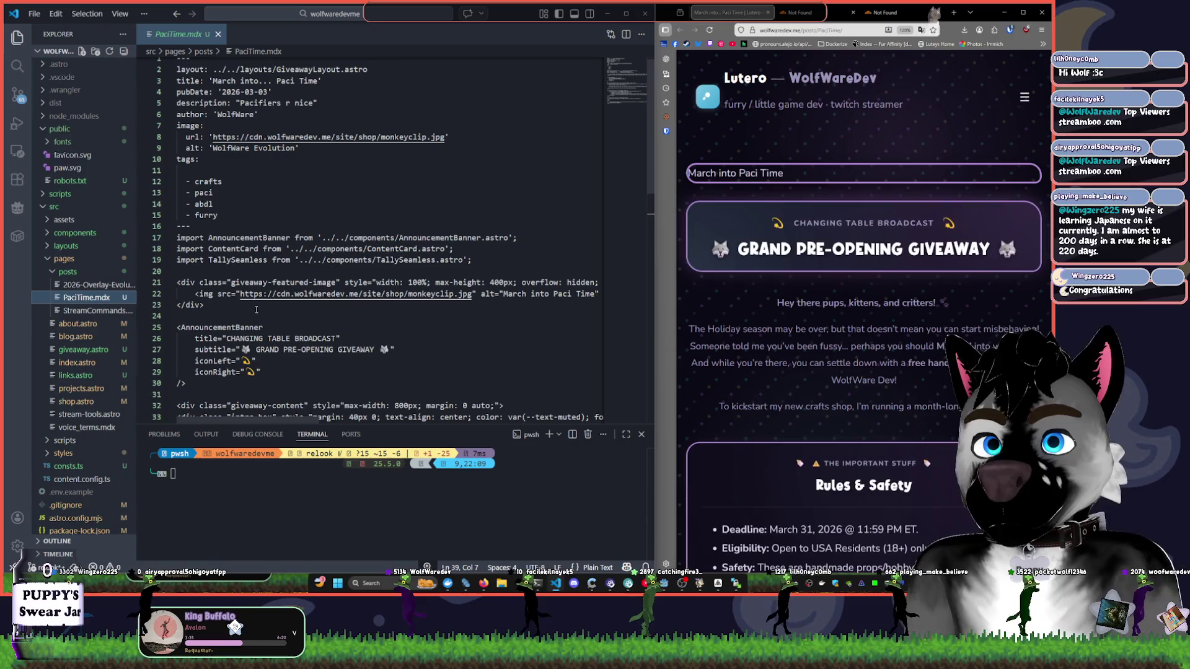
- Undo an accidental paste on line 10 so PaciTime.mdx stays unchanged
left_click(238, 160)
type("IrfanSkiljan.IrfanView")
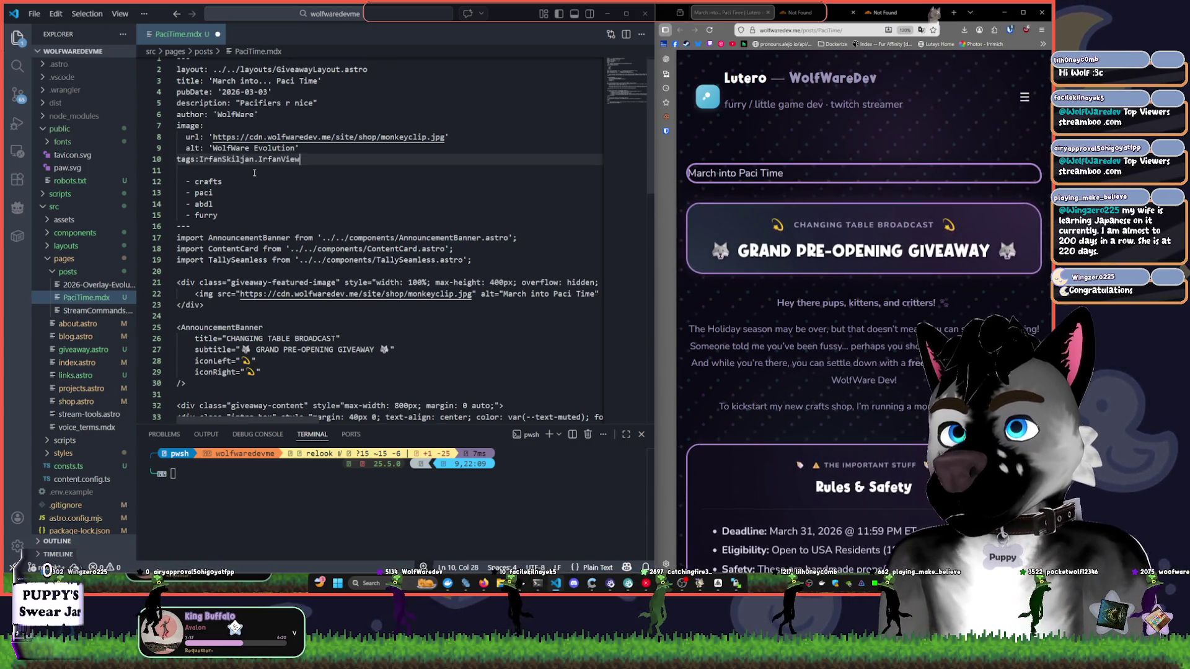
key("ctrl+z")
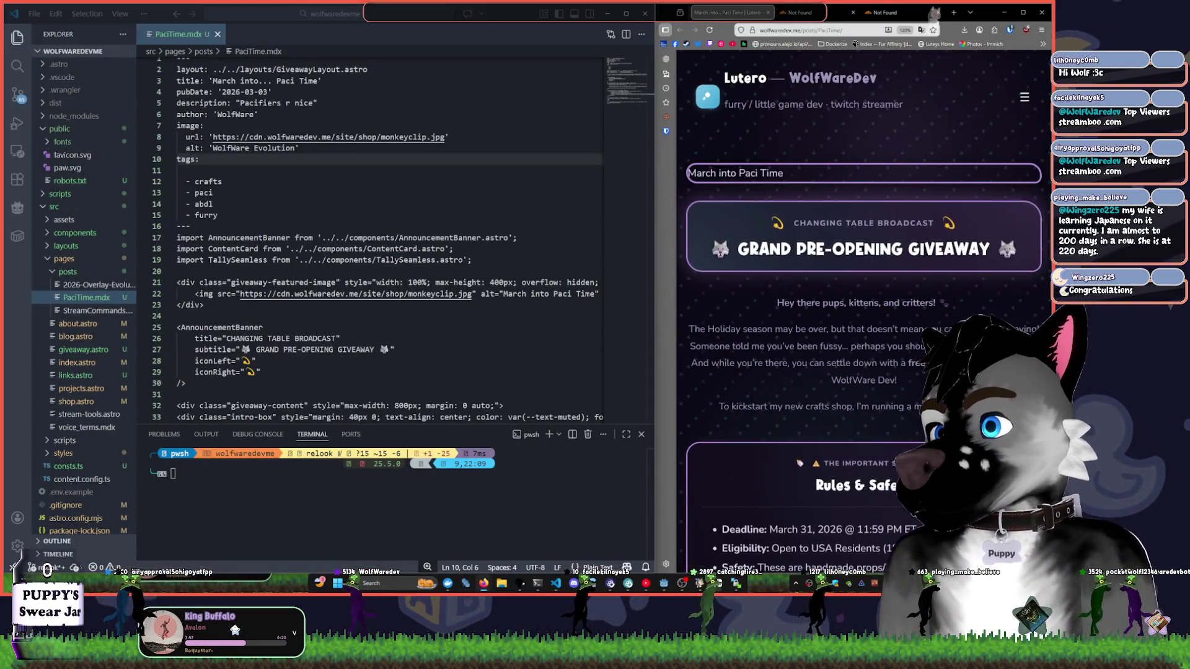
left_click(251, 170)
left_click(251, 126)
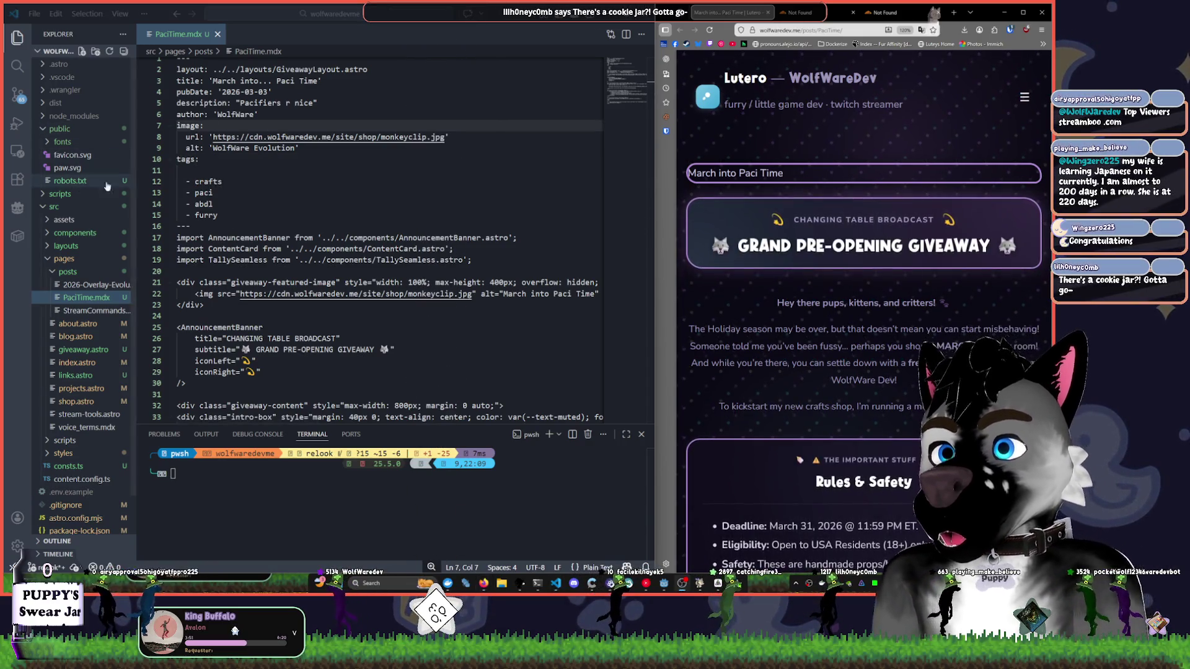
- Replace the image URL on line 8 with the copied one and save PaciTime.mdx
left_click(214, 130)
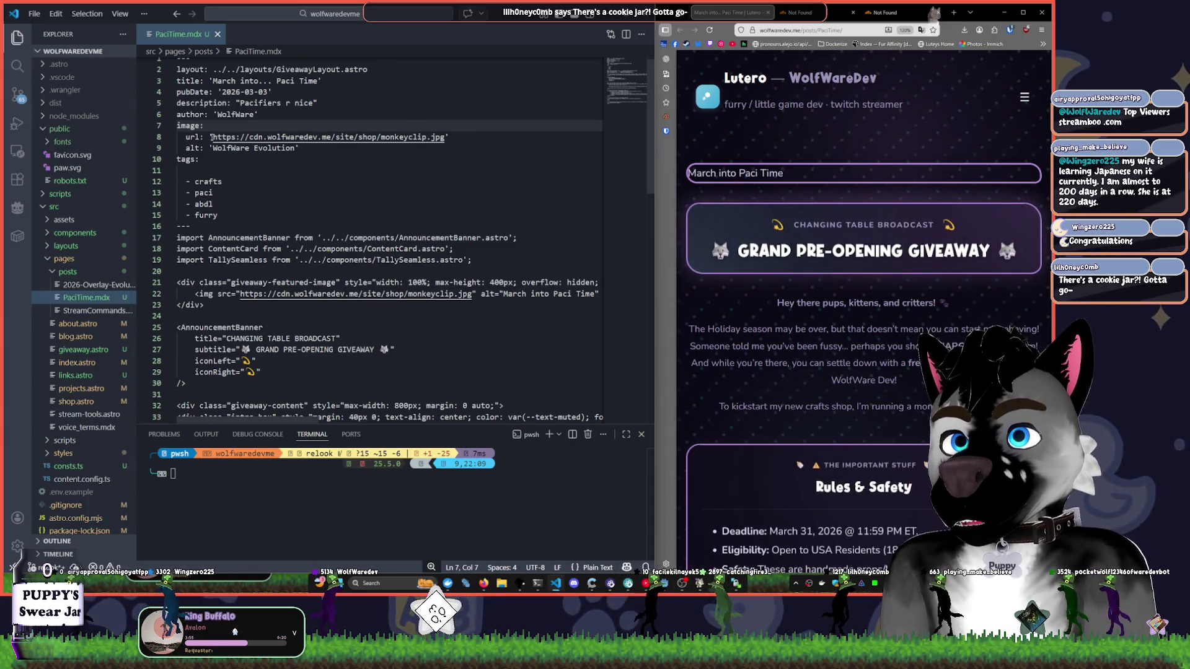
left_click_drag(212, 137, 448, 137)
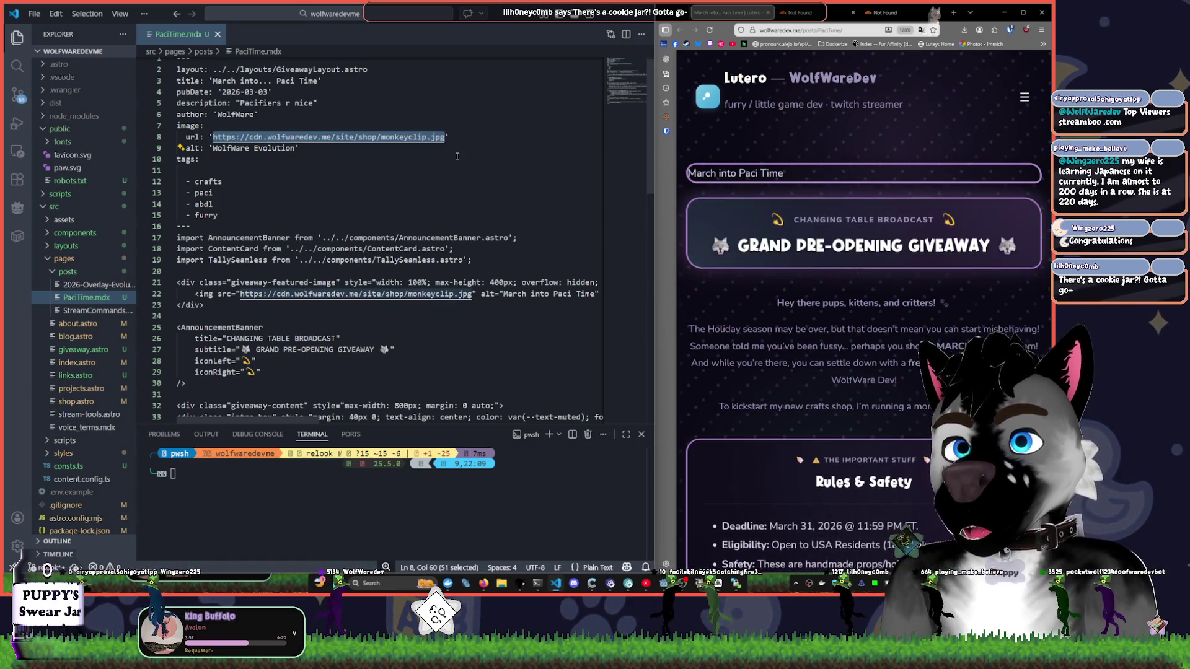
key("ctrl+v")
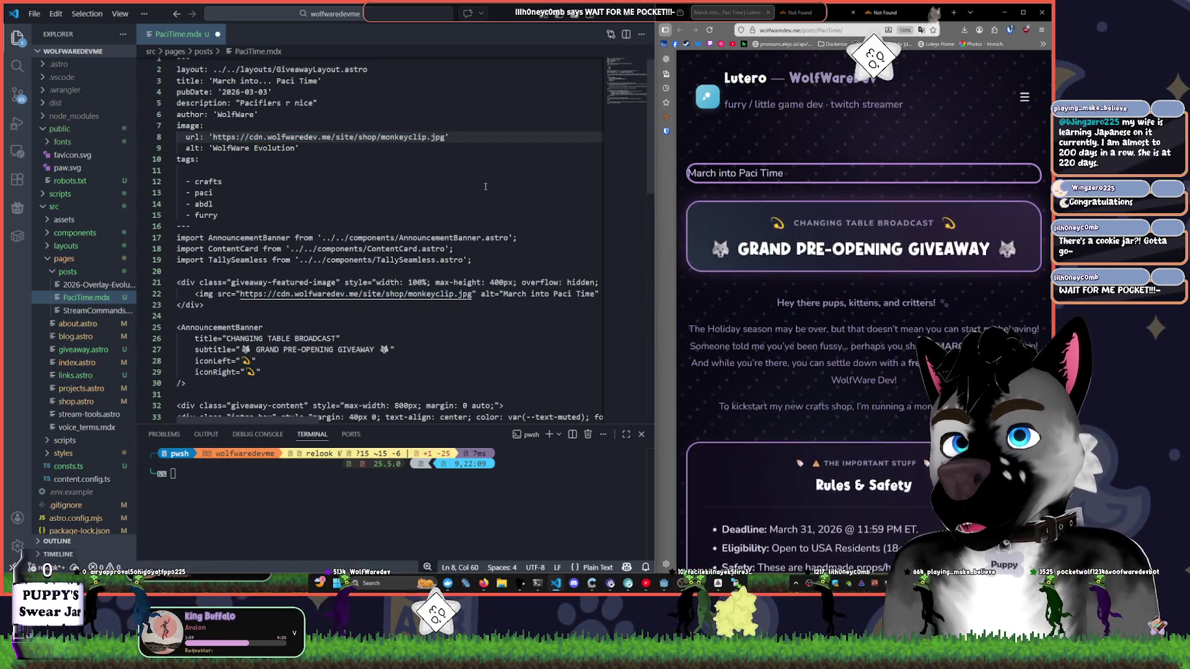
key("ctrl+s")
- Reload the live Paci Time post to confirm the floral featured image now appears
left_click(779, 202)
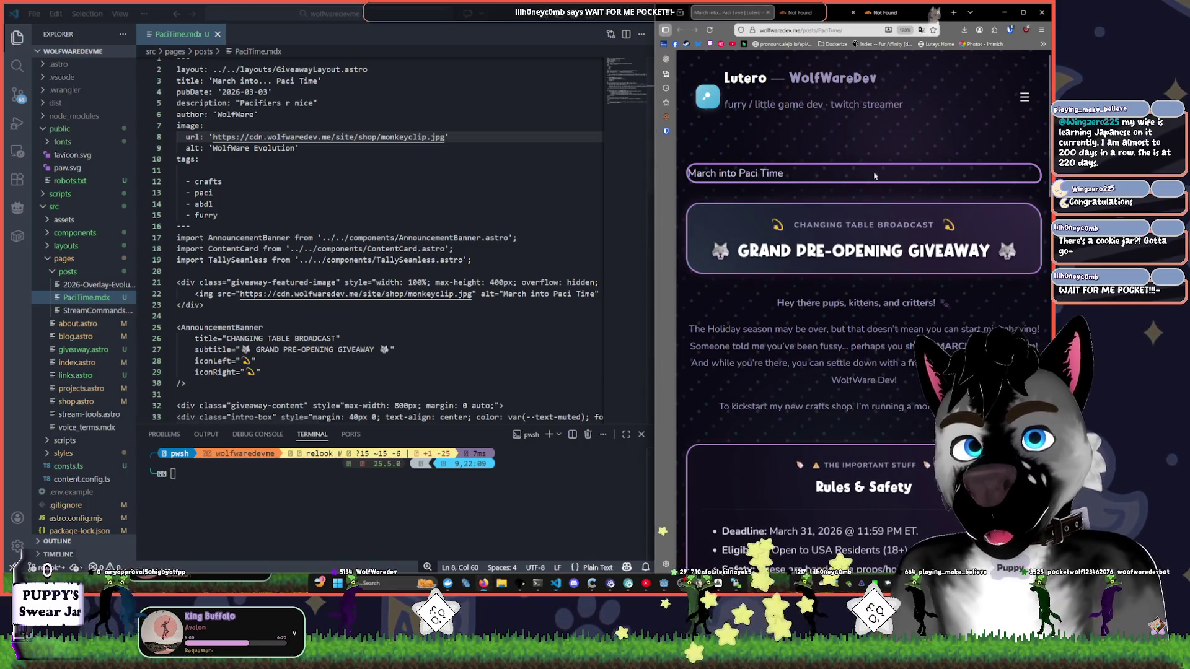
key("F5")
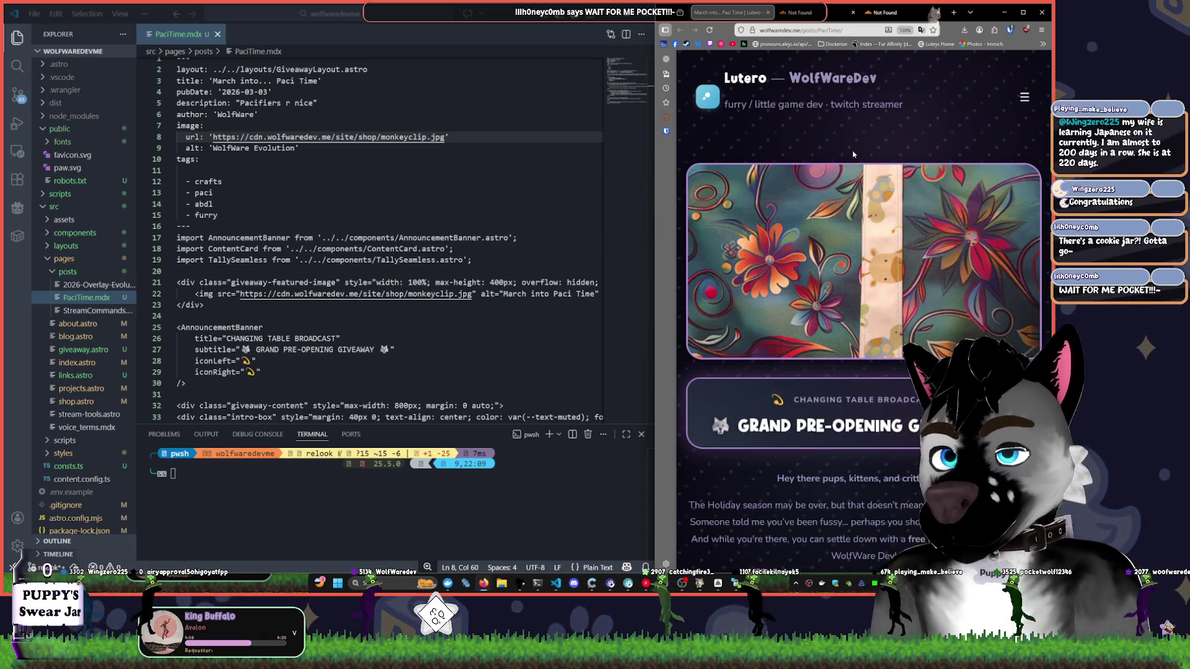
scroll(890, 289, "down", 5)
scroll(875, 231, "up", 5)
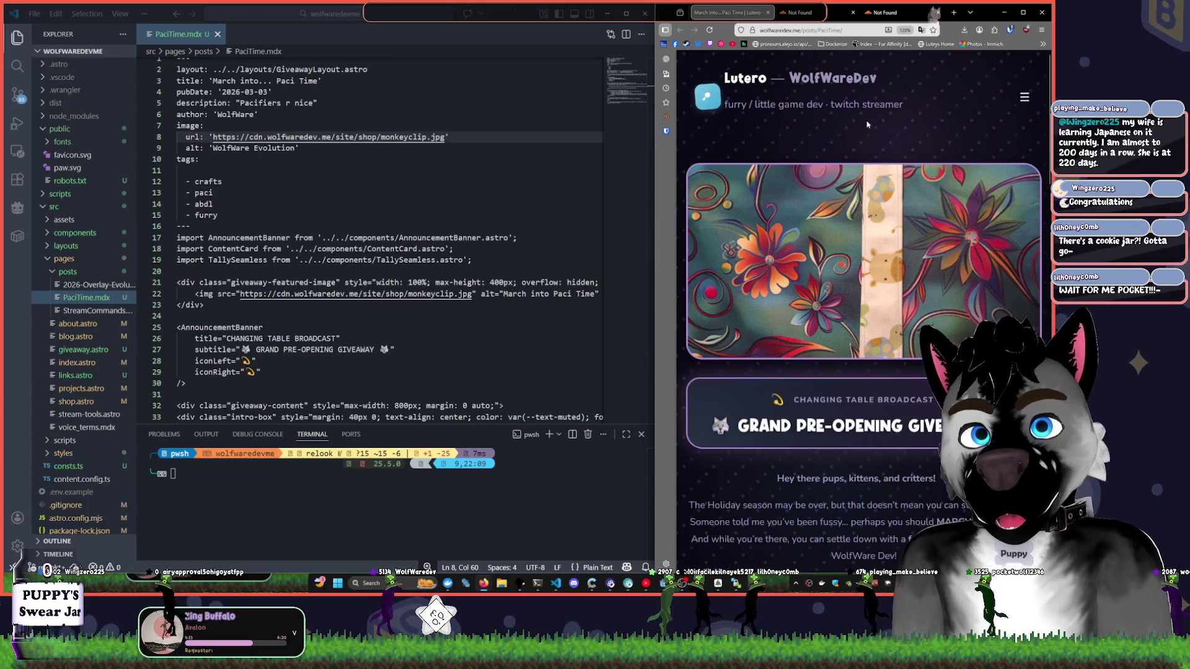
left_click(1021, 104)
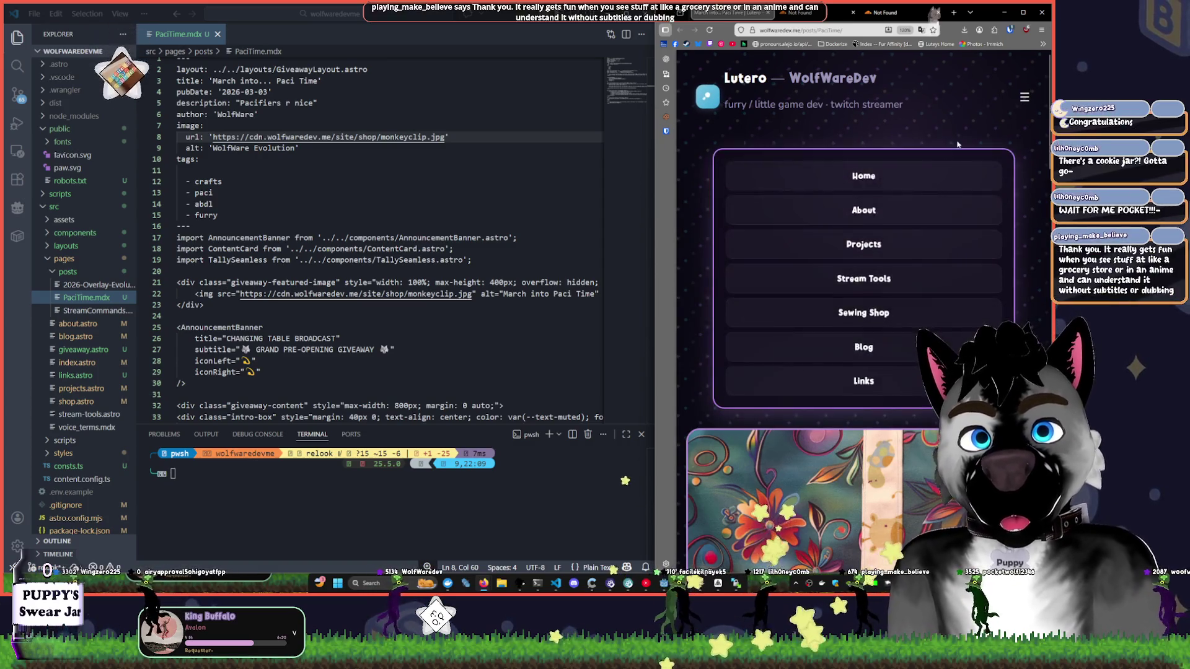
- Go to the Sewing Shop page and view a product example photo enlarged in a maximized window
left_click(984, 318)
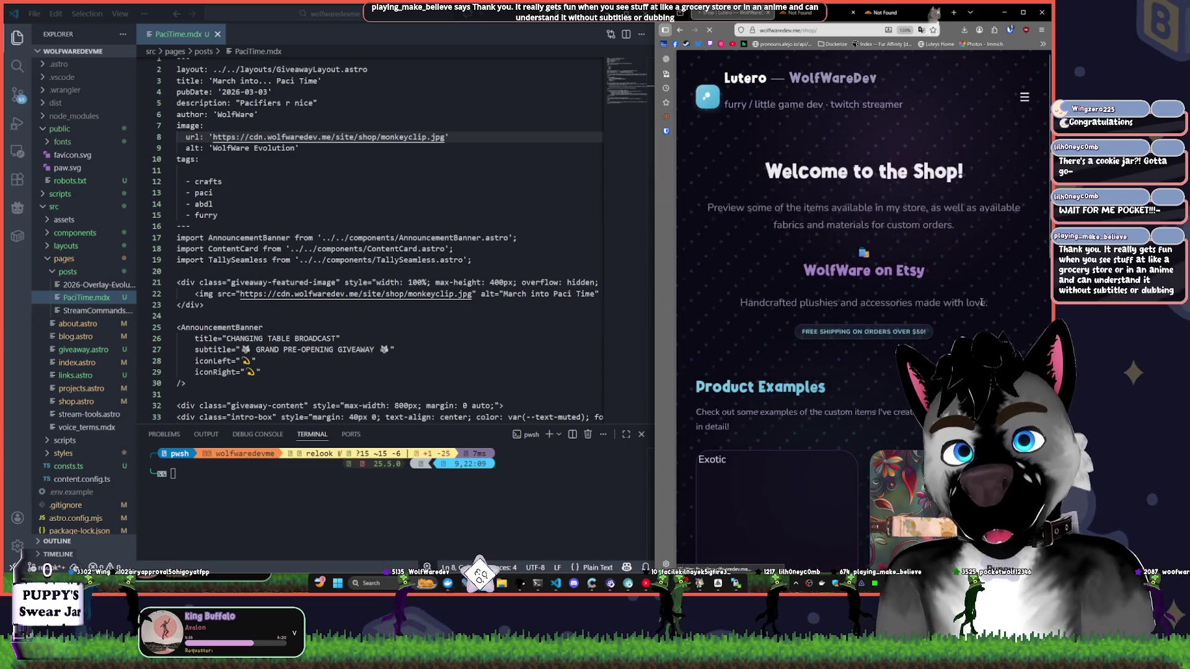
scroll(984, 318, "down", 5)
left_click(734, 310)
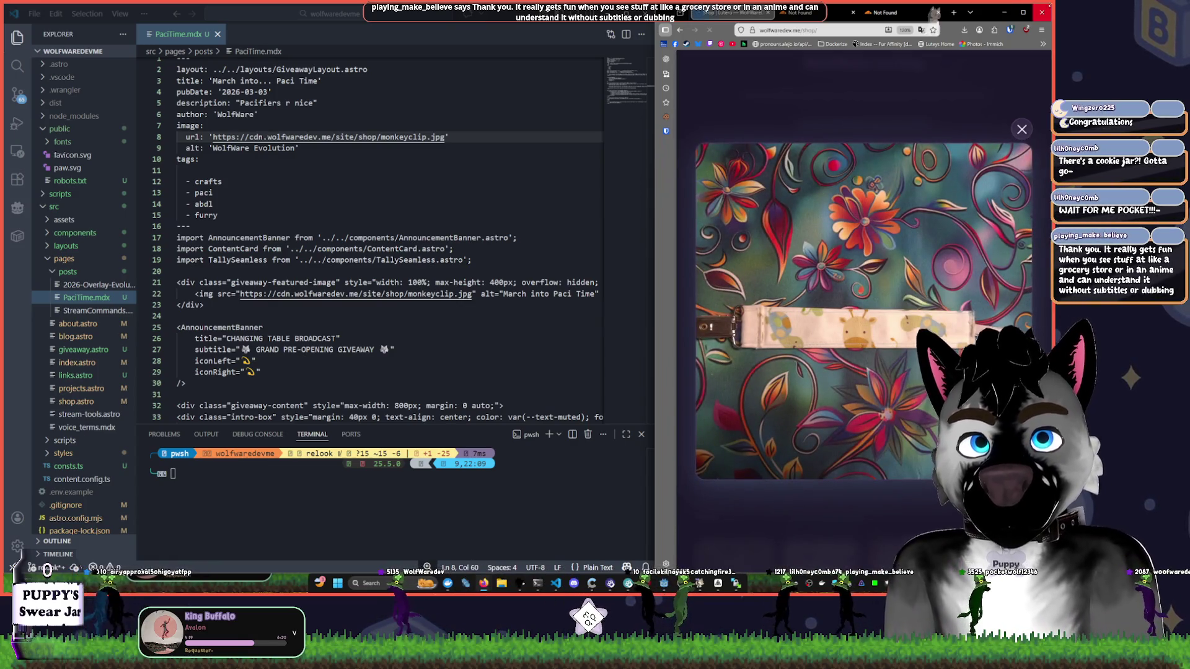
left_click(1023, 13)
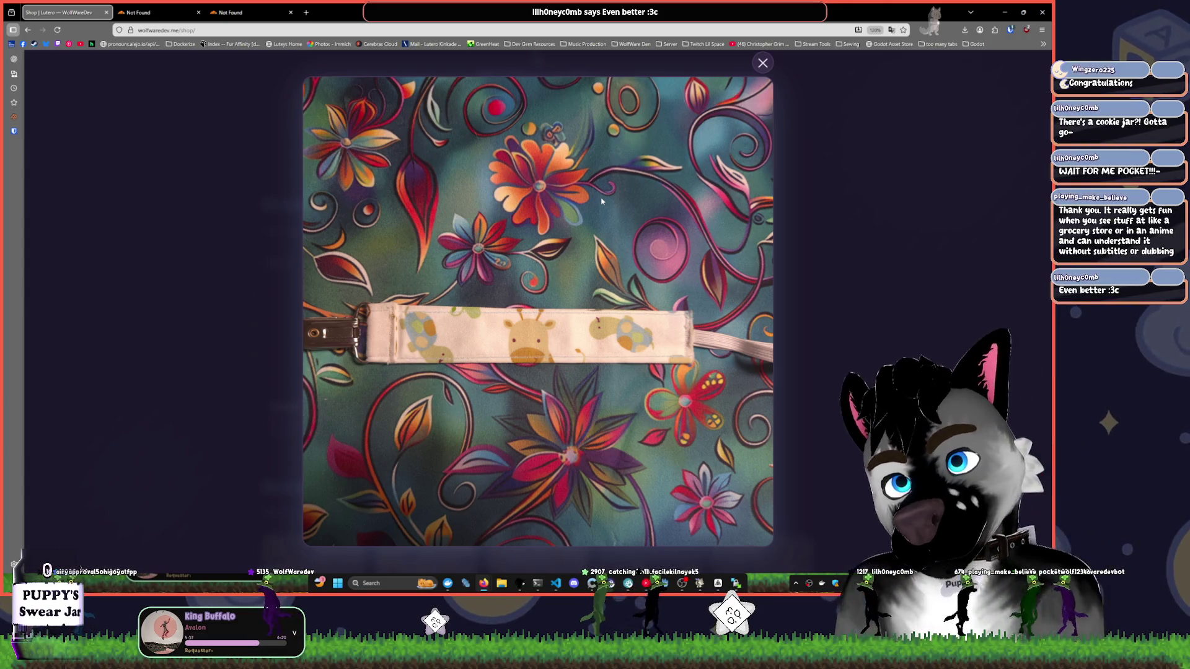
left_click(763, 63)
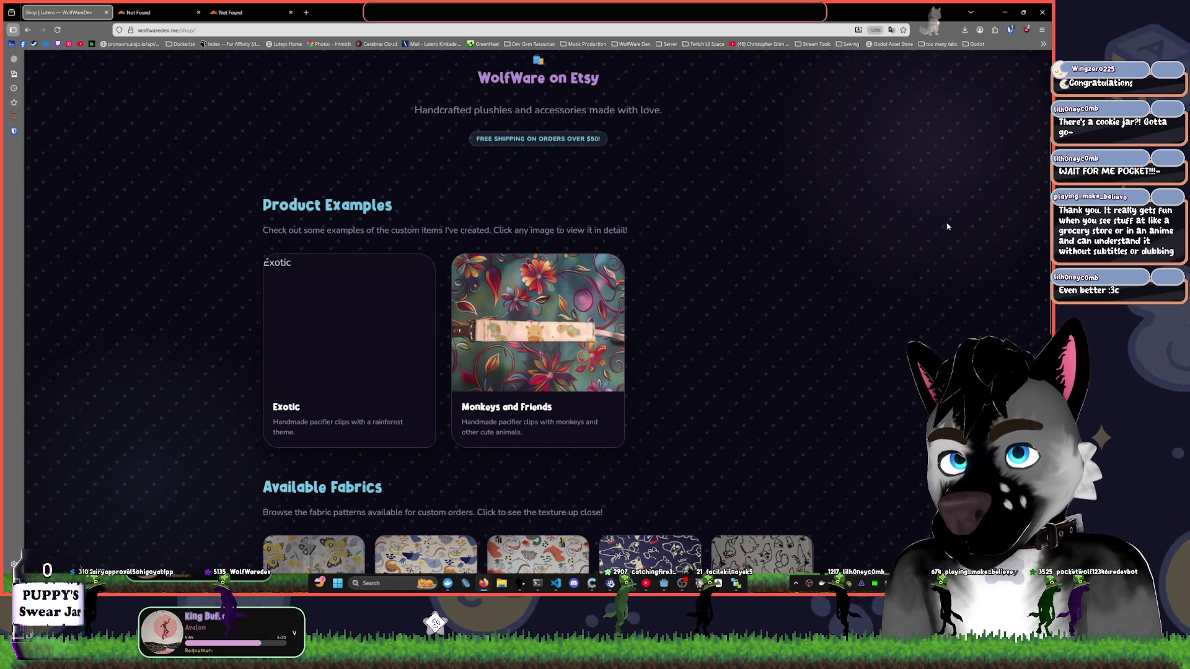
scroll(713, 276, "down", 1)
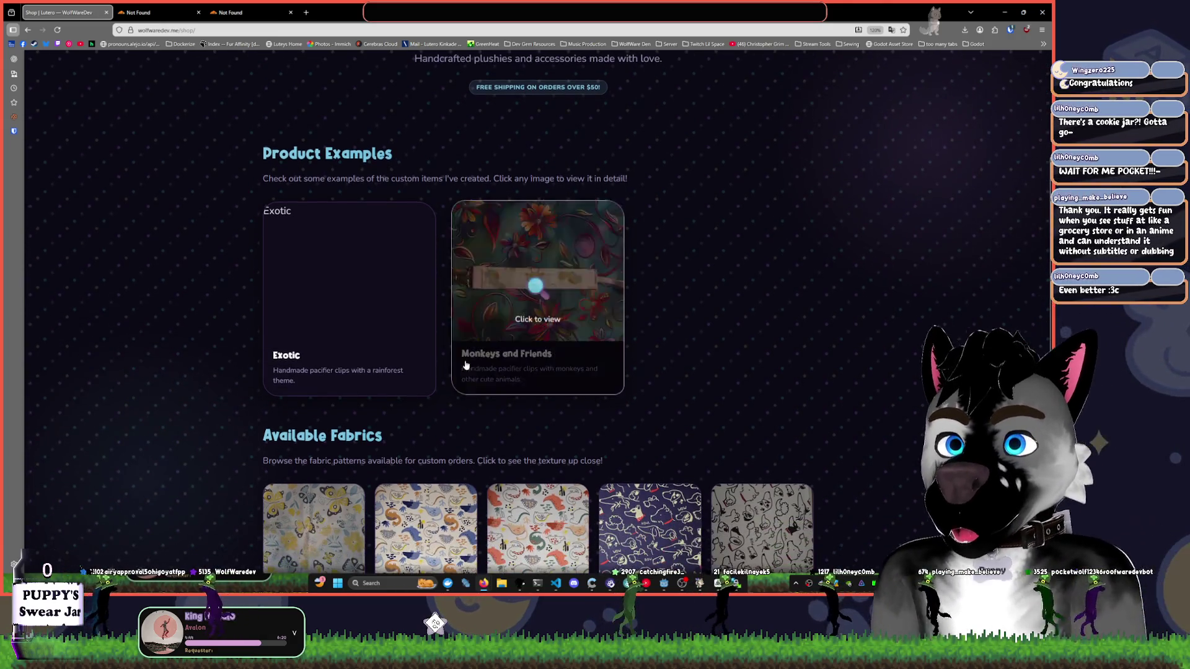
scroll(223, 310, "down", 3)
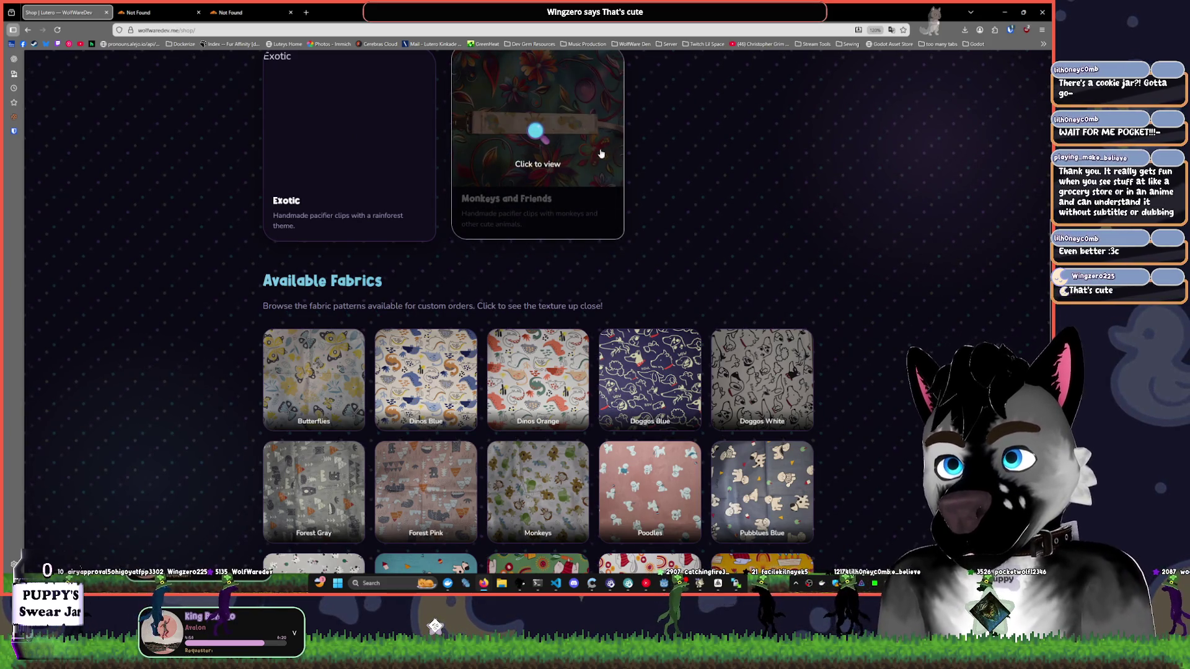
scroll(755, 268, "down", 6)
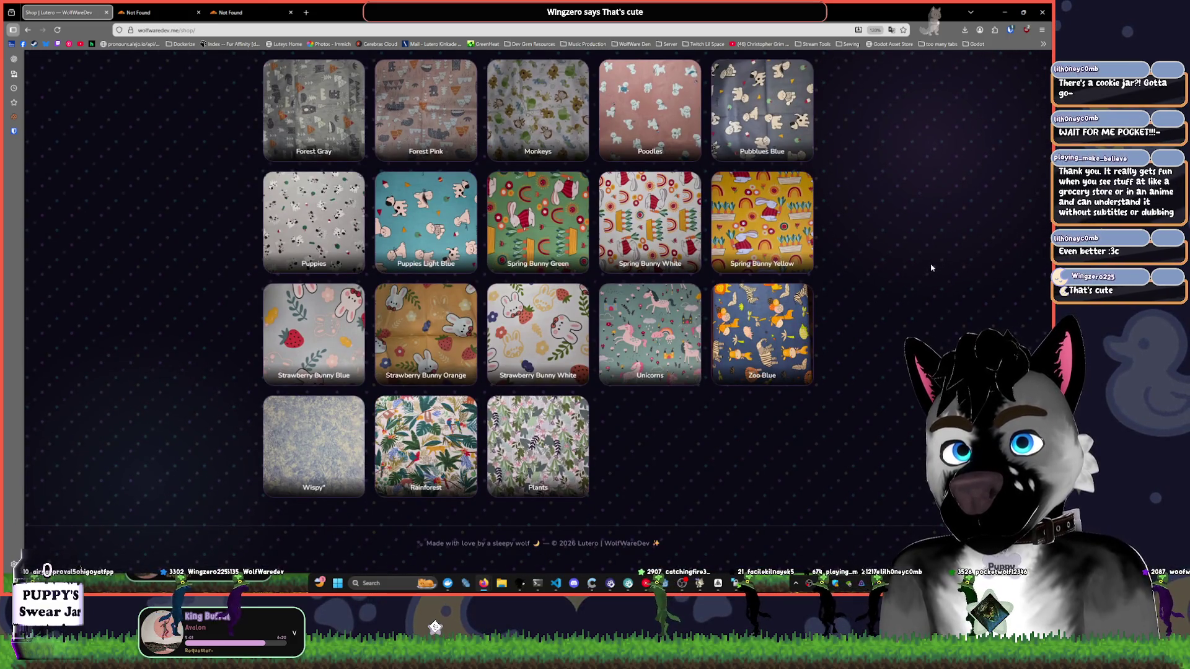
scroll(866, 347, "up", 3)
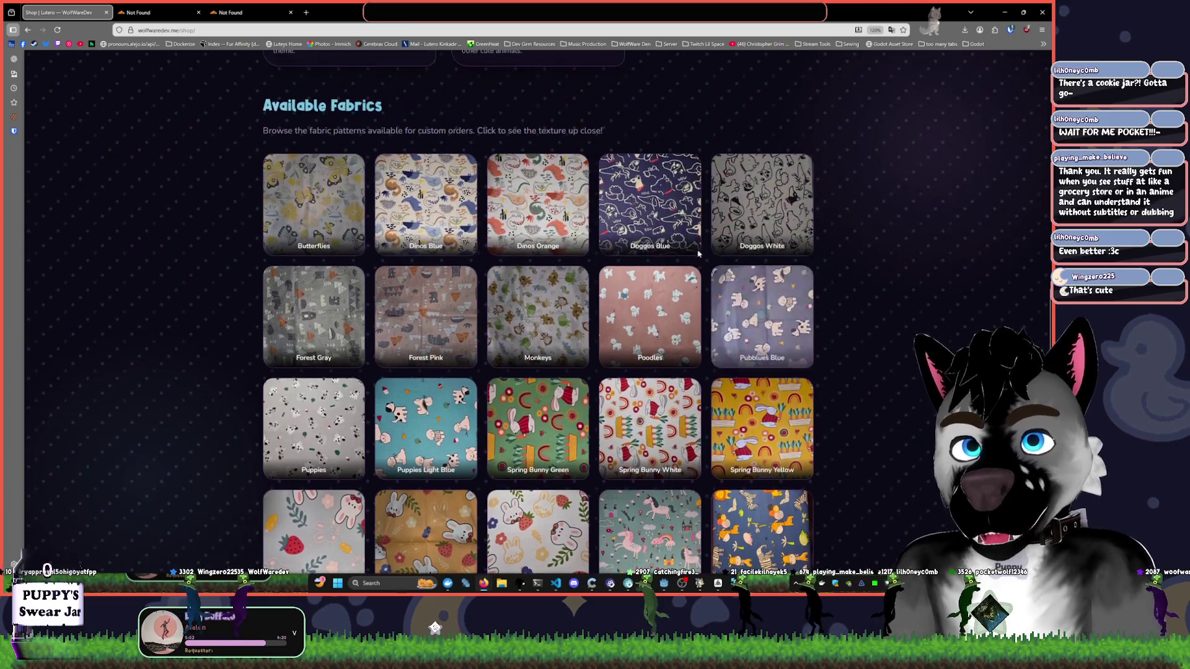
left_click(539, 315)
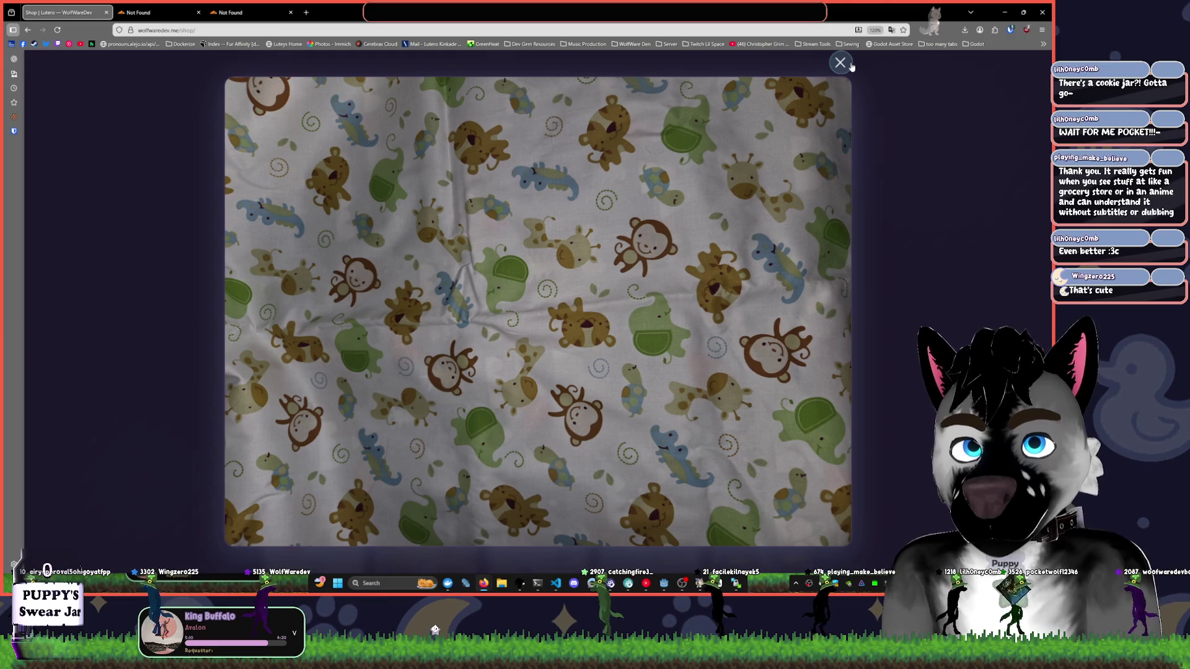
left_click(849, 65)
left_click(786, 199)
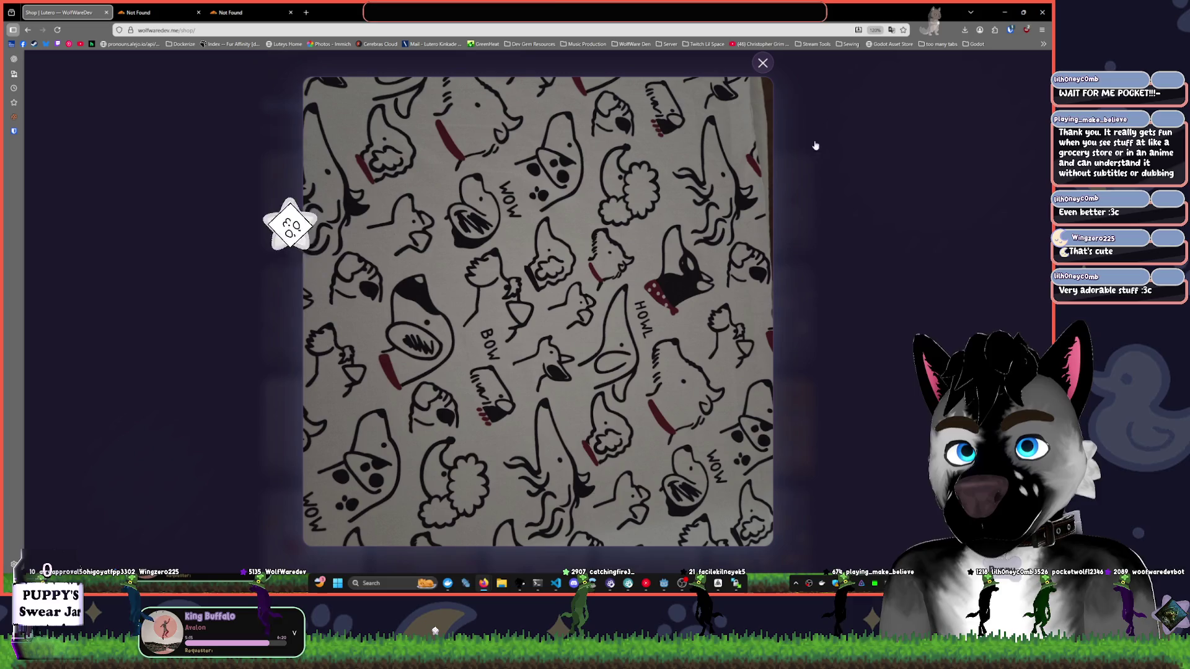
left_click(764, 68)
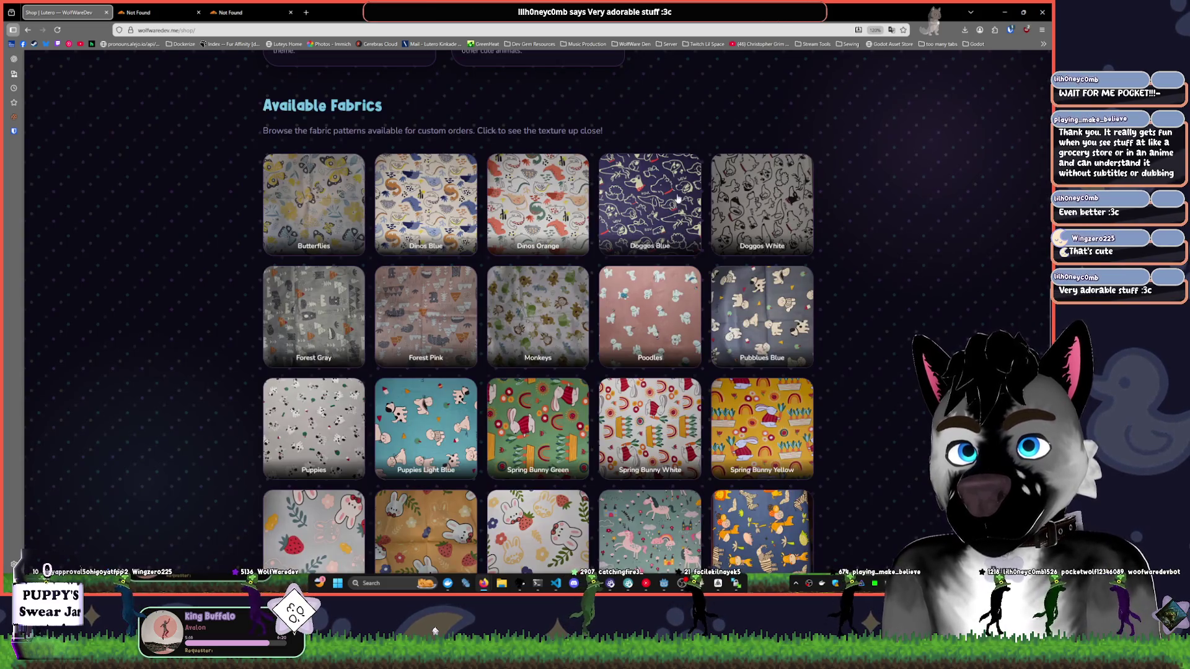
left_click(662, 432)
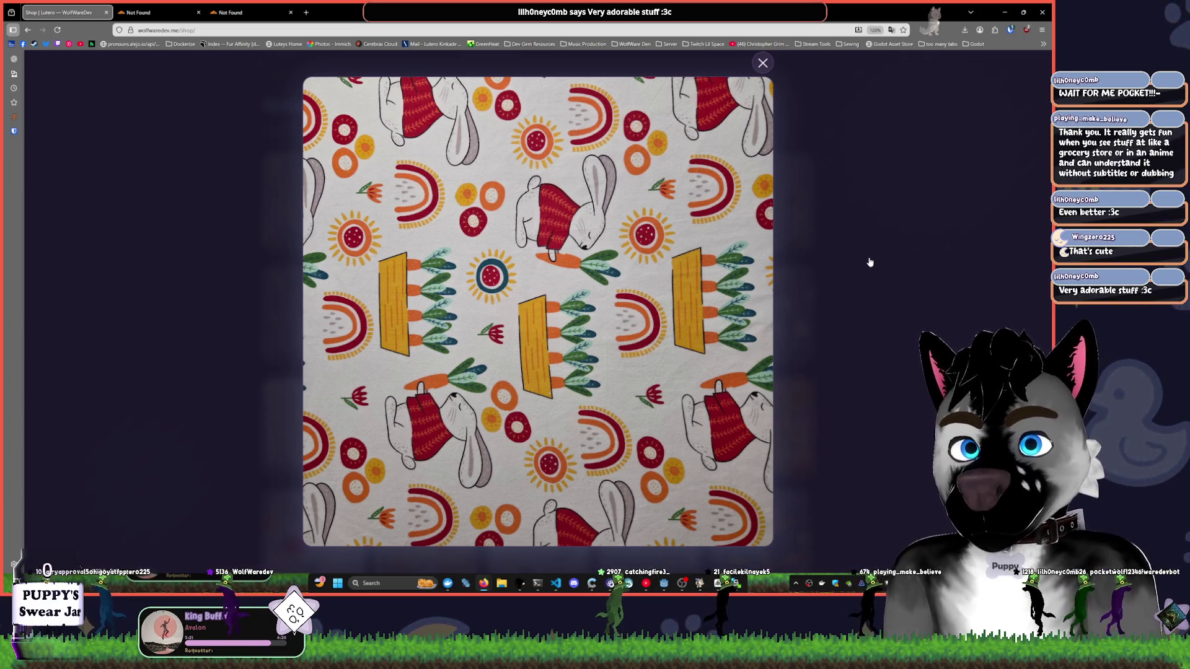
left_click(763, 64)
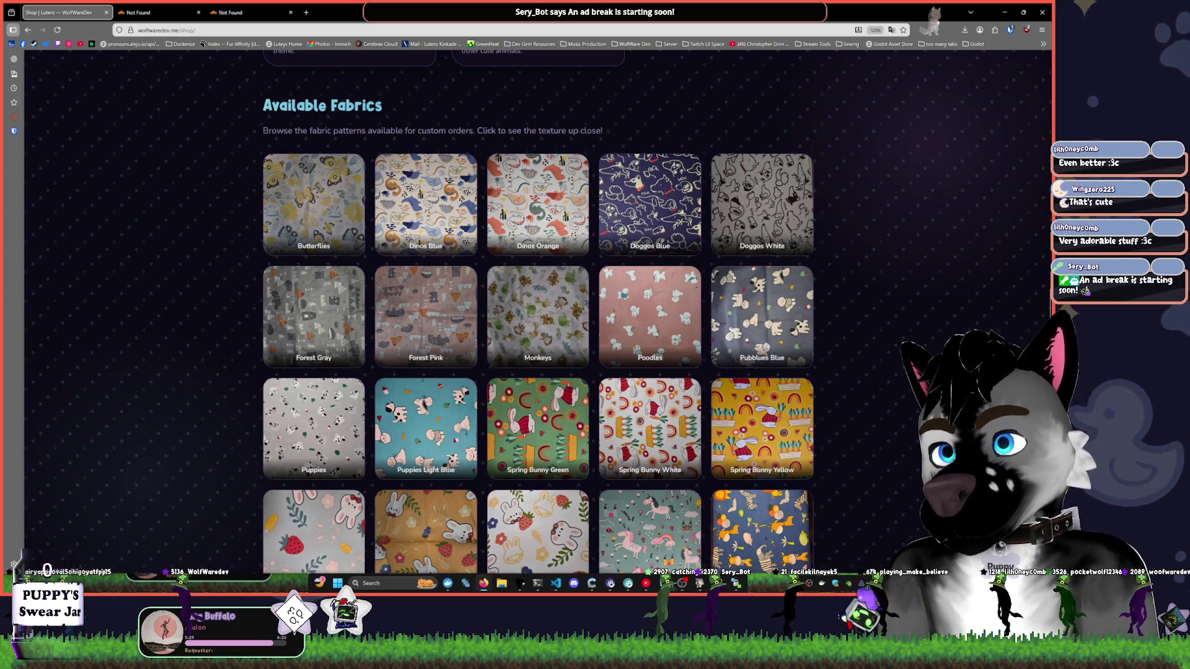
scroll(867, 385, "down", 3)
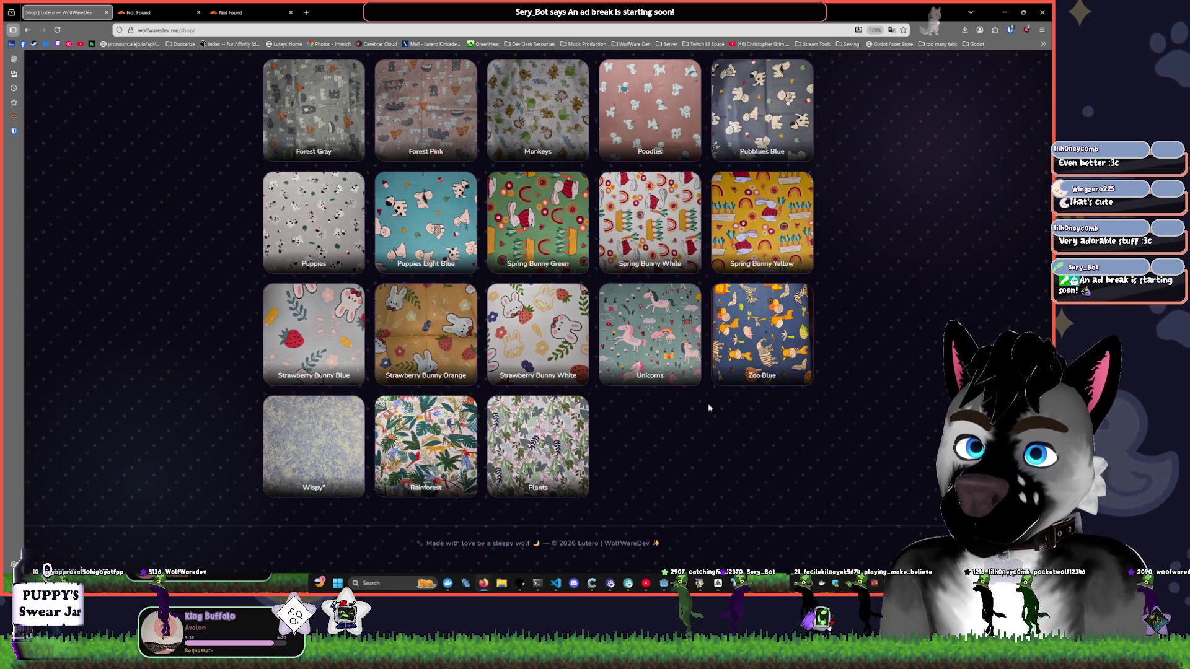
left_click(409, 444)
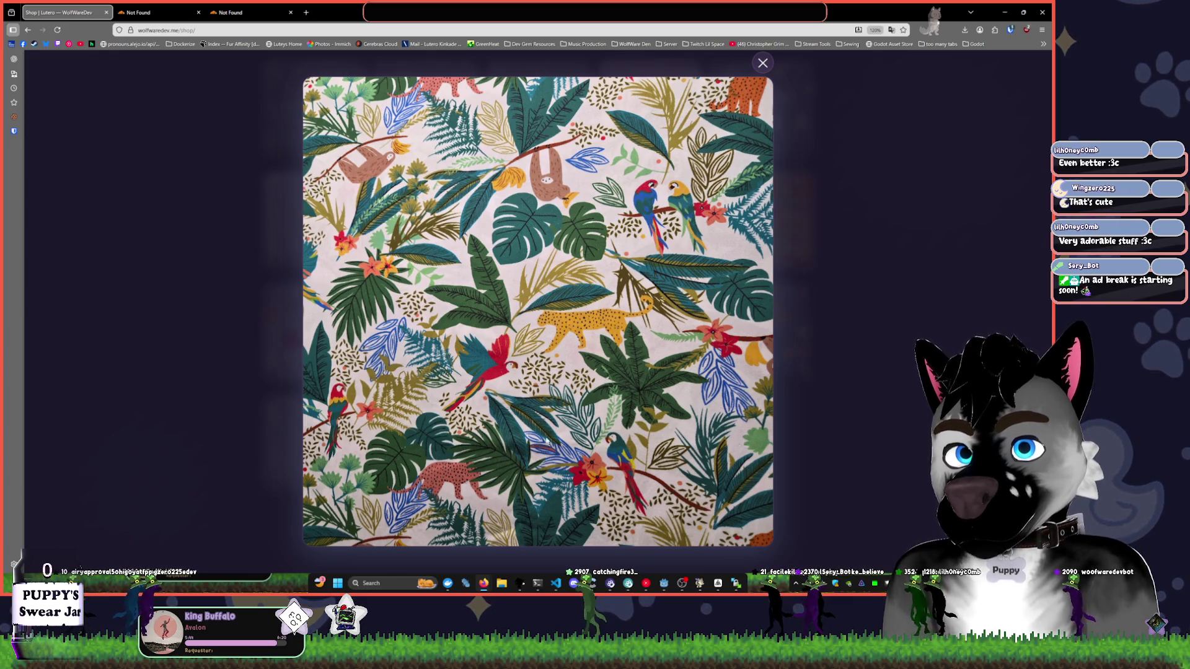
left_click(829, 385)
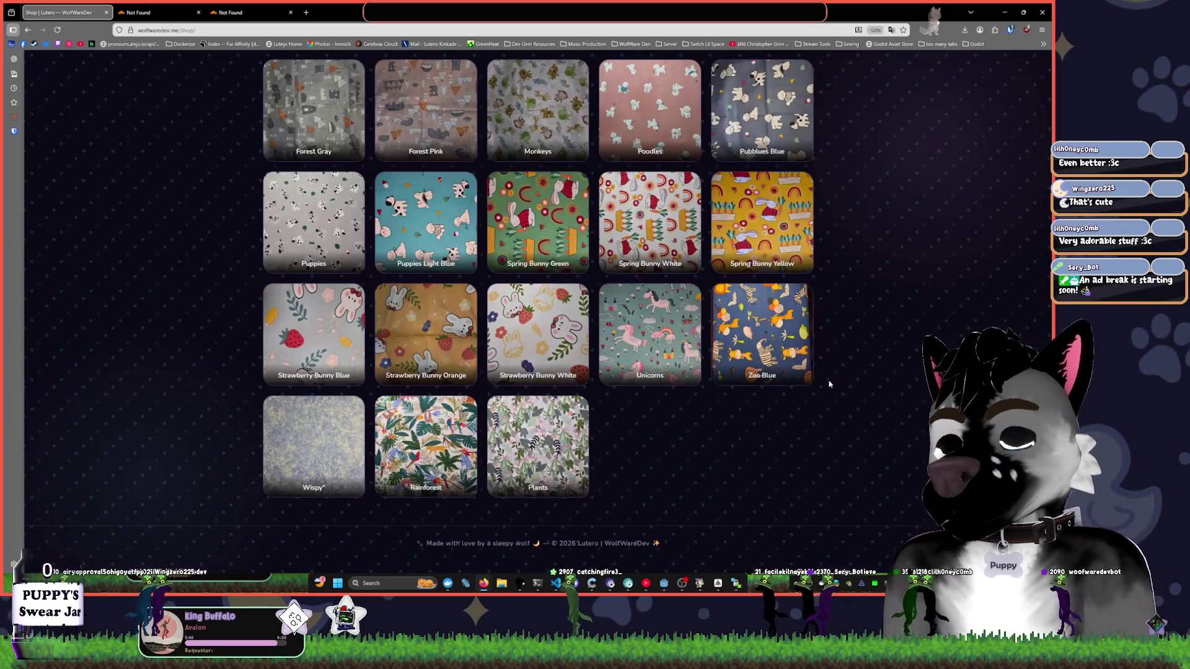
scroll(829, 385, "up", 15)
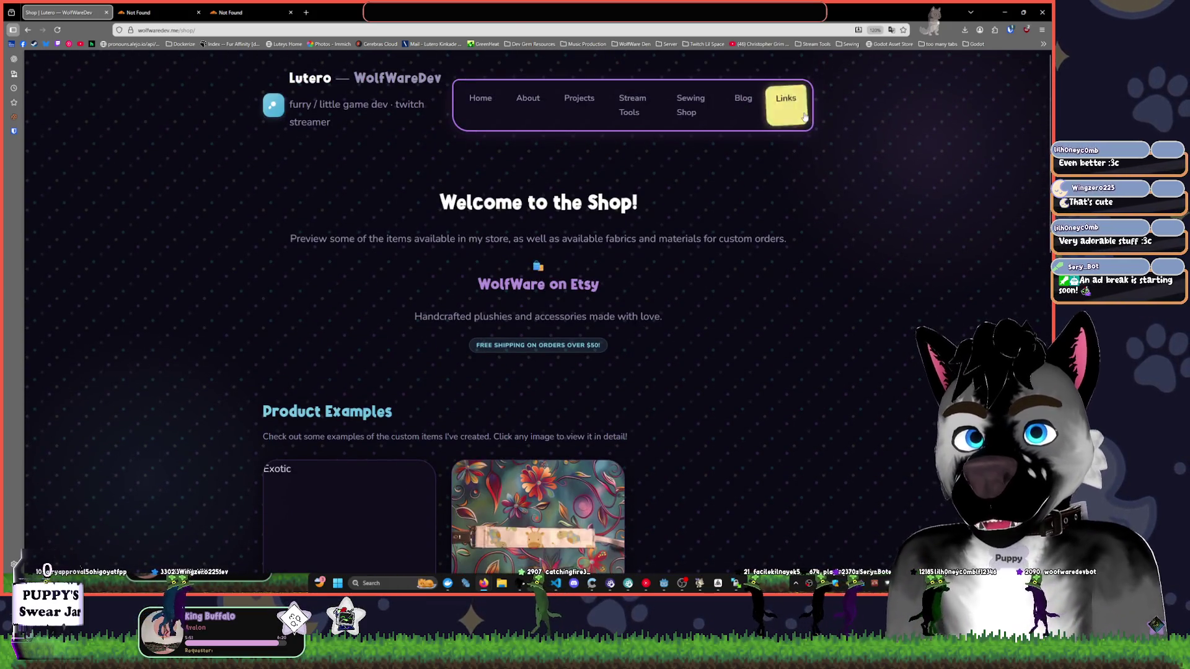
left_click(786, 99)
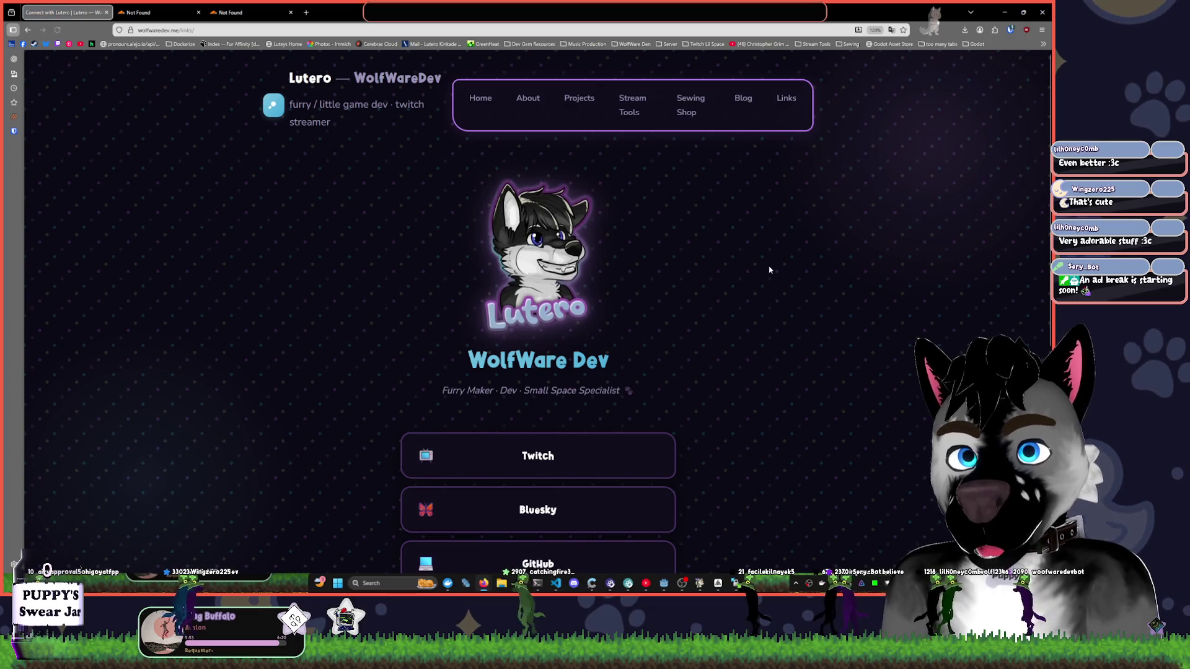
- Open the GitHub profile from the Links page in a new tab, then close it to return to Links
scroll(802, 327, "down", 5)
scroll(805, 325, "up", 1)
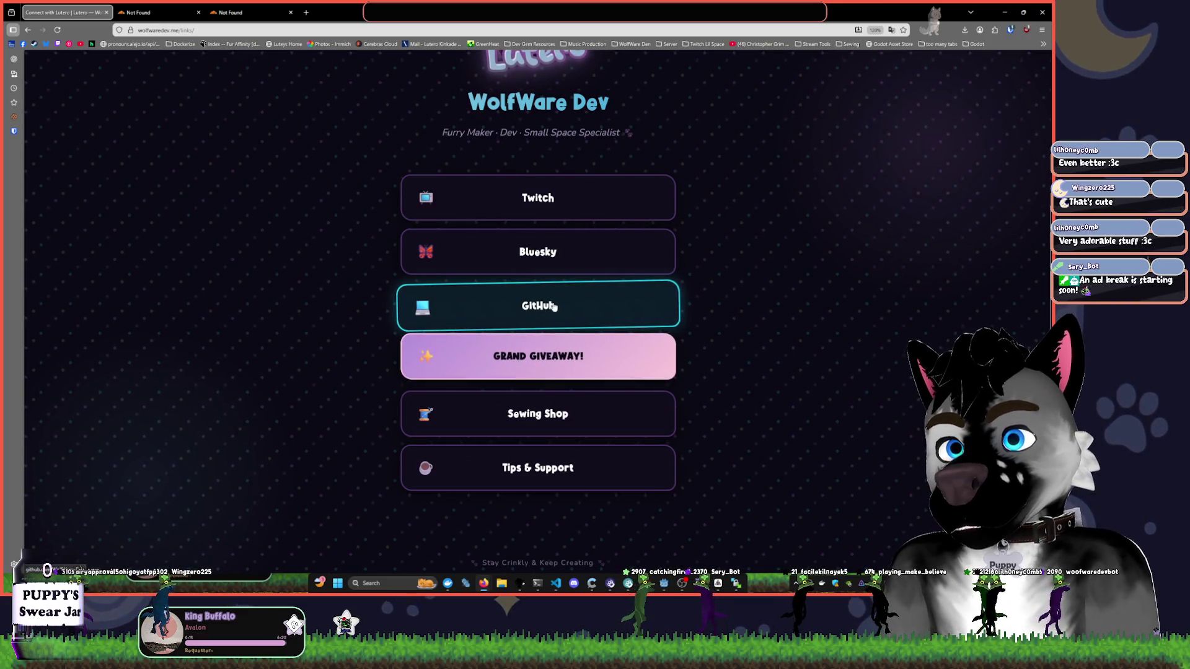
left_click(515, 313)
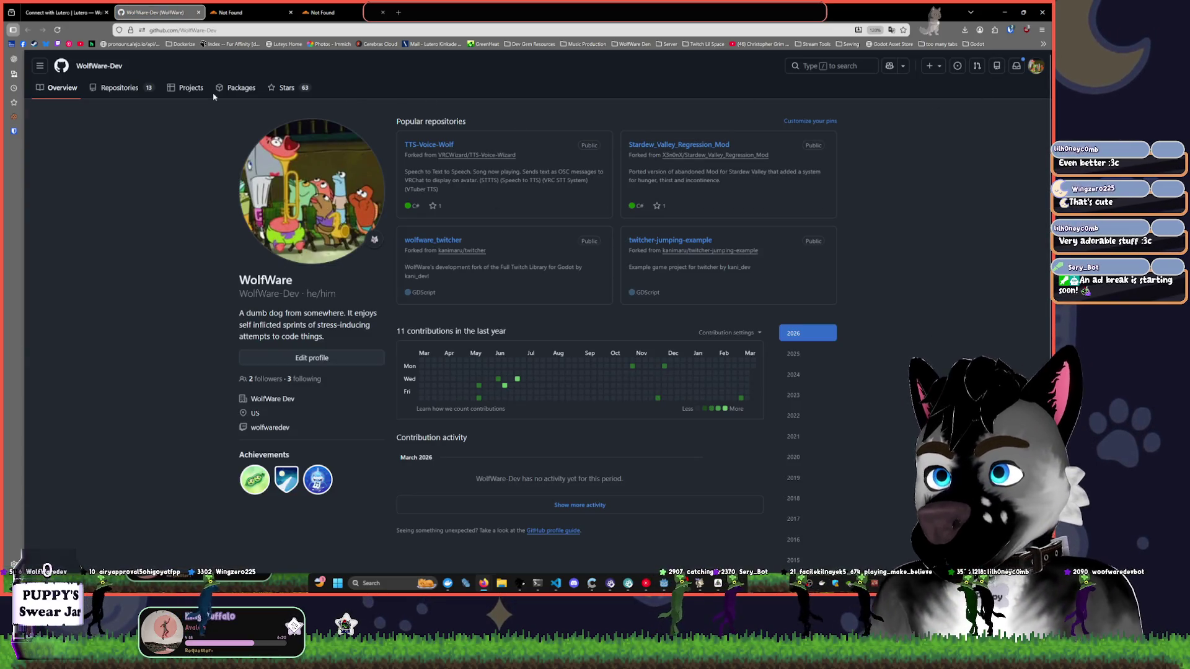
left_click(199, 13)
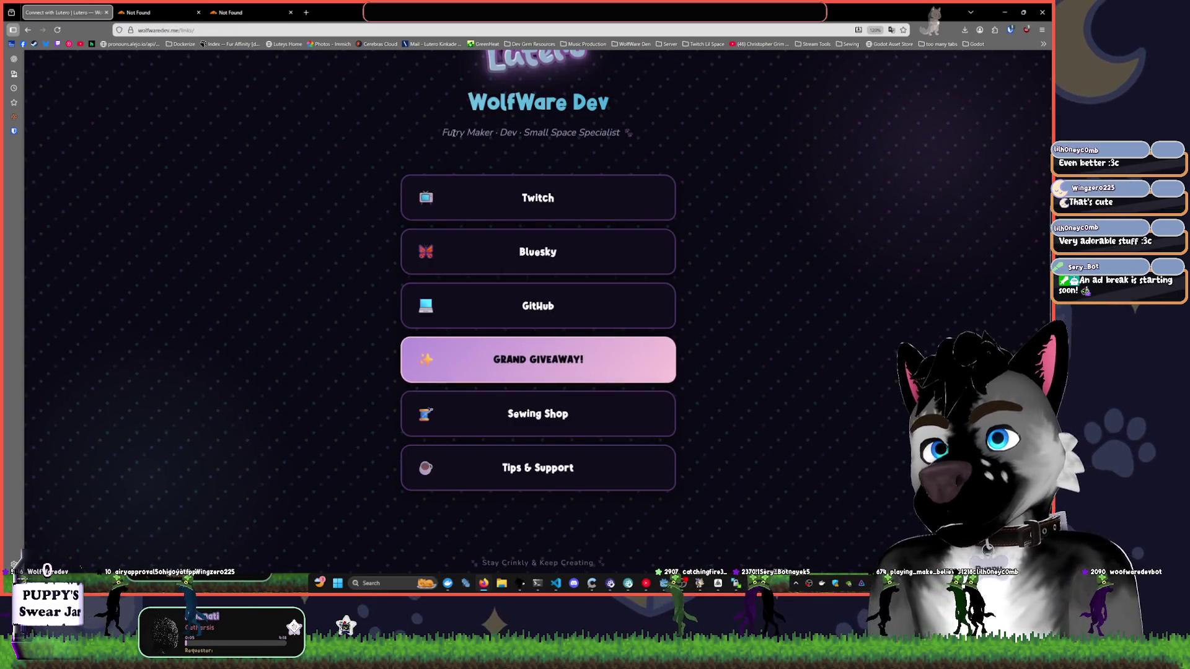
key("super+Down")
key("super+Up")
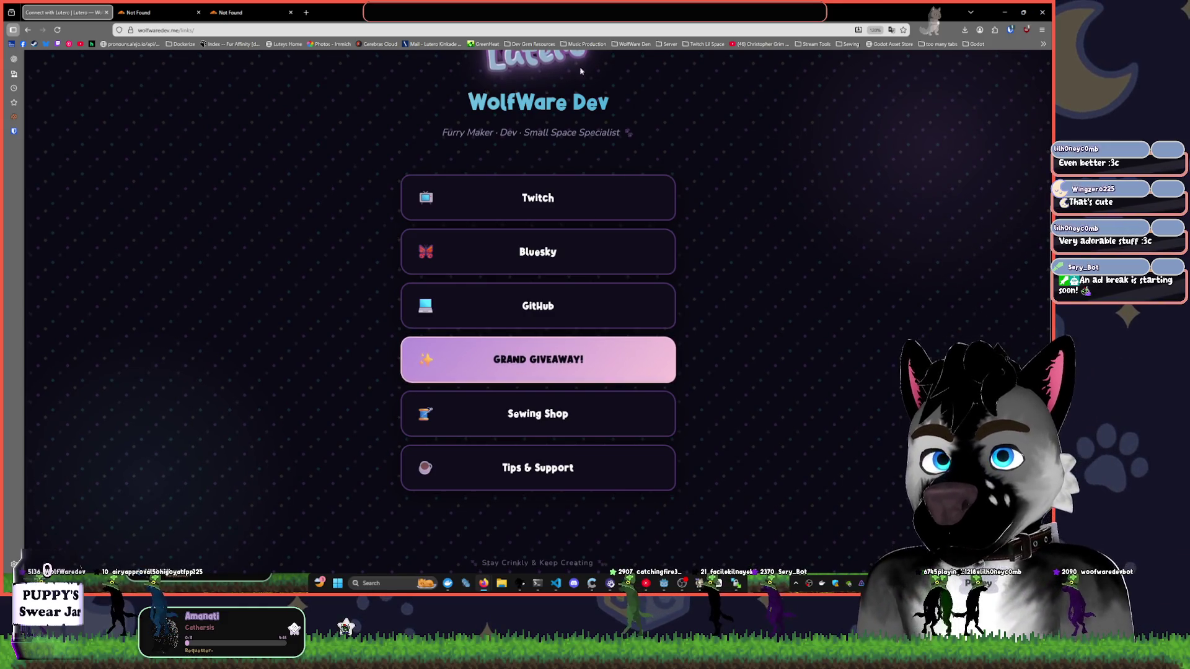
- From the GreenHeat site, open 'activate greenheat @ twitch' and the greenheat-games GitHub repository in background tabs
left_click(487, 46)
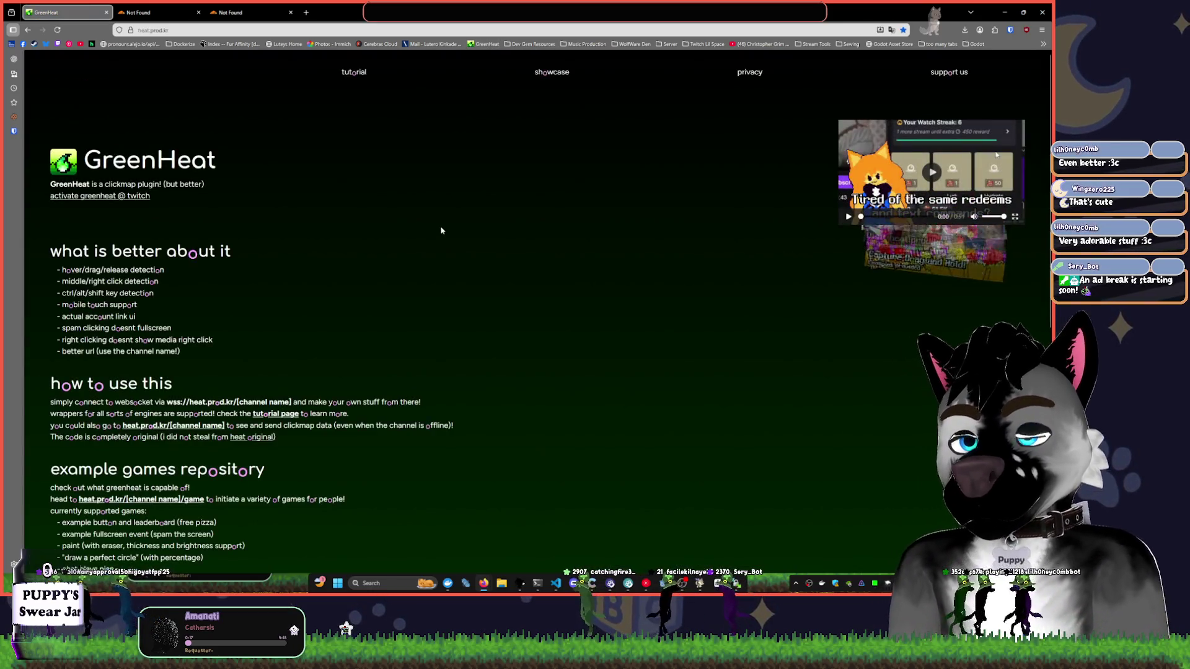
middle_click(137, 197)
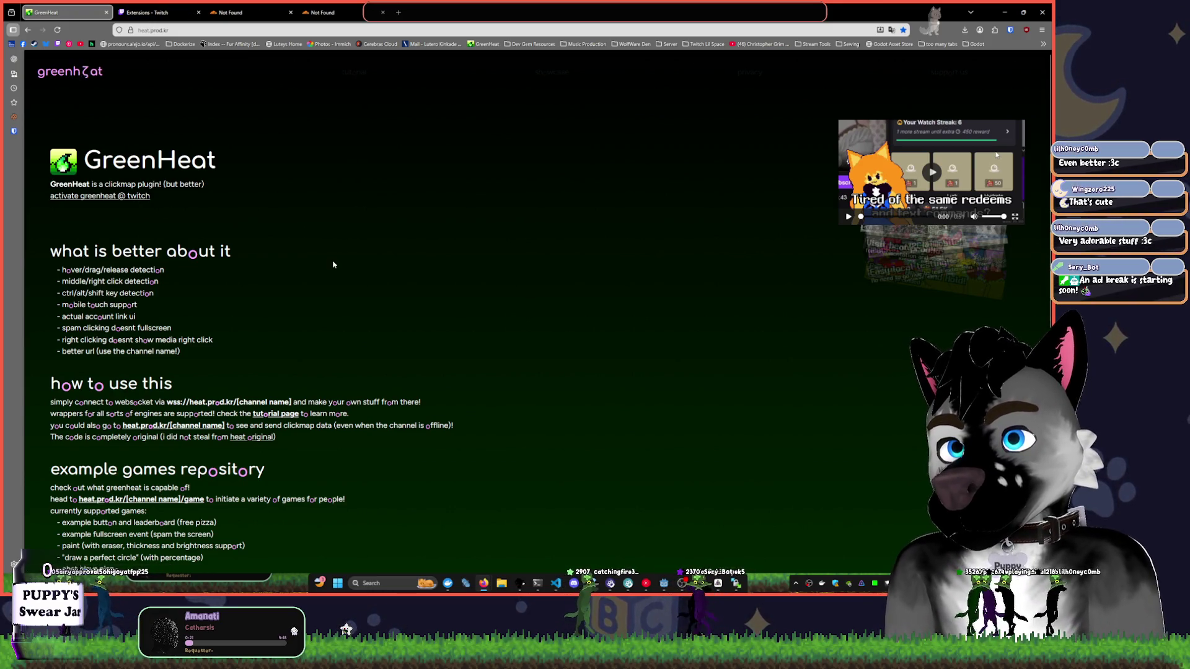
scroll(332, 265, "down", 2)
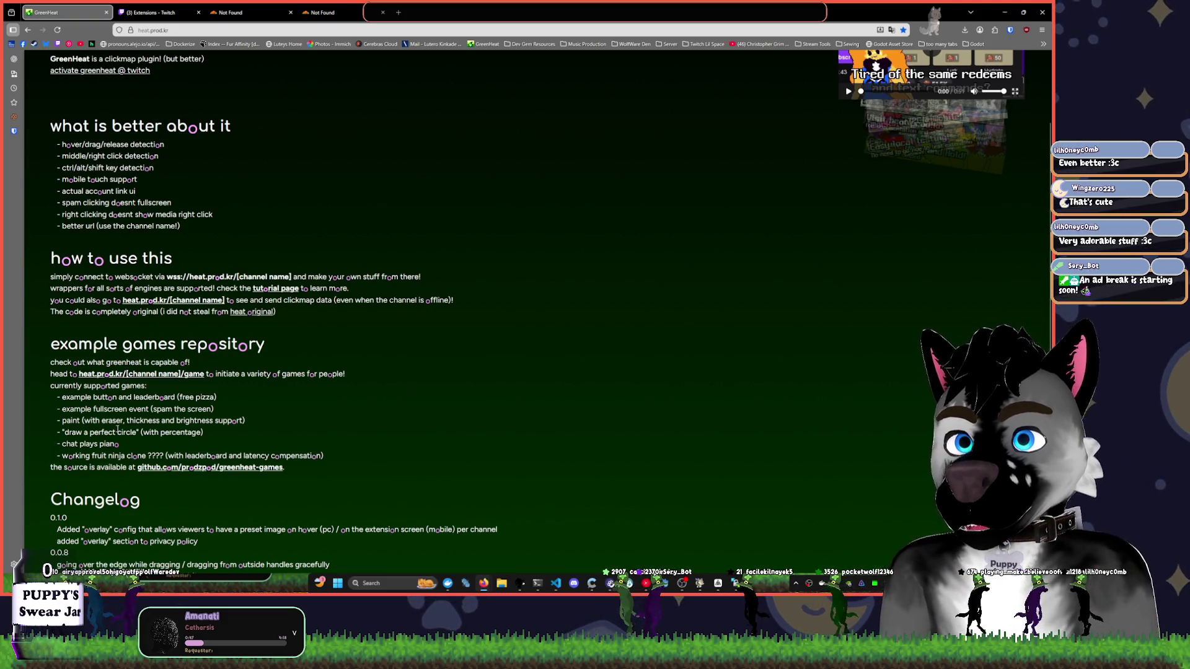
scroll(117, 428, "down", 2)
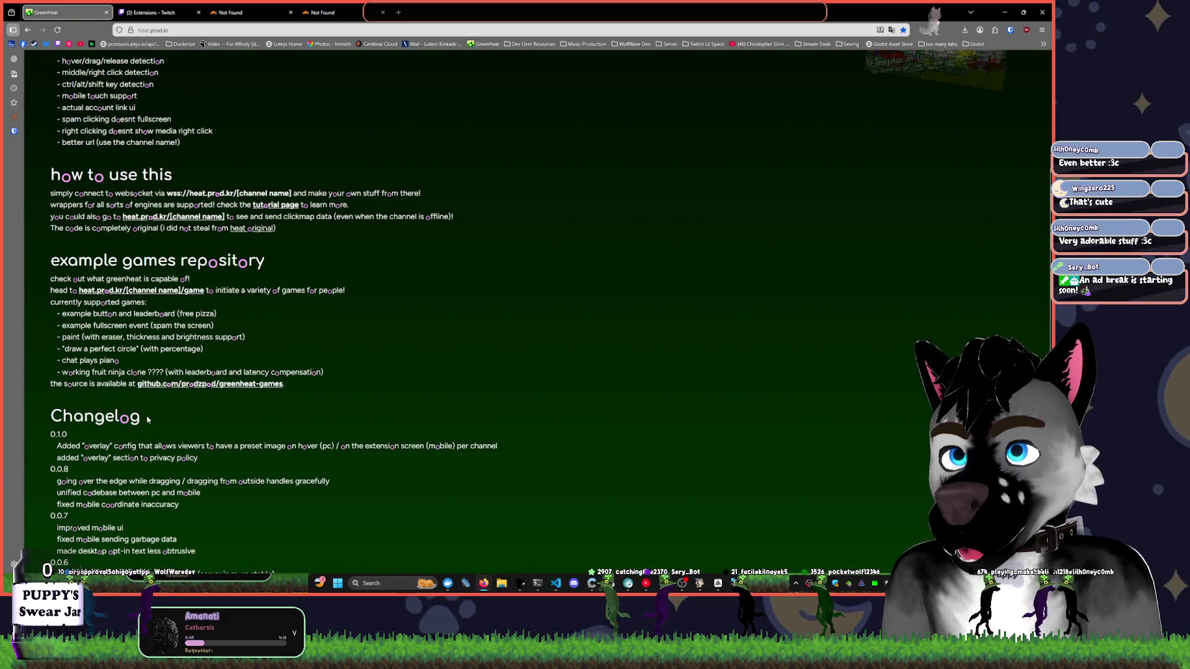
middle_click(205, 386)
scroll(216, 409, "down", 5)
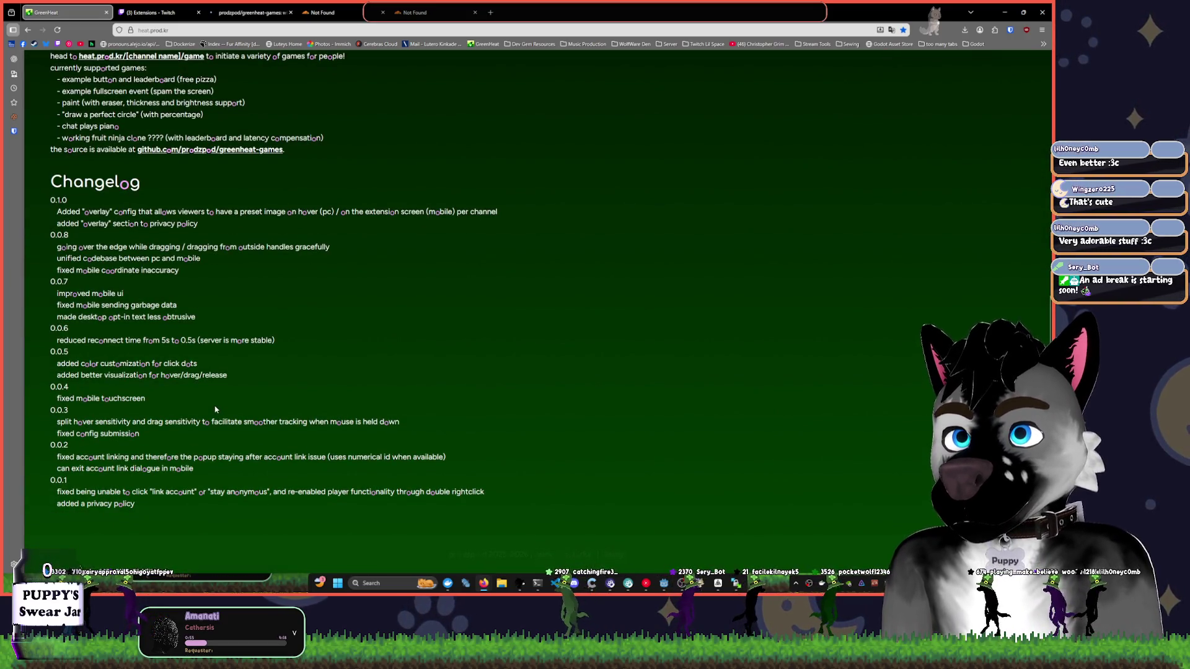
scroll(215, 410, "up", 9)
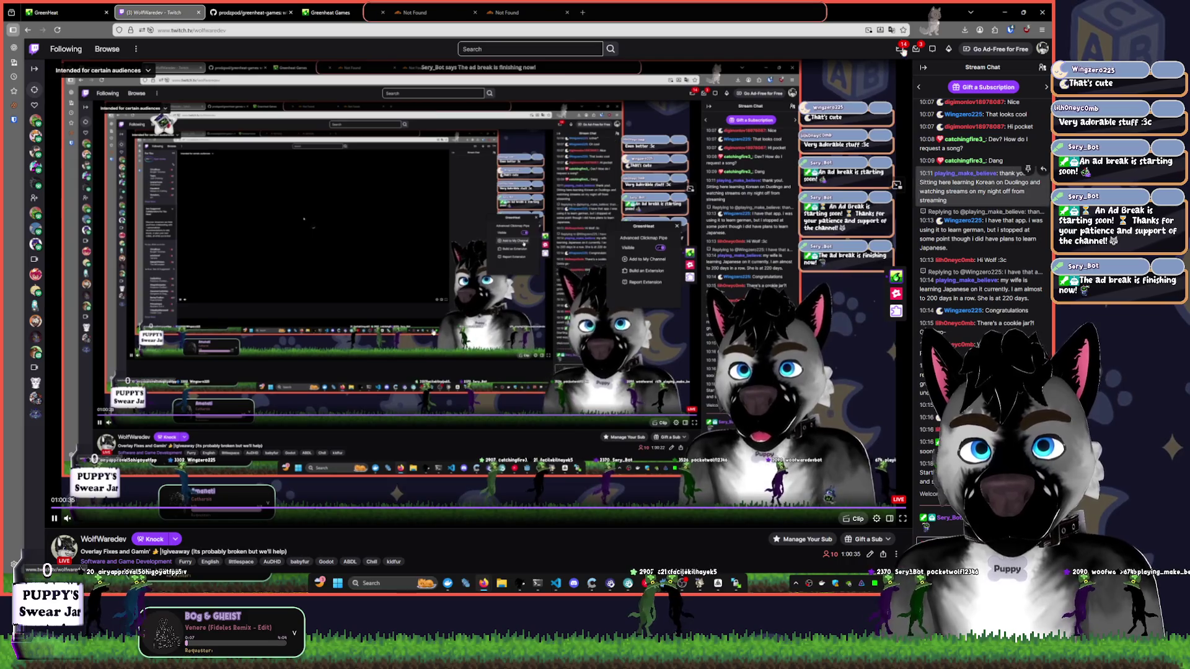
- Switch from the Twitch browser window to Visual Studio Code with Alt+Tab
key("alt+Tab")
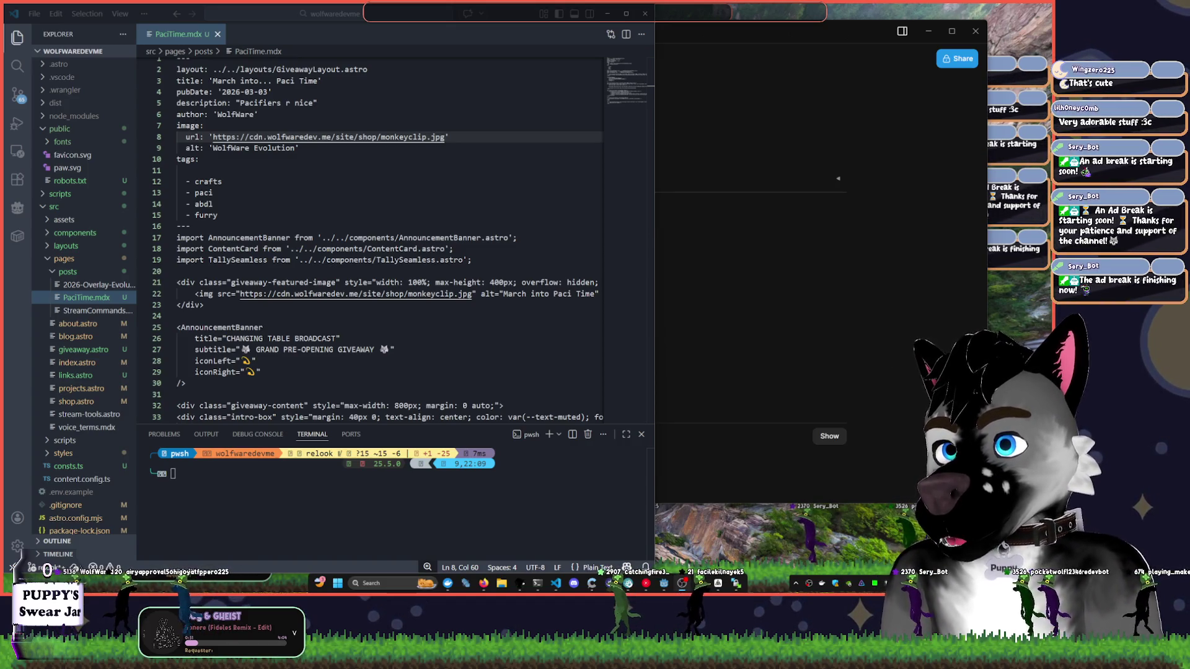
- Put the caret in PaciTime.mdx's ContentCard import line, then switch to the Godot Engine window
left_click(496, 249)
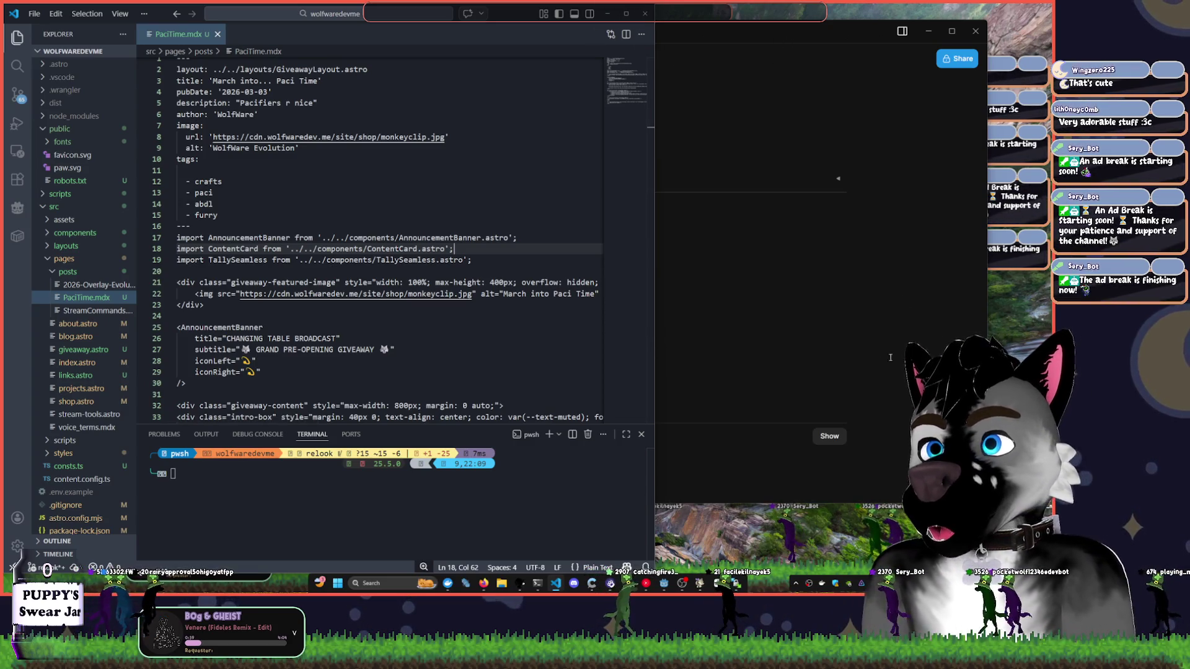
key("alt+Tab")
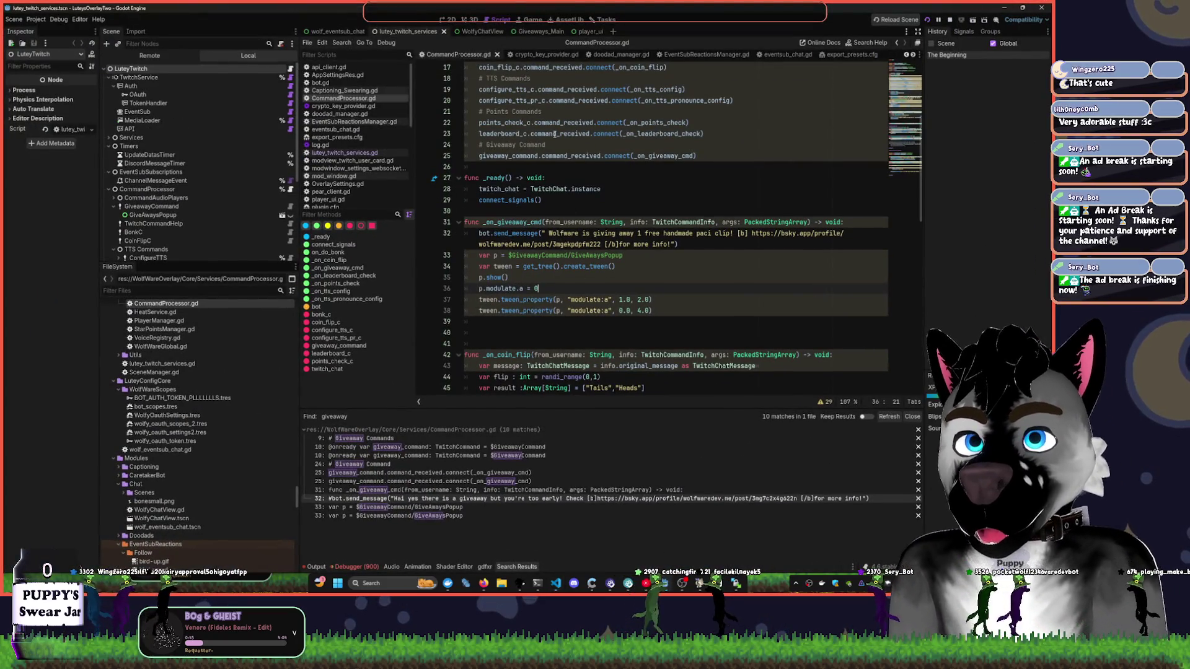
- Expand the Services node and open the Heat Parser node's script
left_click(561, 200)
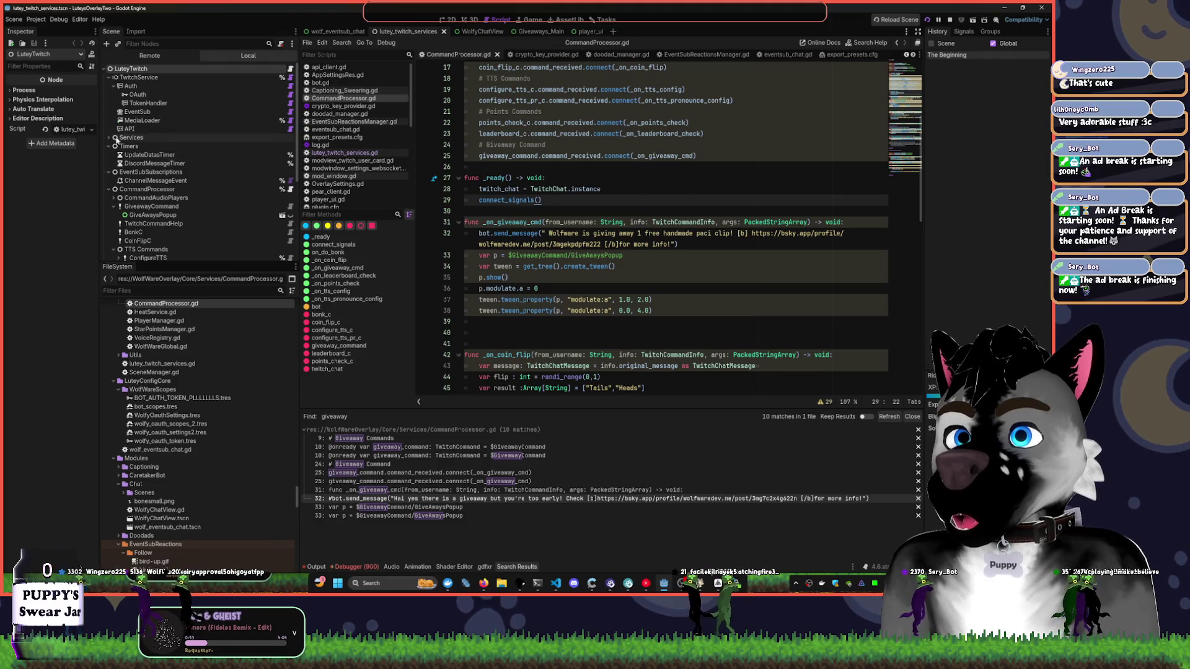
left_click(110, 137)
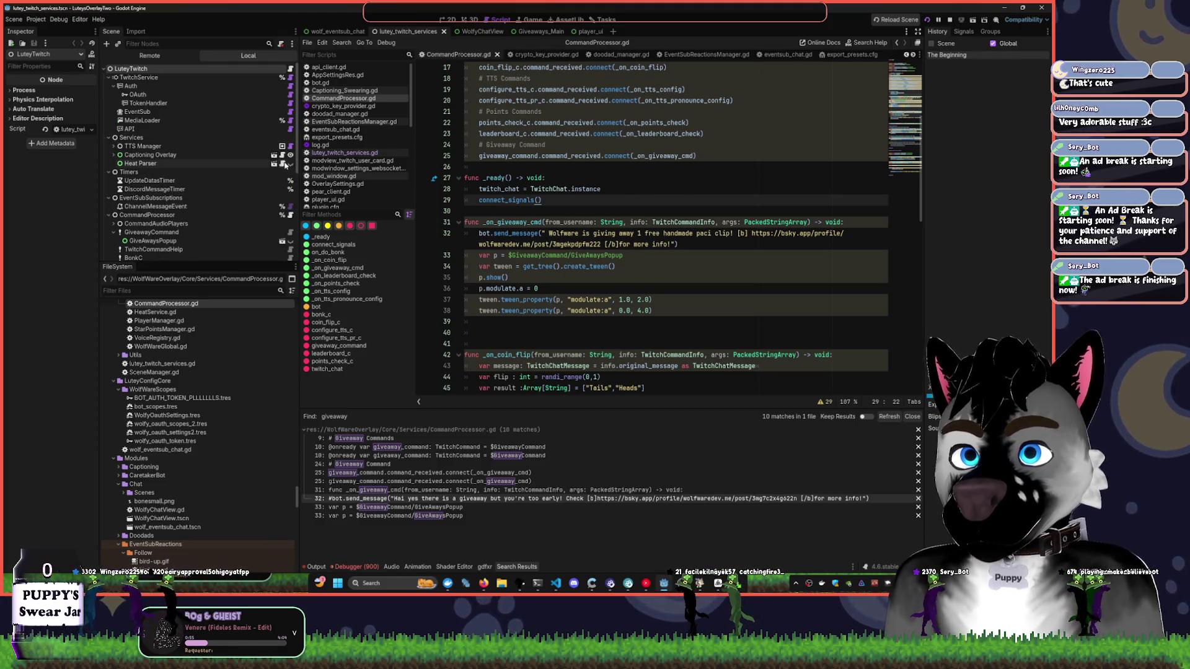
left_click(282, 164)
left_click(451, 19)
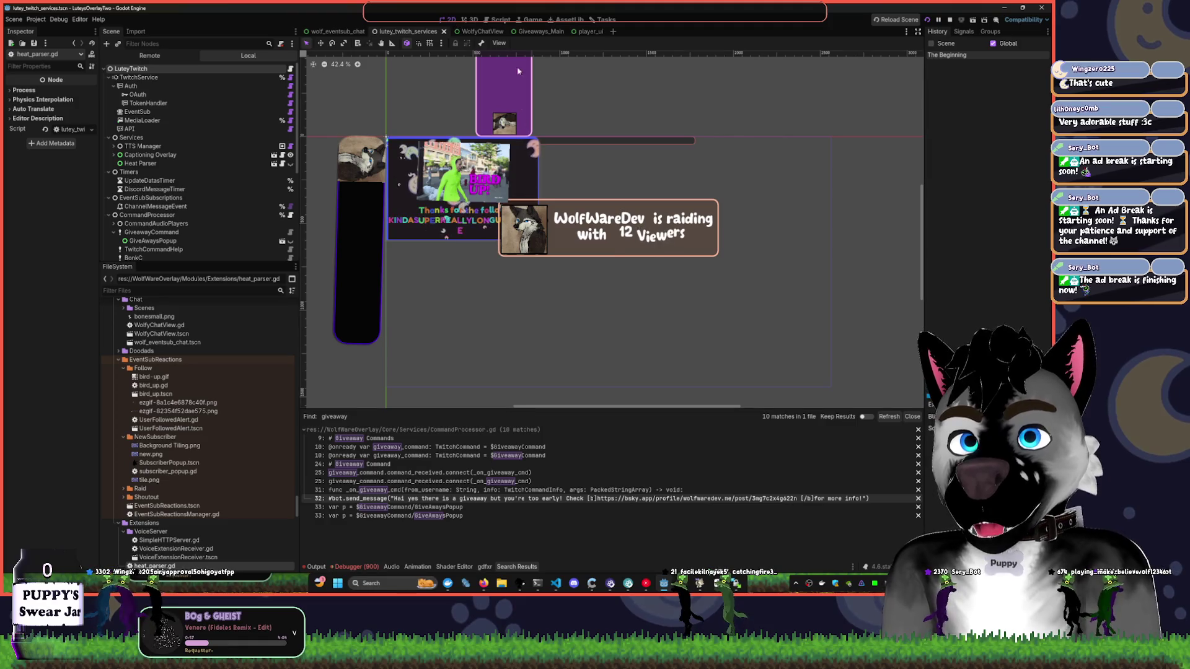
key("ctrl+F2")
key("ctrl+F3")
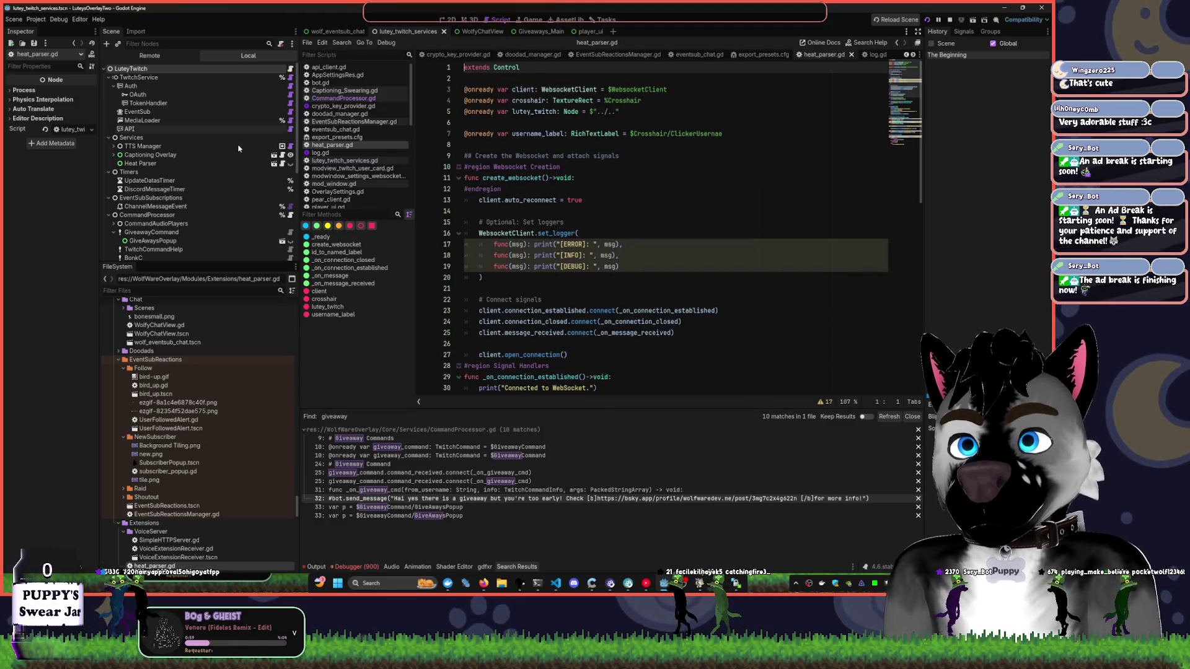
- Open the heat_parser scene and select its root to show the heat_parser.gd WebSocket client script
left_click(274, 164)
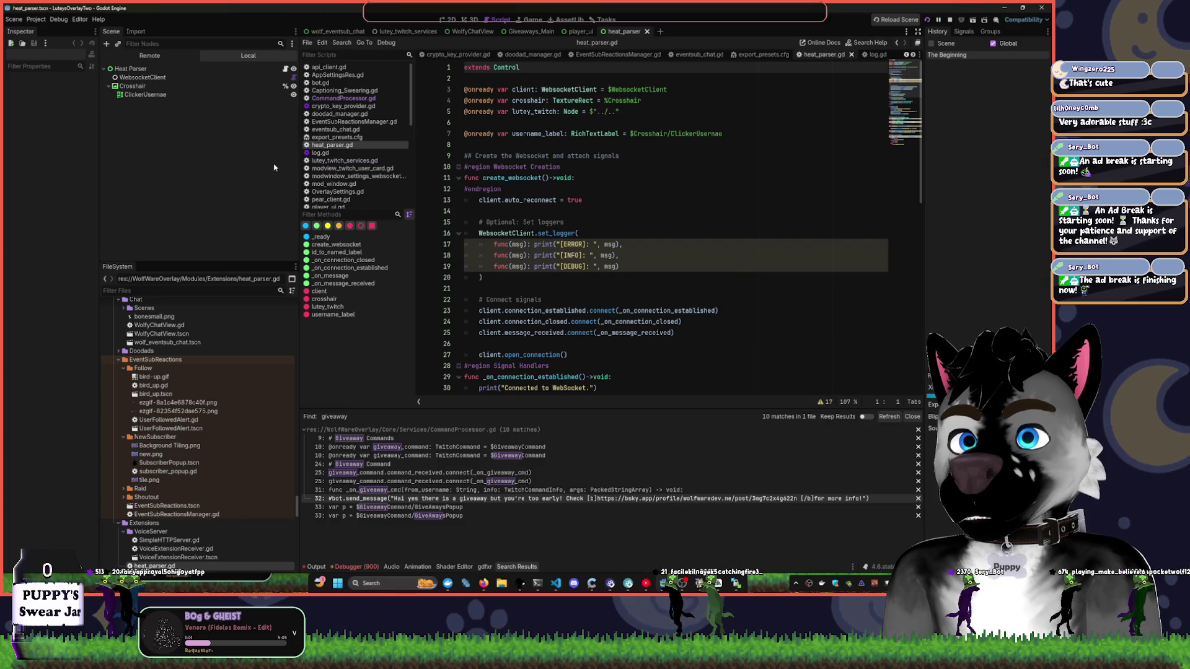
left_click(451, 20)
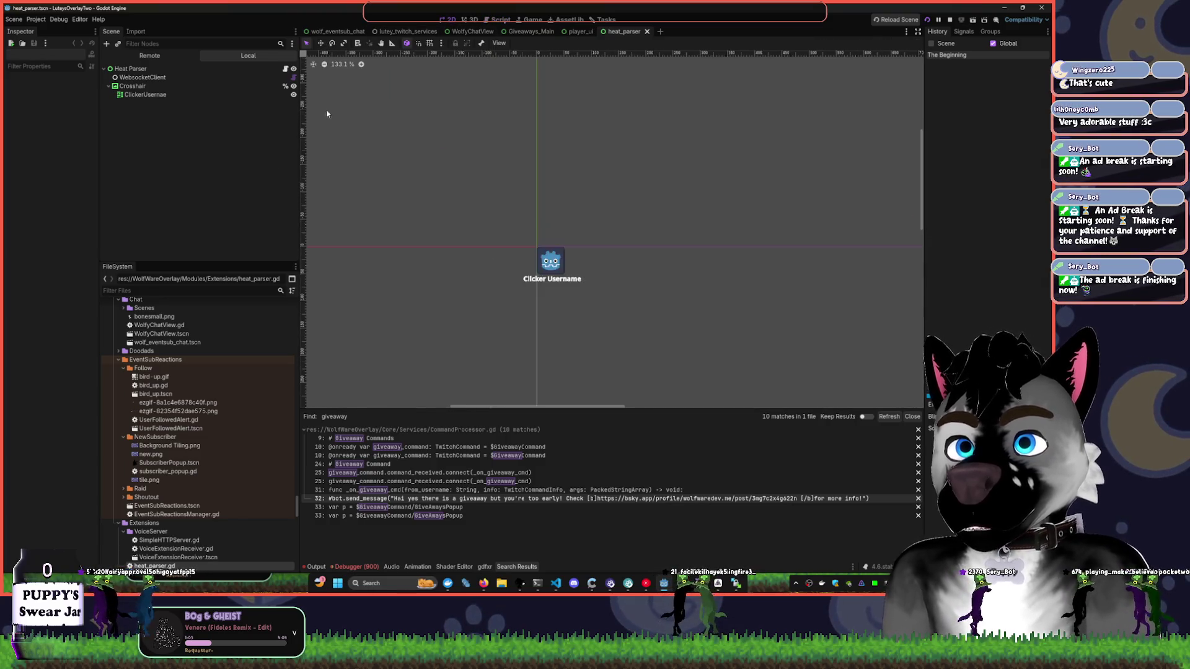
left_click(283, 68)
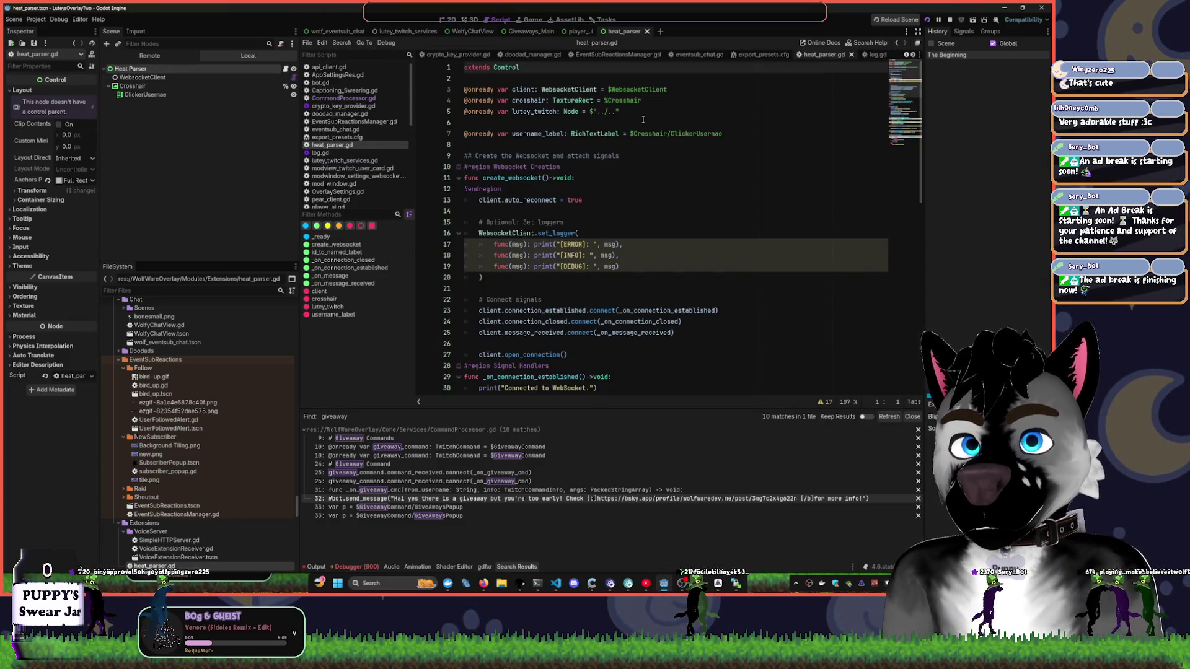
left_click(637, 89)
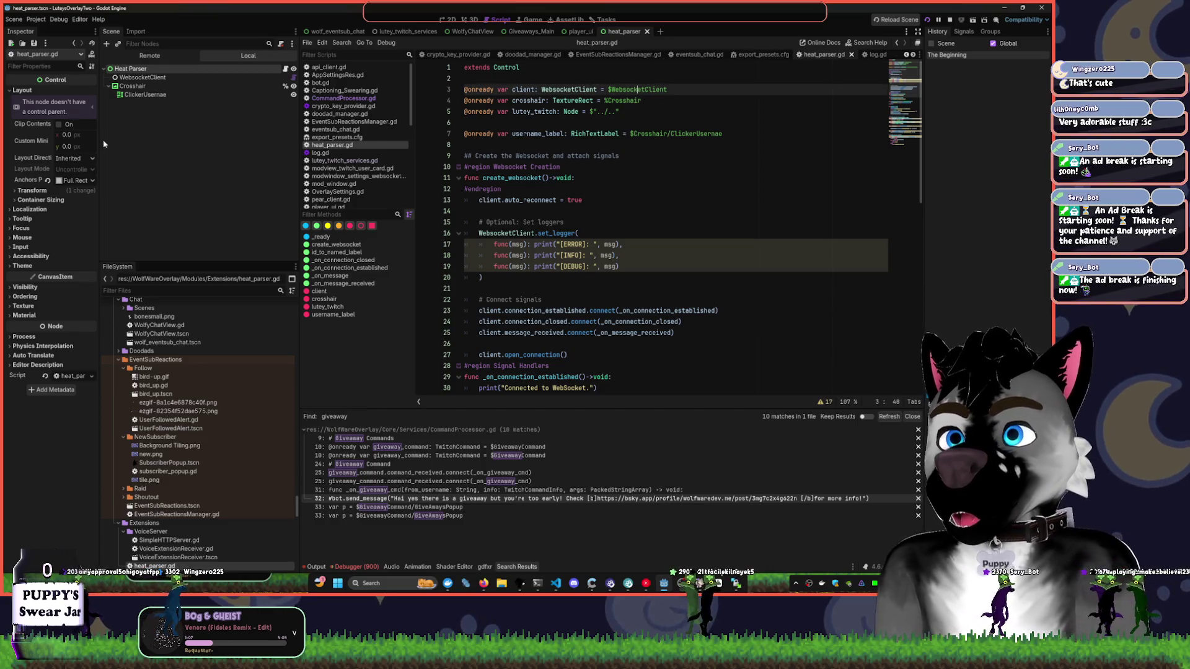
left_click(157, 77)
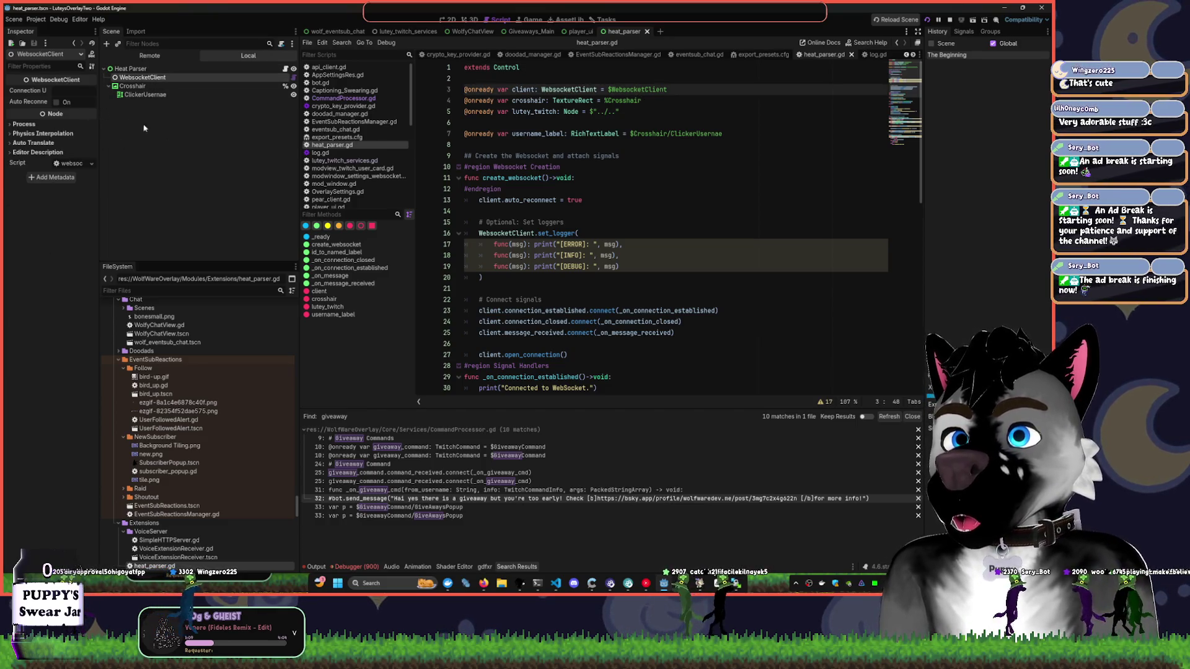
scroll(565, 136, "down", 8)
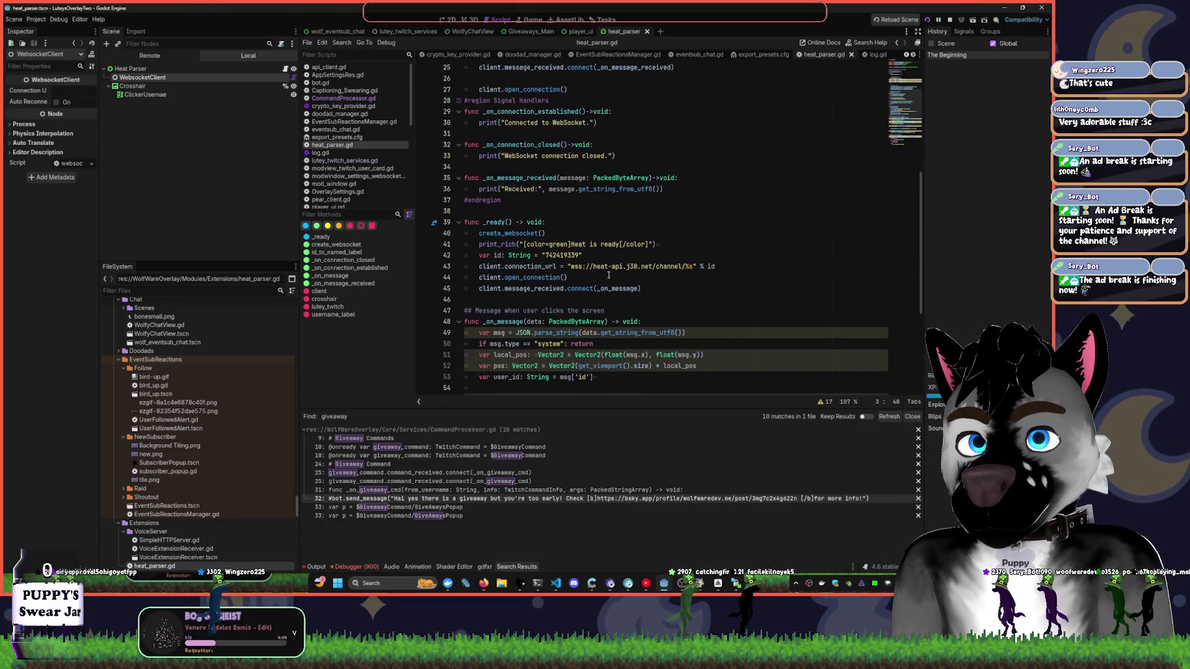
mouse_move(599, 286)
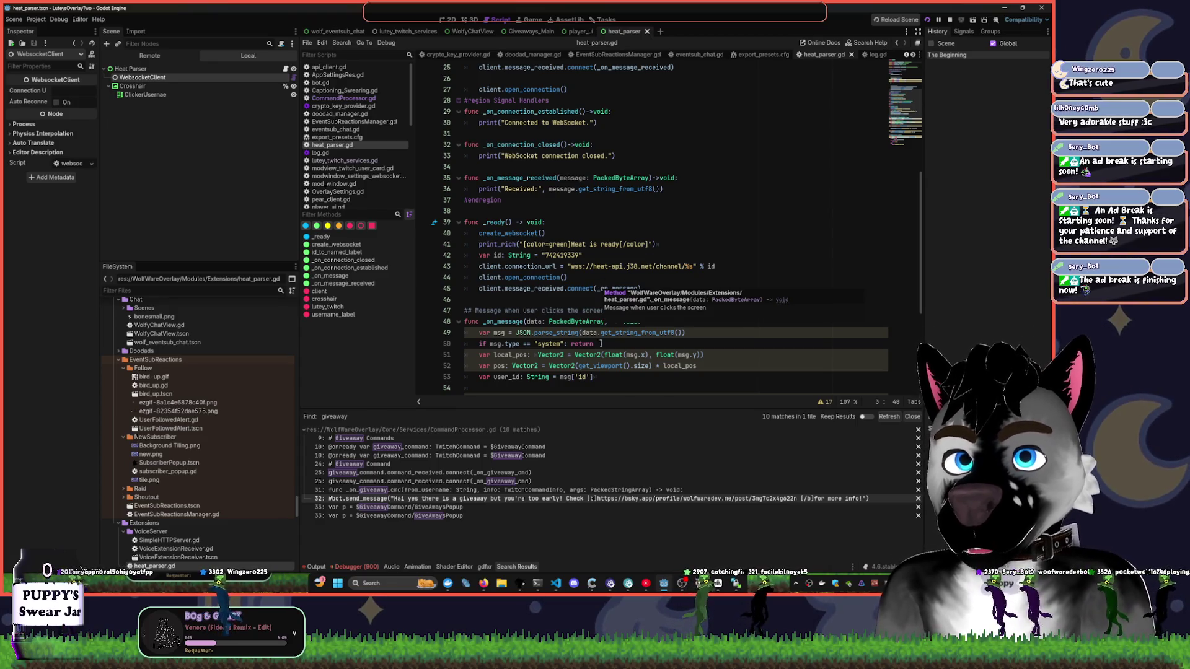
mouse_move(486, 585)
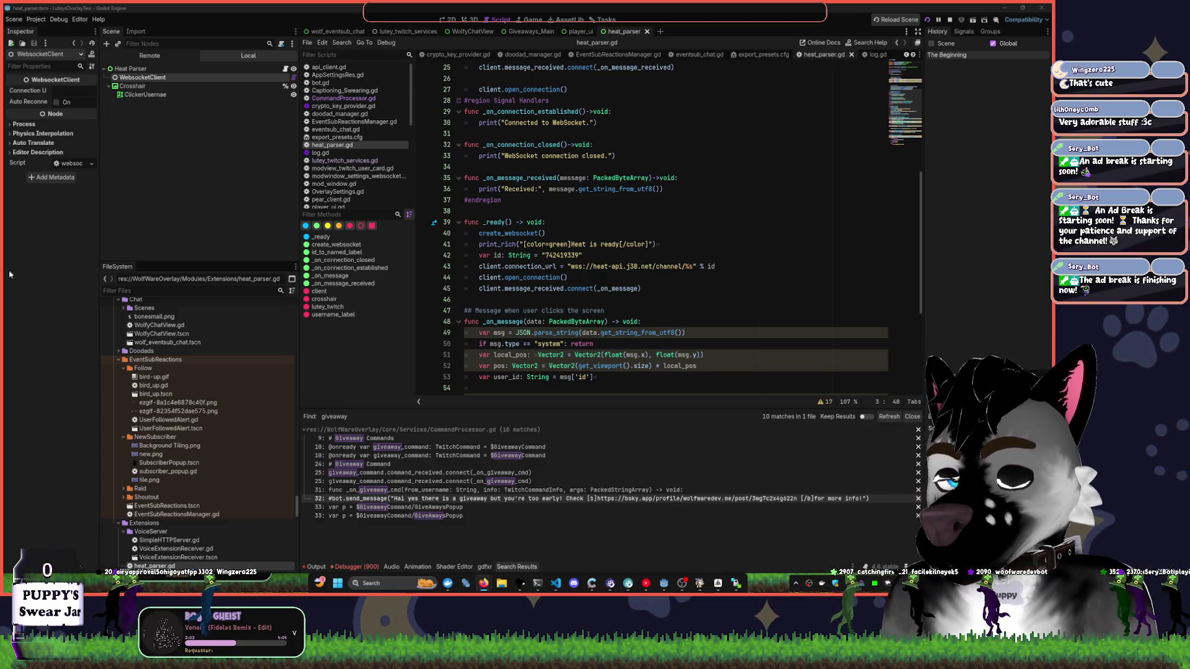
left_click(476, 274)
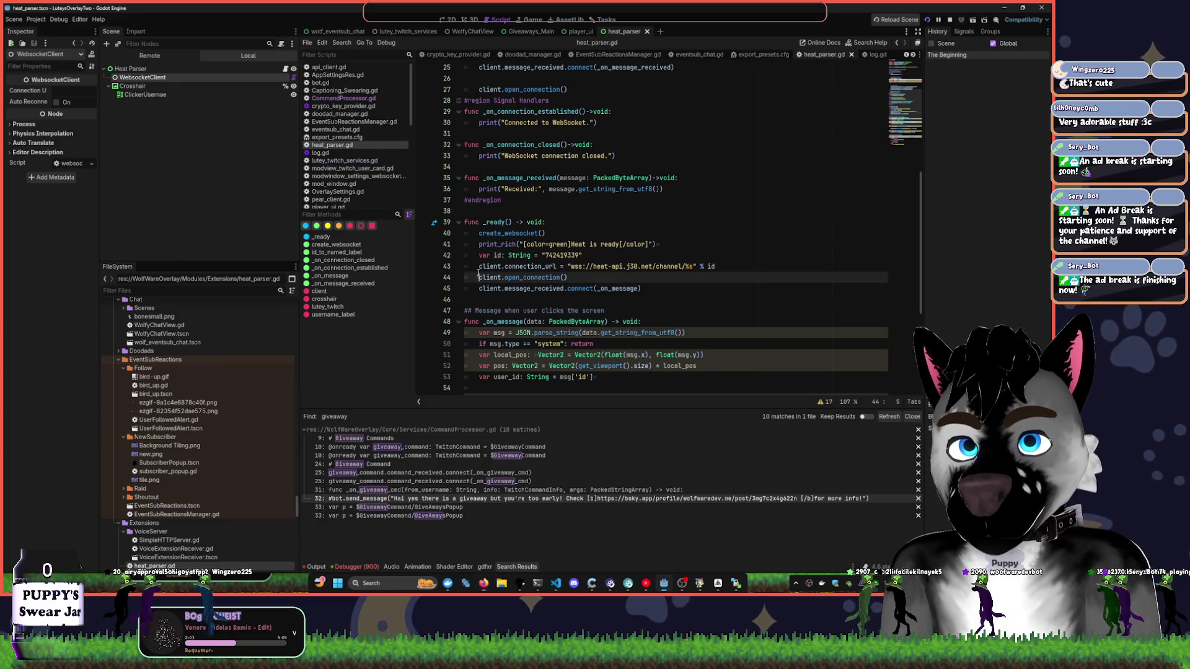
left_click(487, 267)
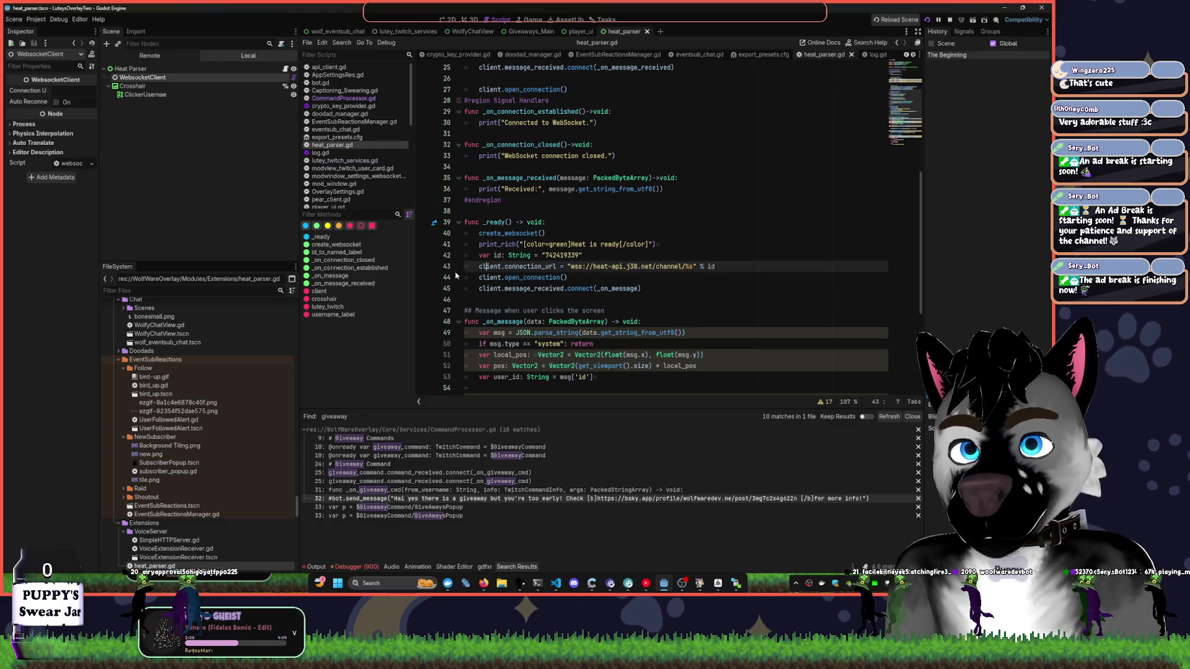
left_click(471, 211)
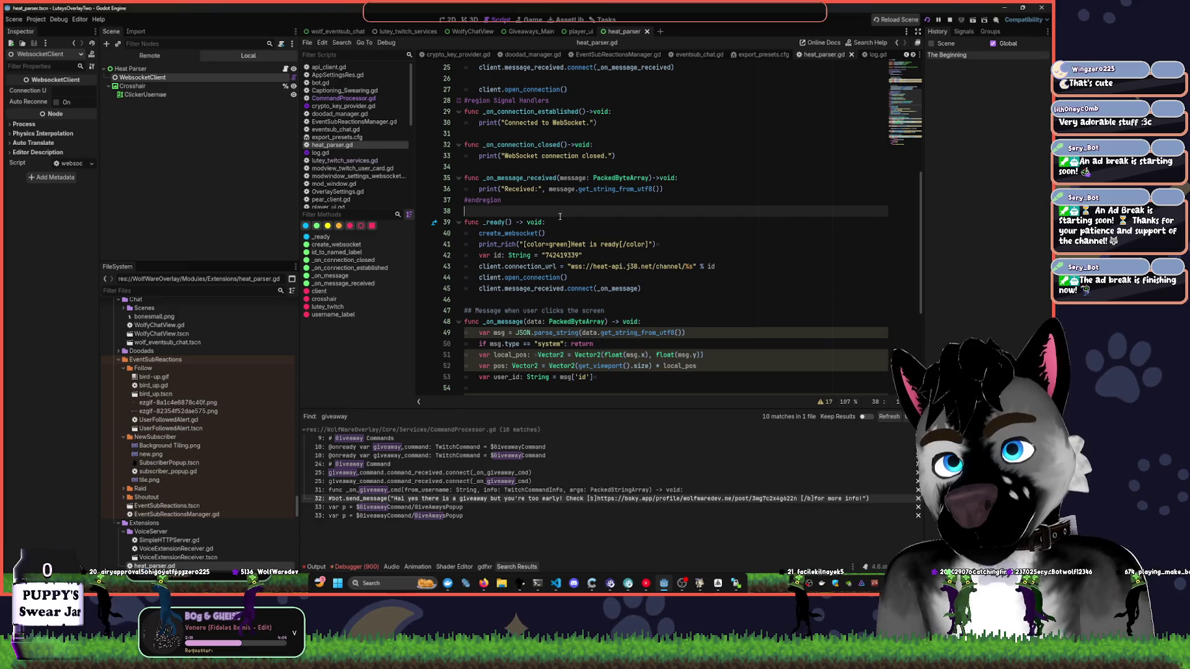
key("Return")
key("Return")
- Declare a HeatConnectors variable above _ready(), opening its value as a list with [{
key("Up")
type("func ")
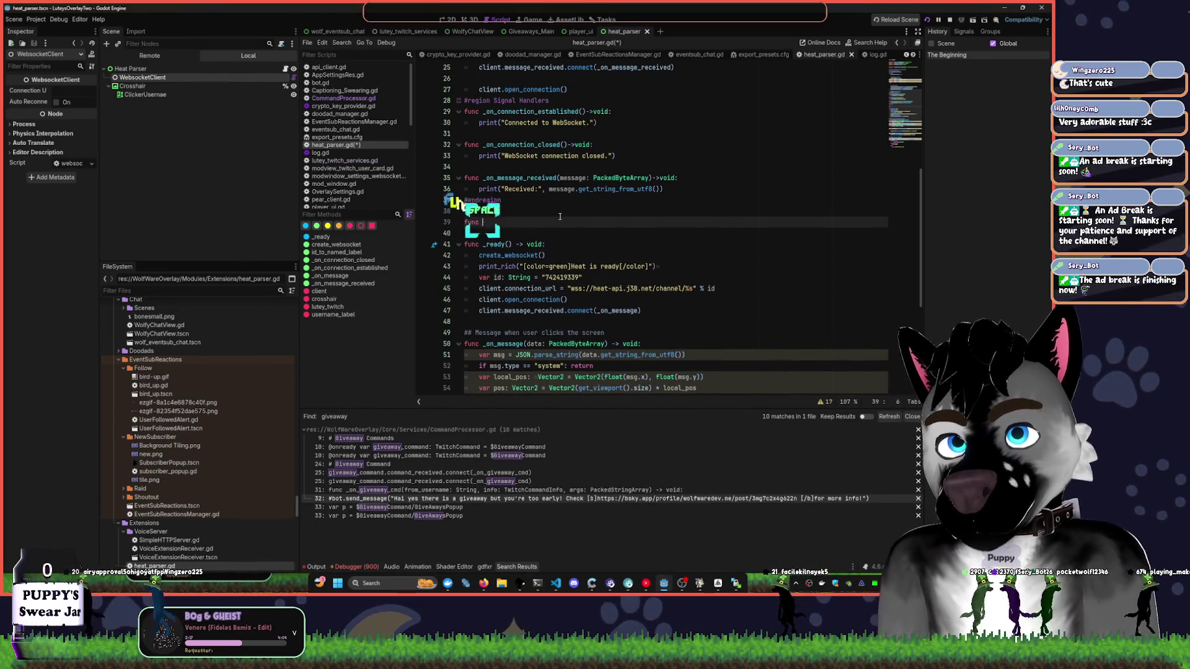
type("Heat")
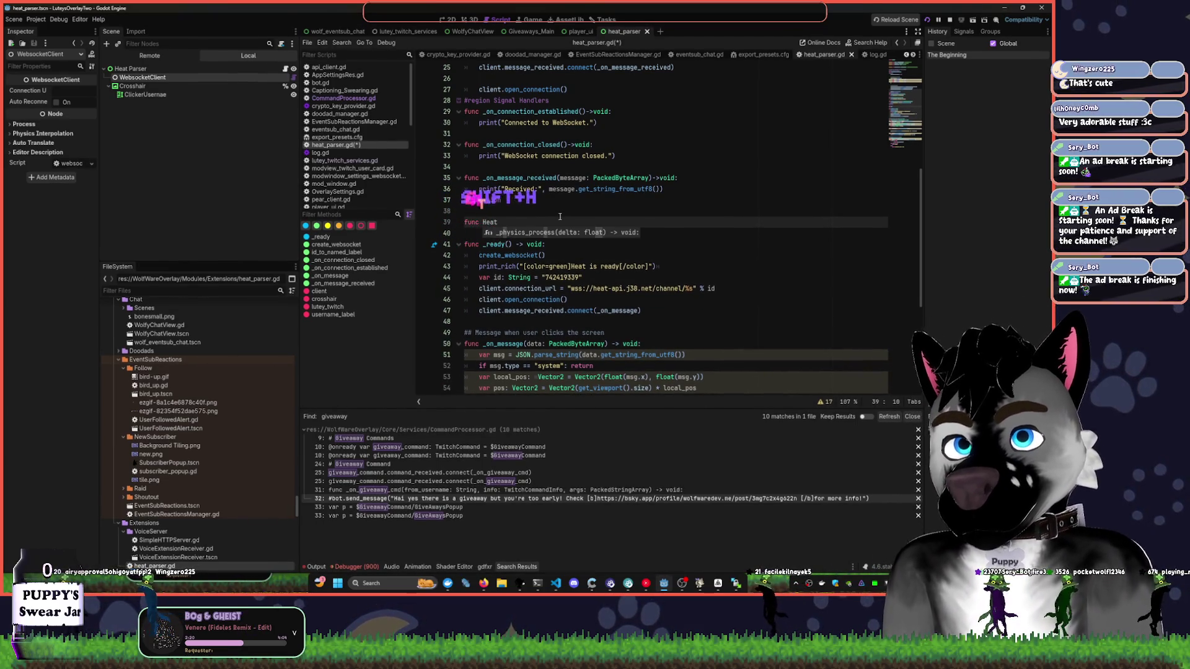
type("Connectors")
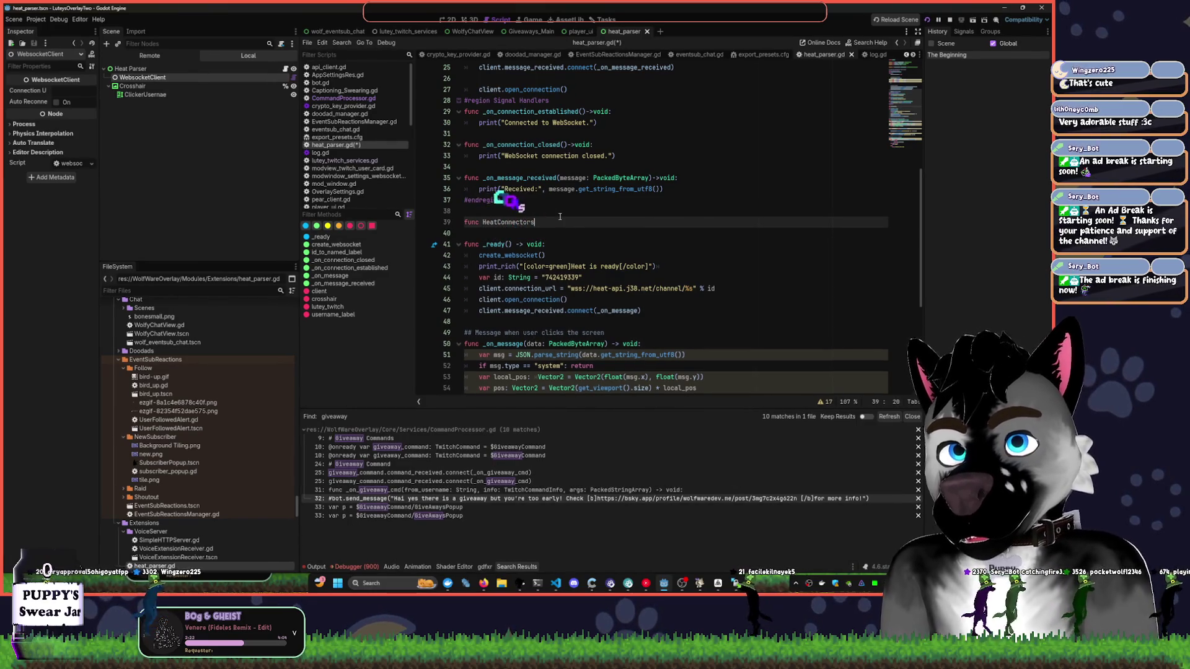
key("Home")
key("Delete")
key("Delete")
key("Delete")
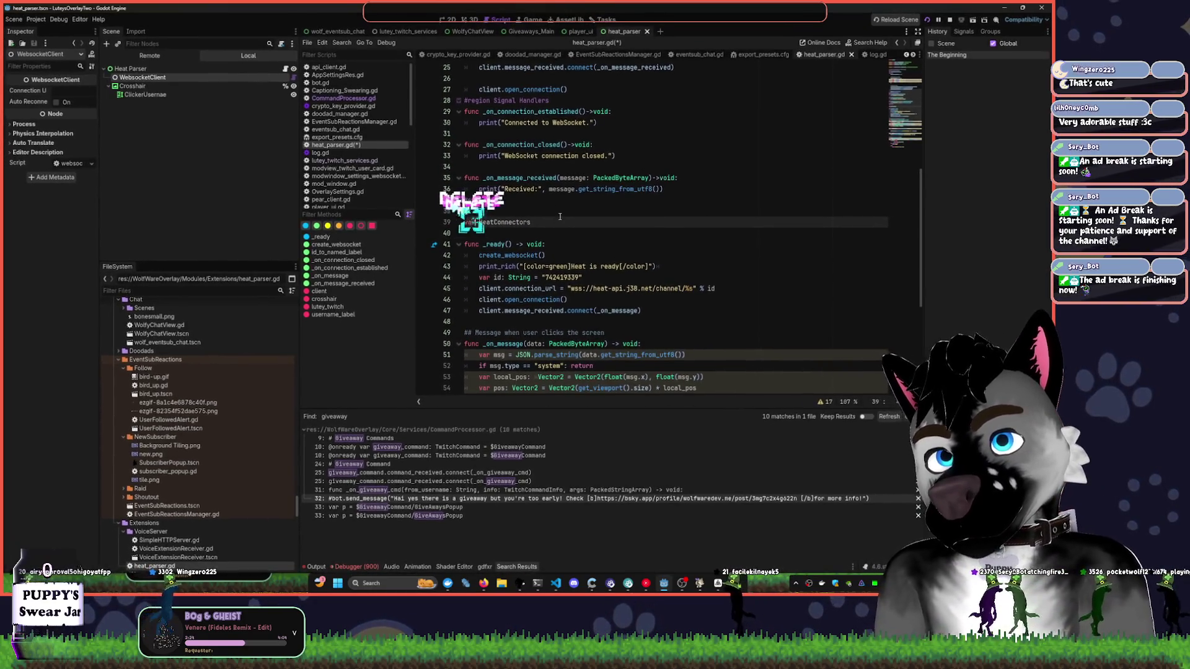
type("var")
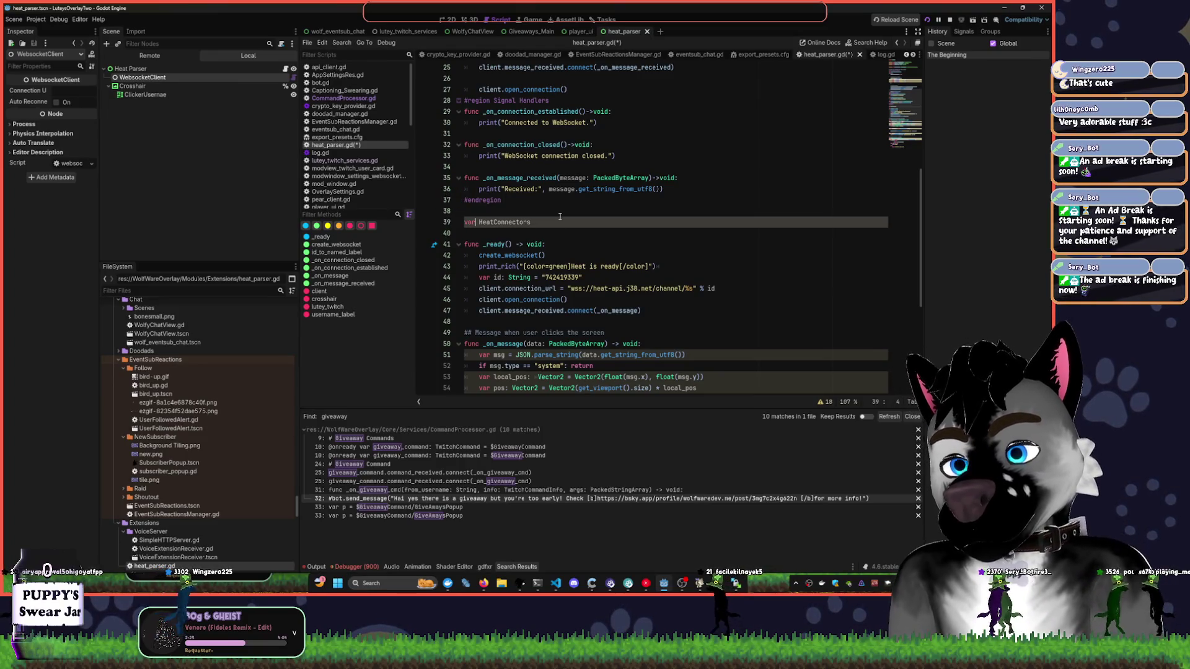
type(" : ")
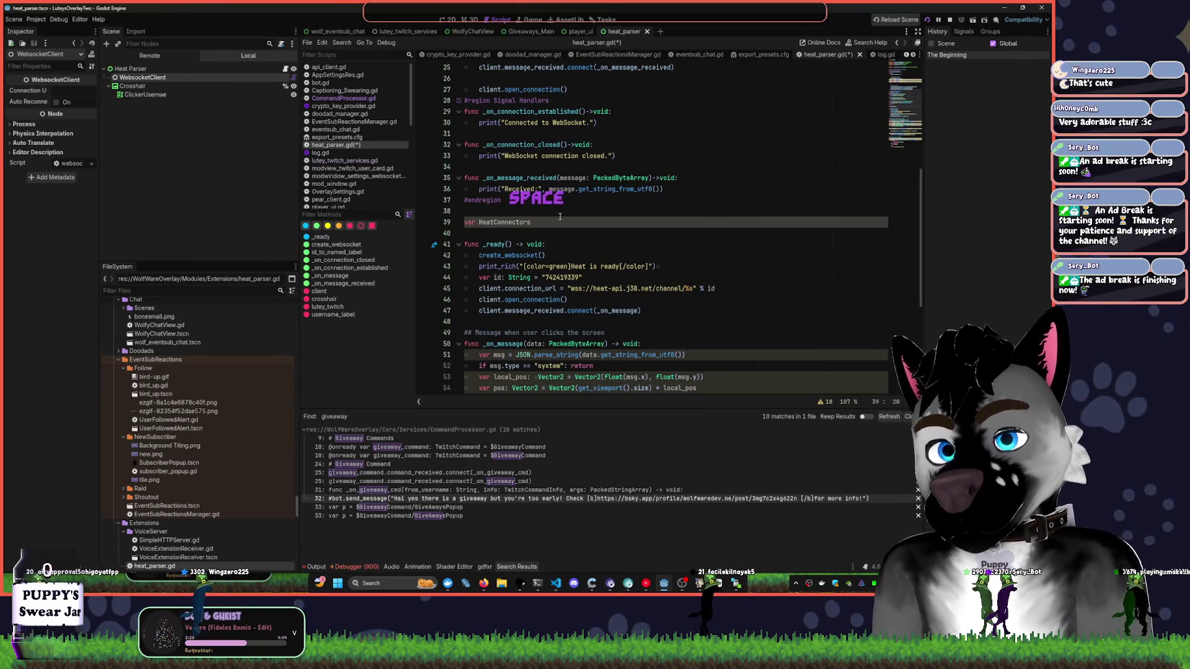
type("{")
key("Return")
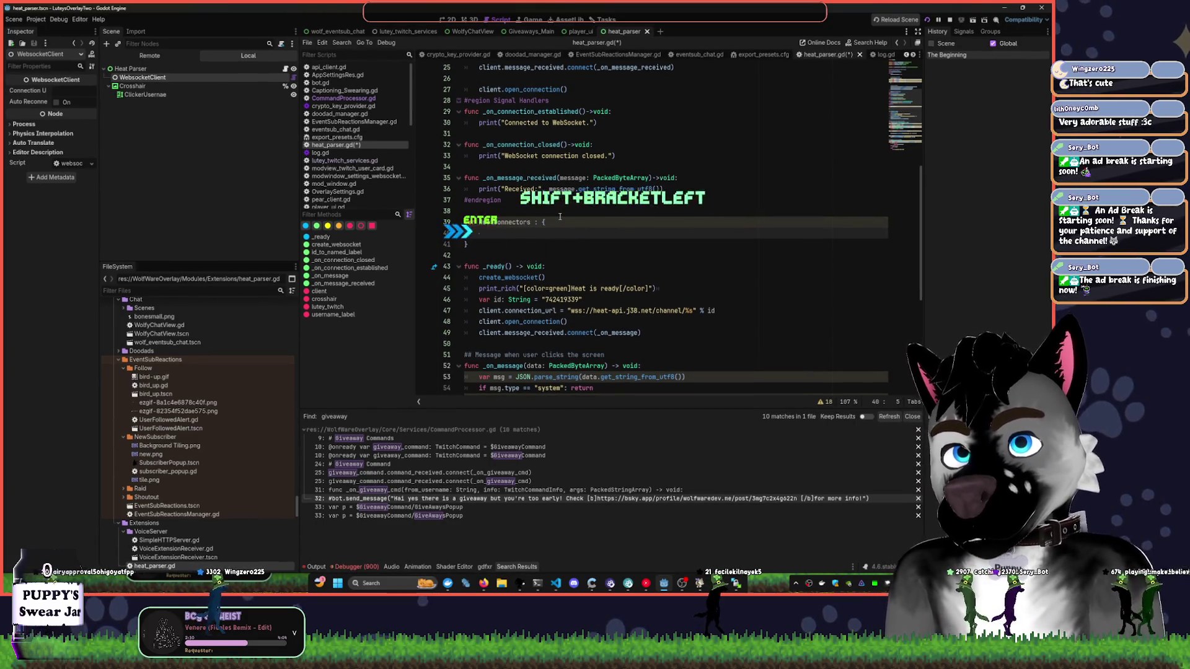
type("\"")
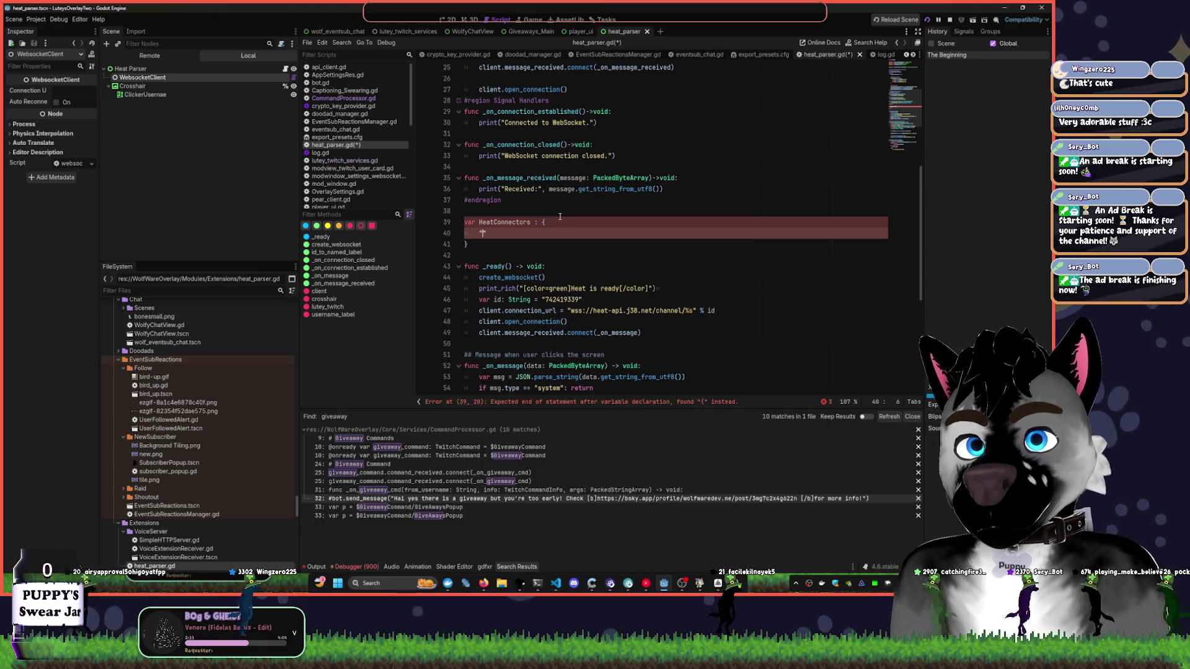
key("BackSpace")
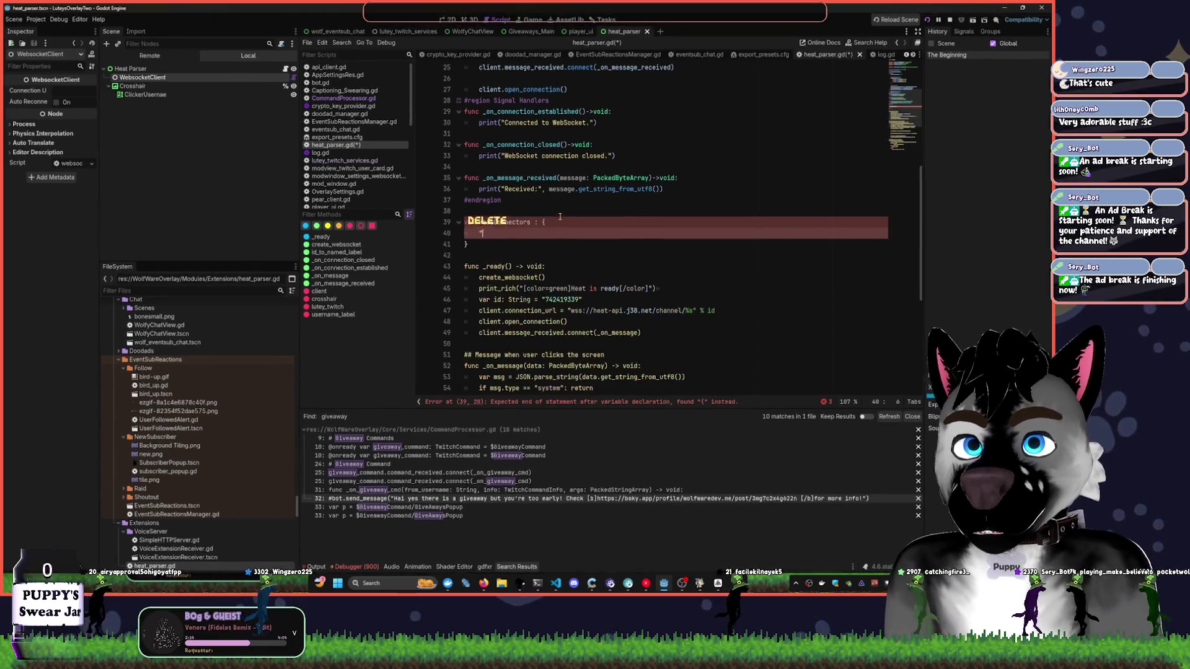
key("Left")
key("Left")
key("Delete")
type("[")
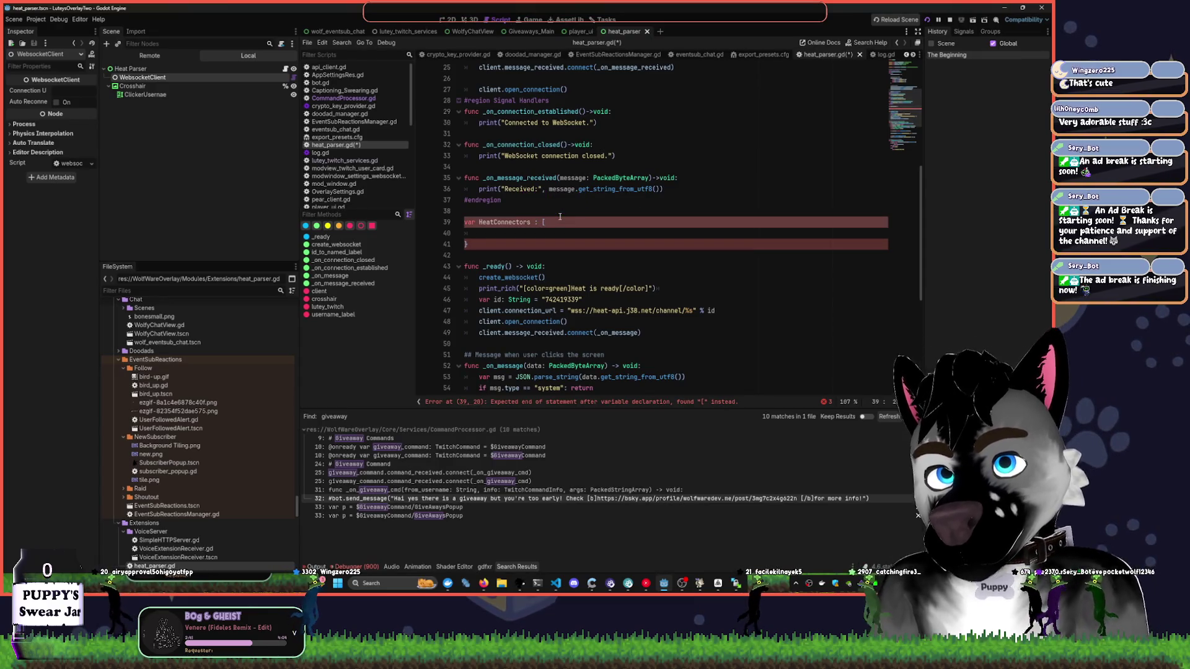
key("BackSpace")
key("shift+Down")
key("shift+Down")
key("Delete")
type("[")
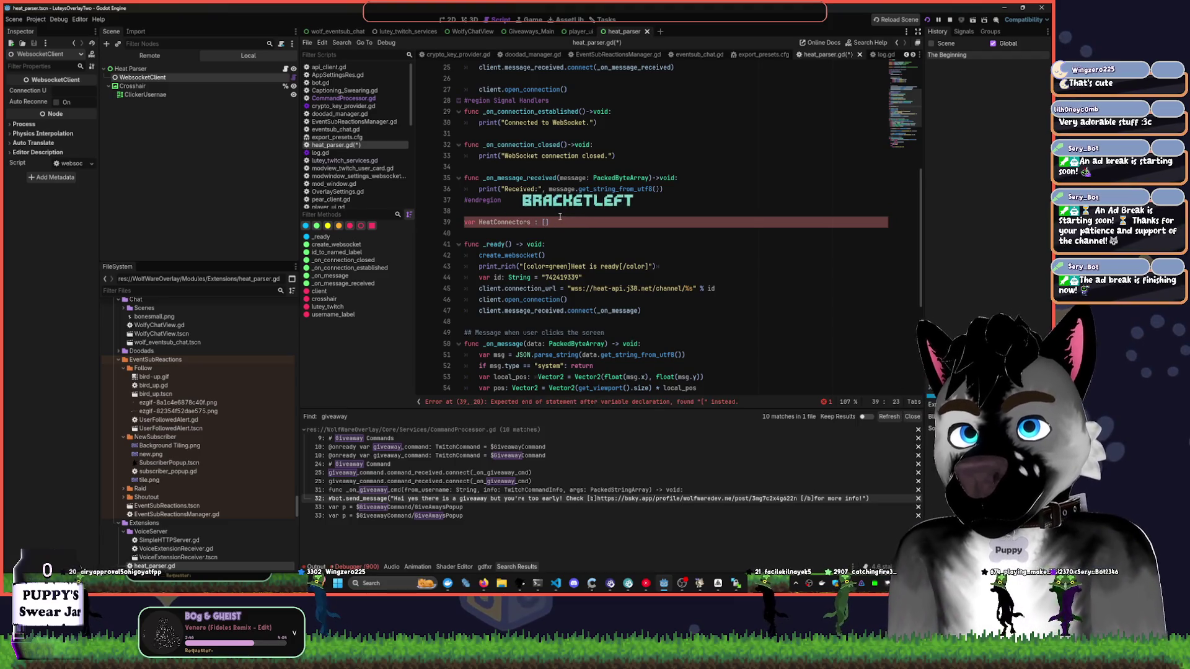
type("{")
- Add the GreenHeat entry with a "Stuff" key set to "thing" and assign the list with =
key("Return")
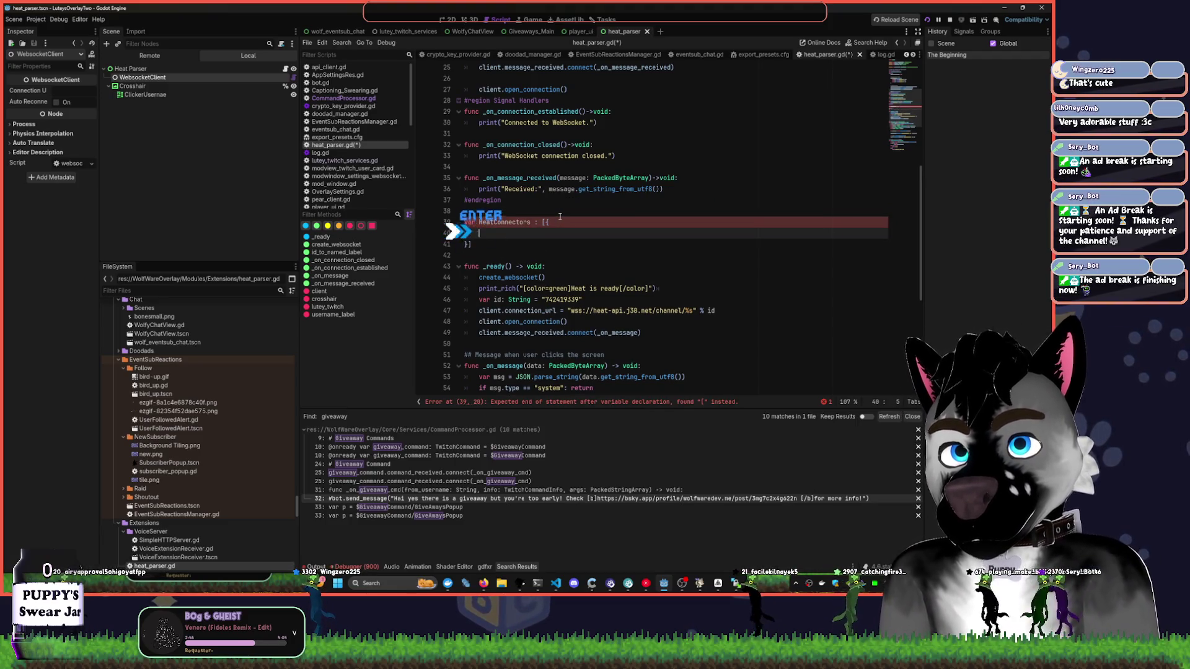
type("\"")
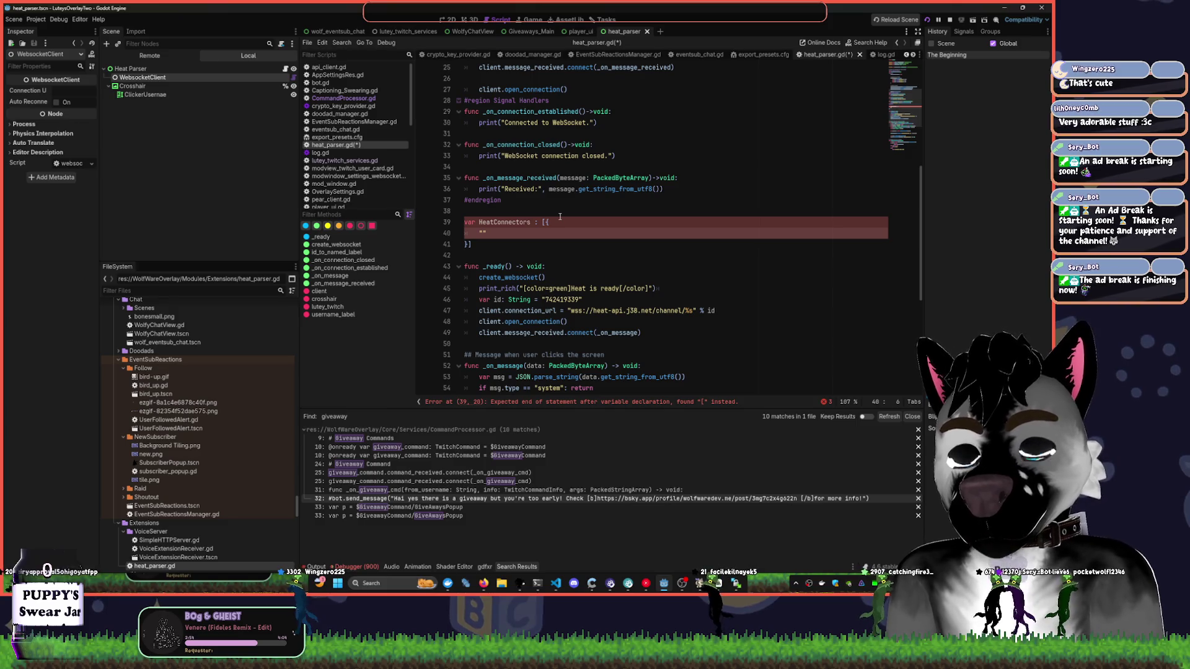
type("Cli")
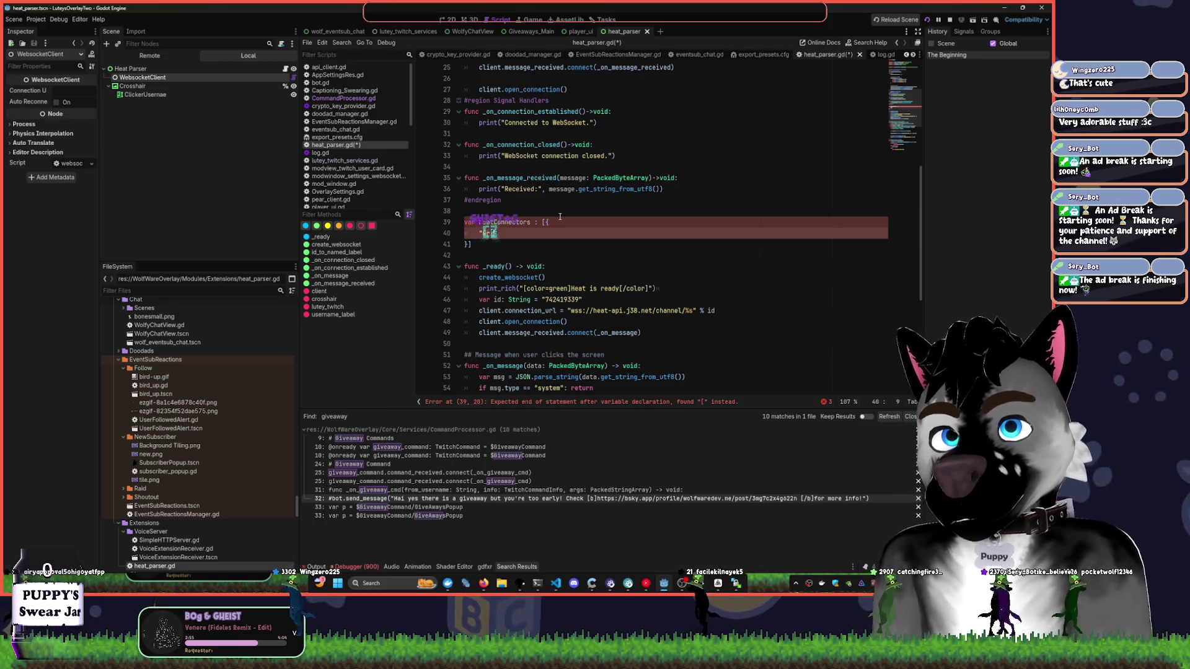
type("enHeat\":")
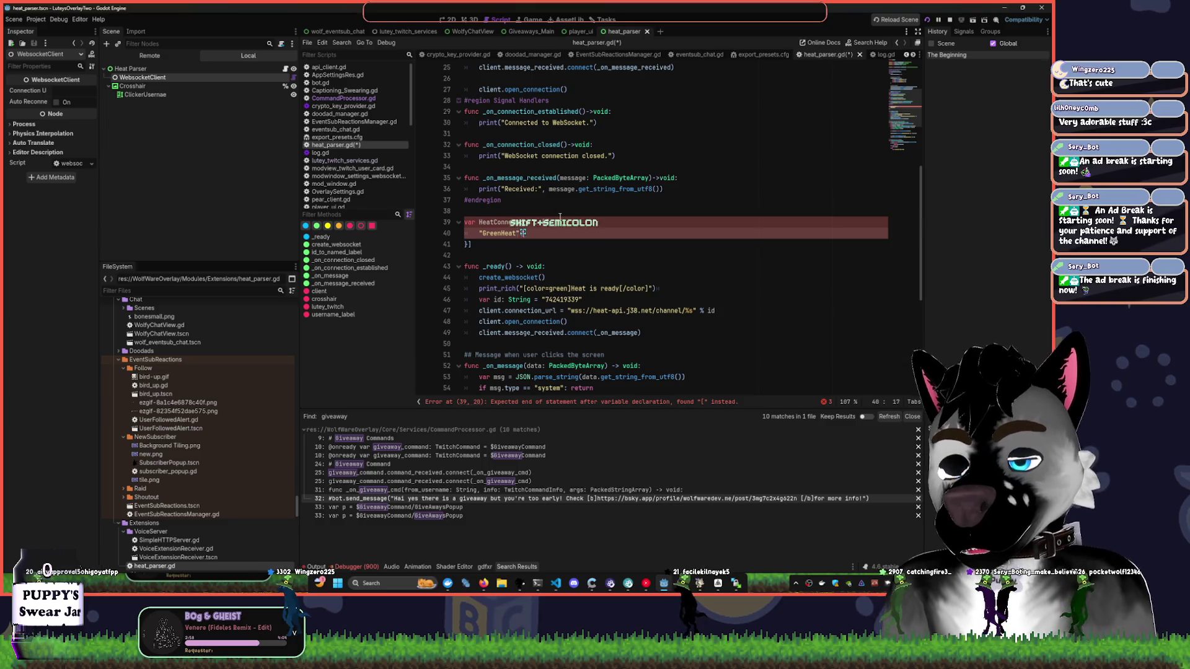
type(" {")
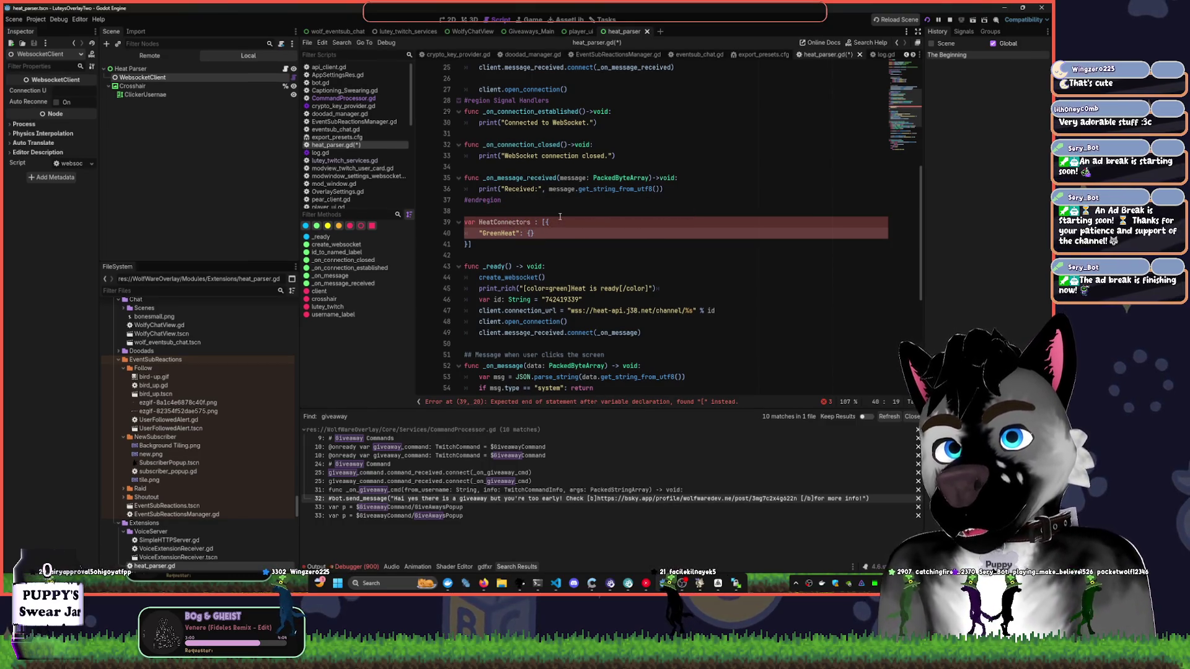
type("\"Stuff")
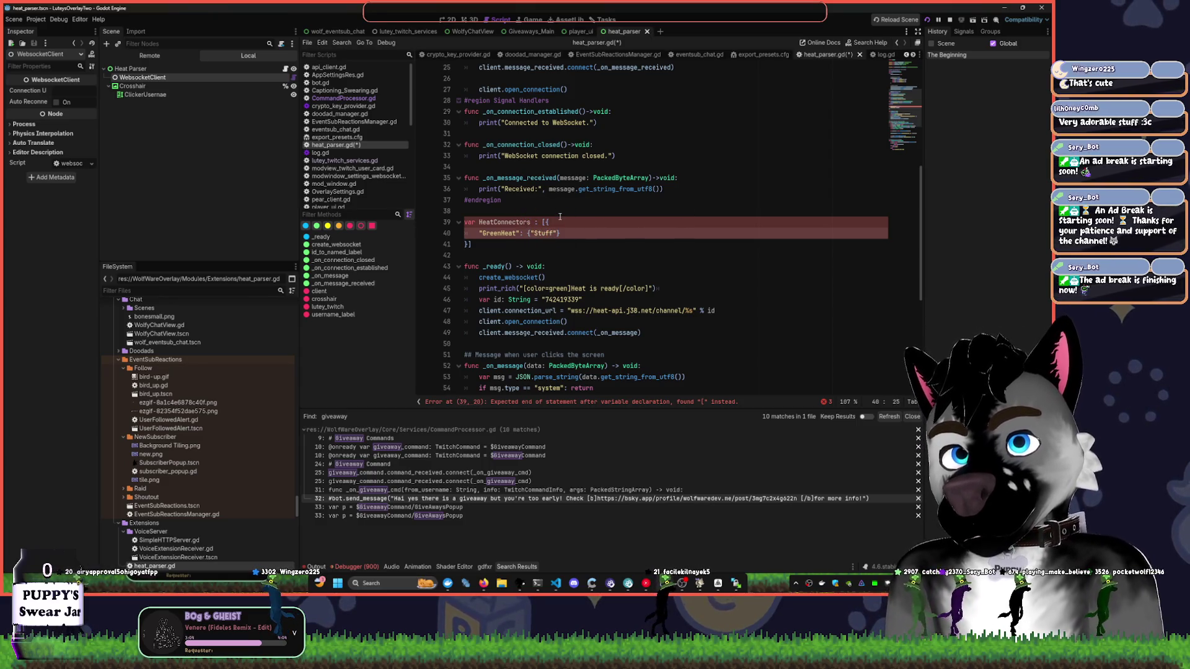
type(": \"")
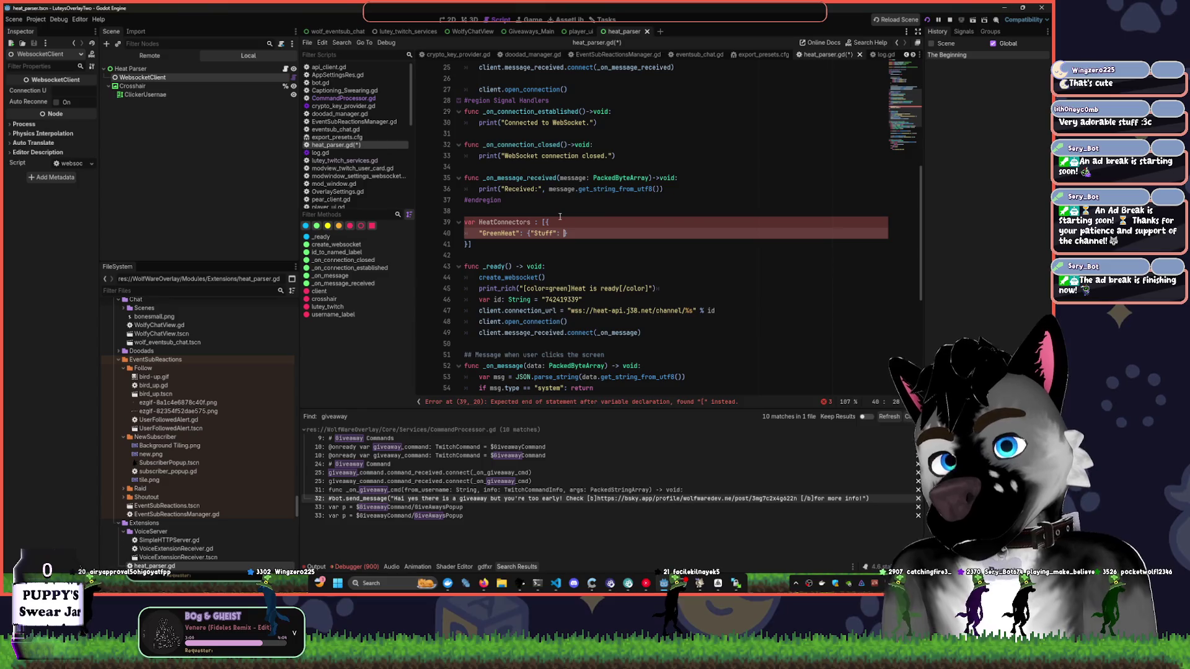
type("st")
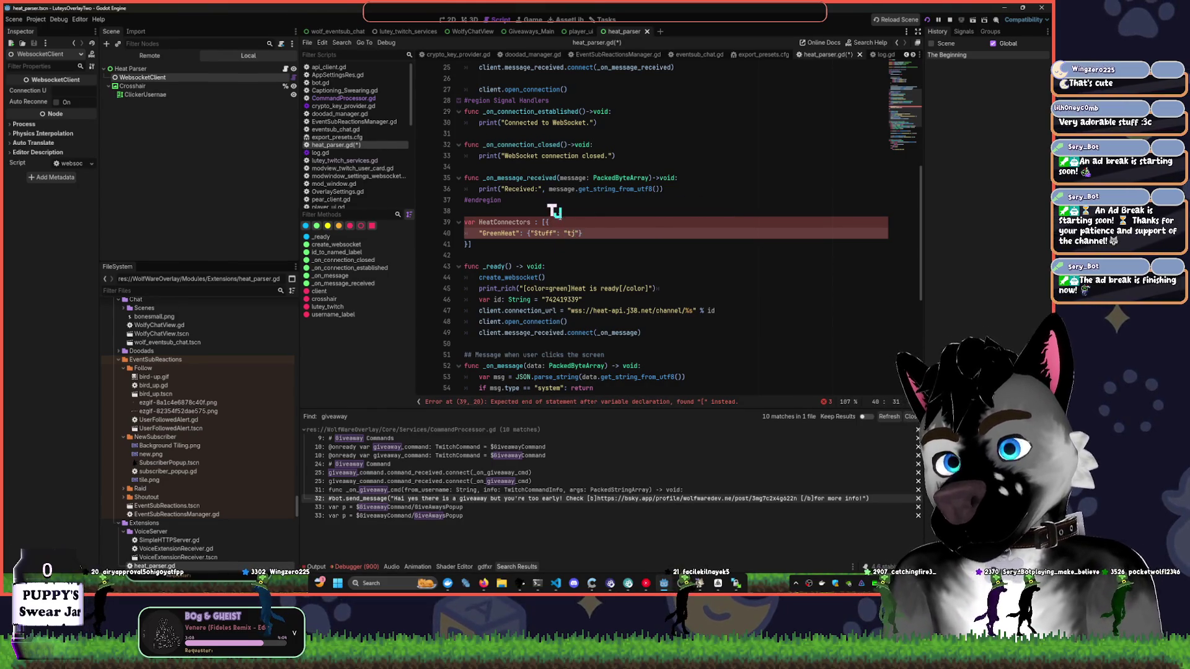
key("BackSpace")
key("BackSpace")
type("thing")
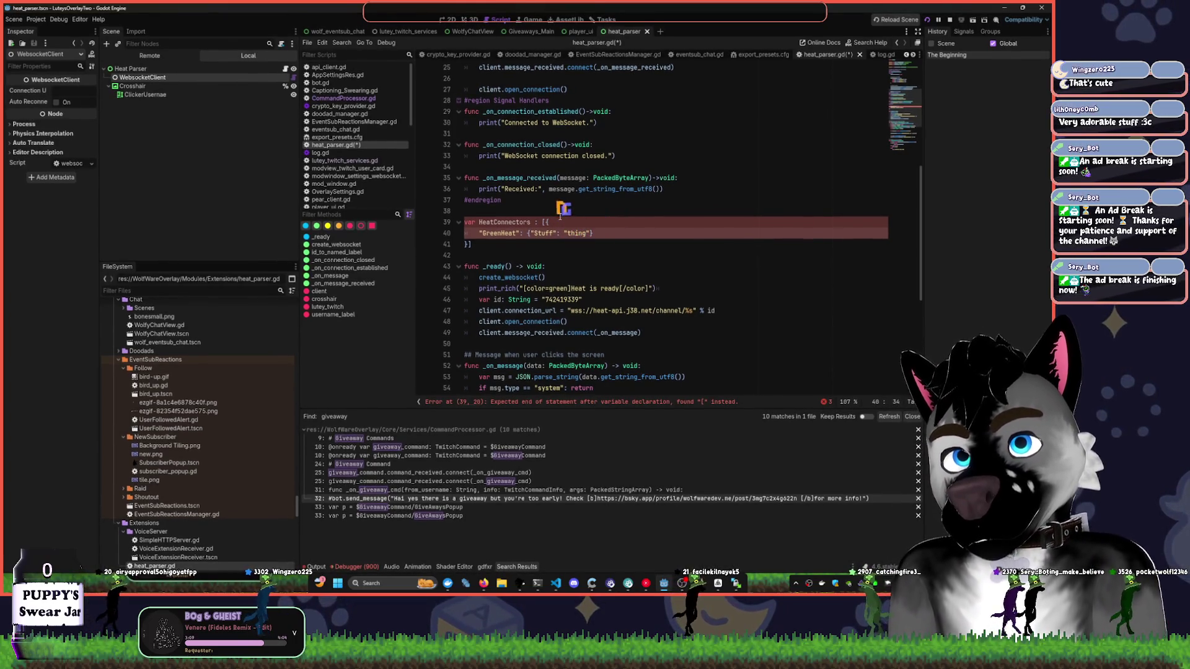
key("Down")
left_click(536, 222)
key("BackSpace")
type("=")
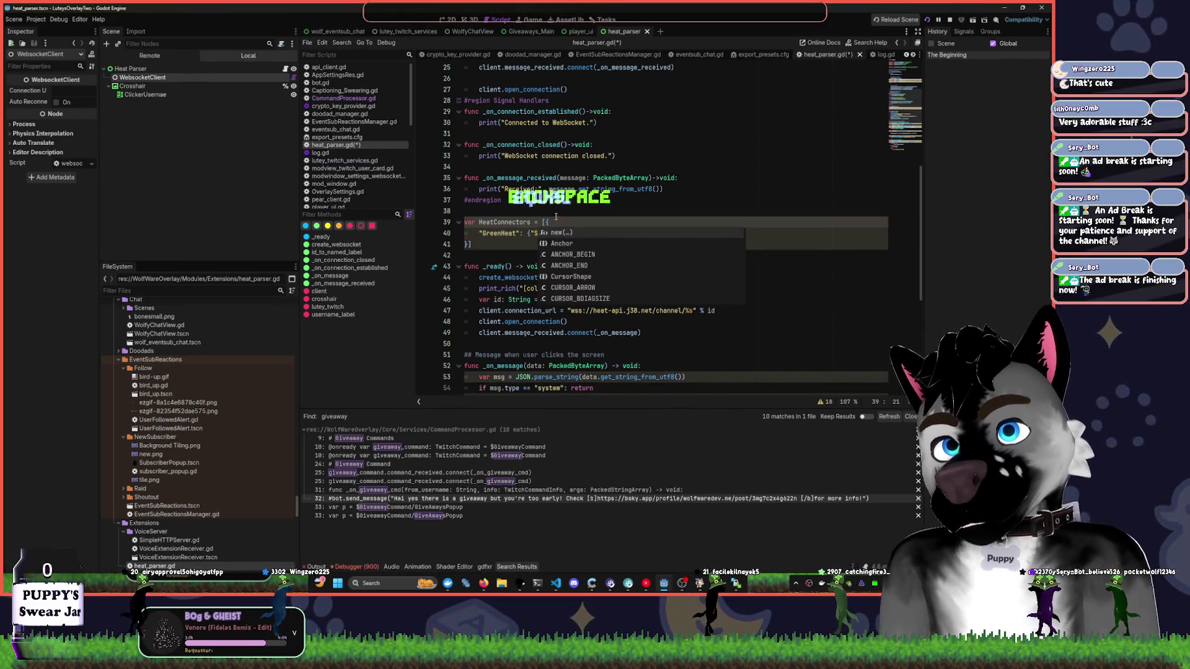
- Add a "Heat": {"server": ""} entry below the GreenHeat one
left_click(576, 266)
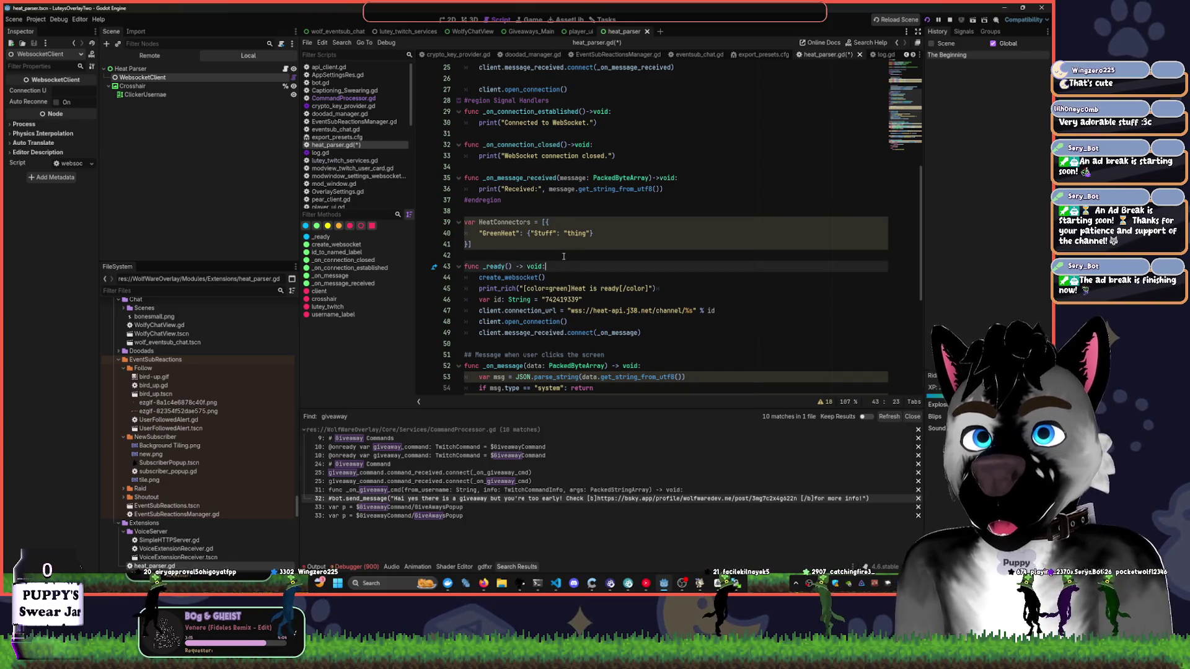
left_click(548, 222)
left_click(639, 234)
type(",")
key("Return")
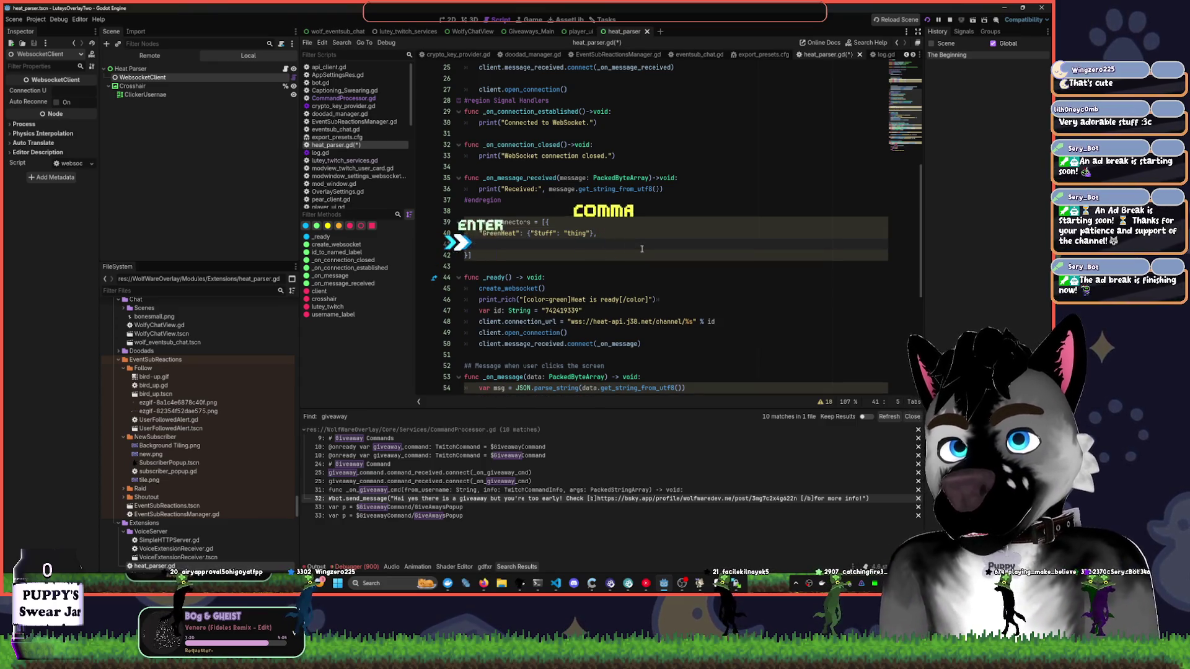
type("\"H")
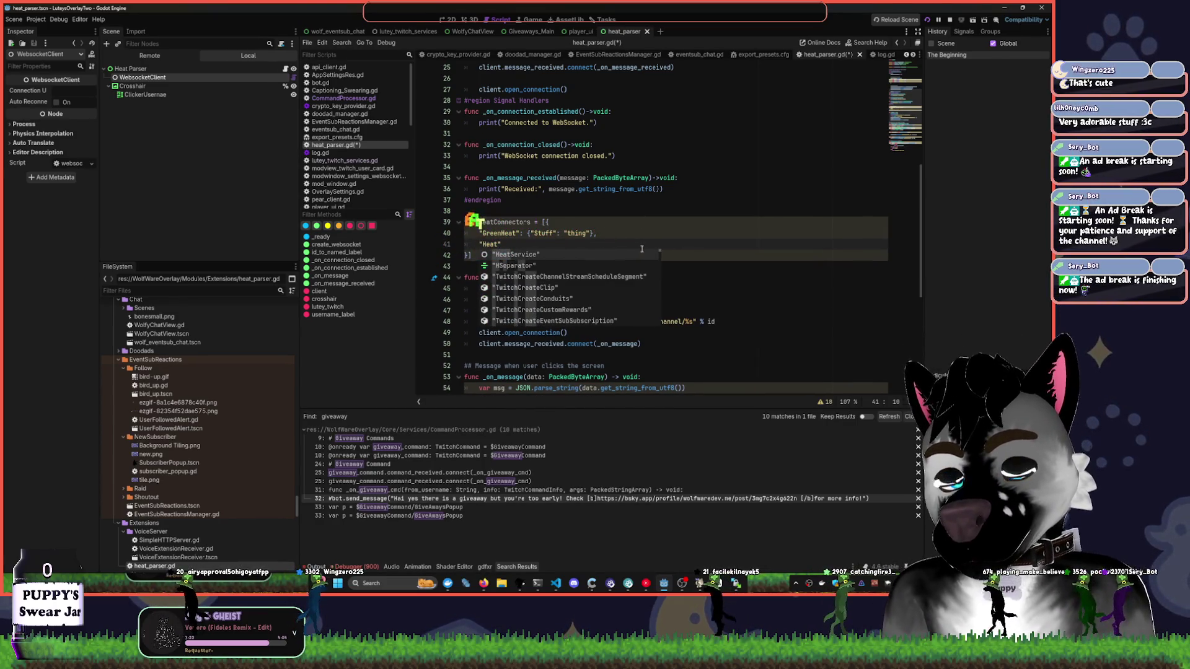
type("eat")
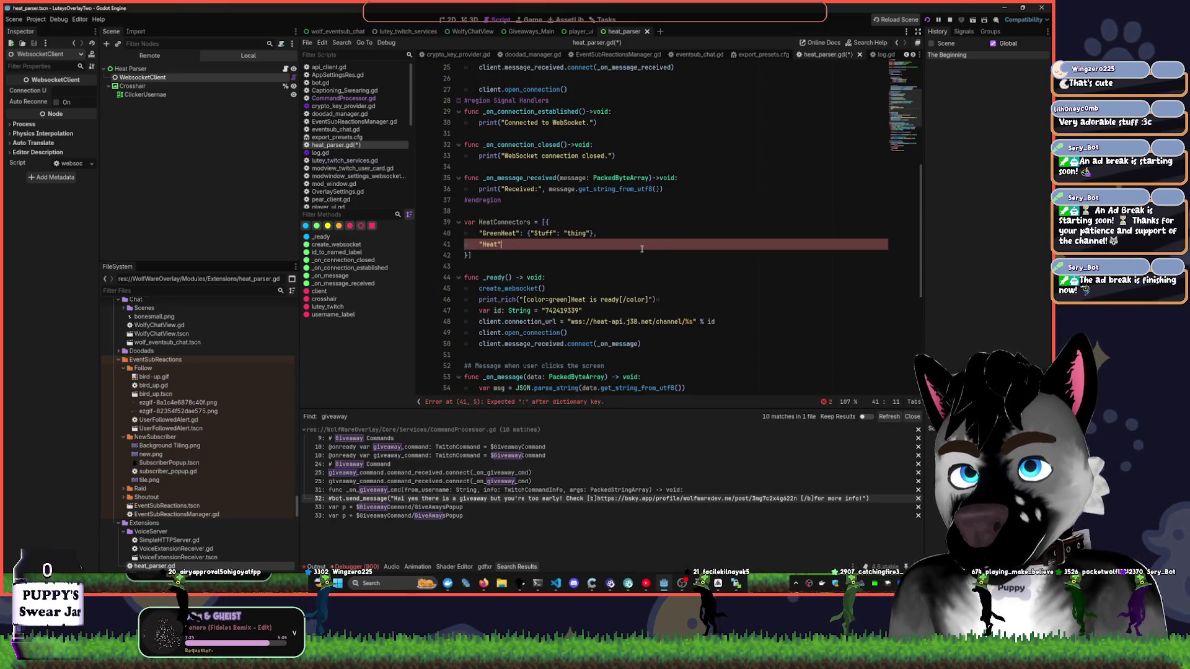
type("\": ")
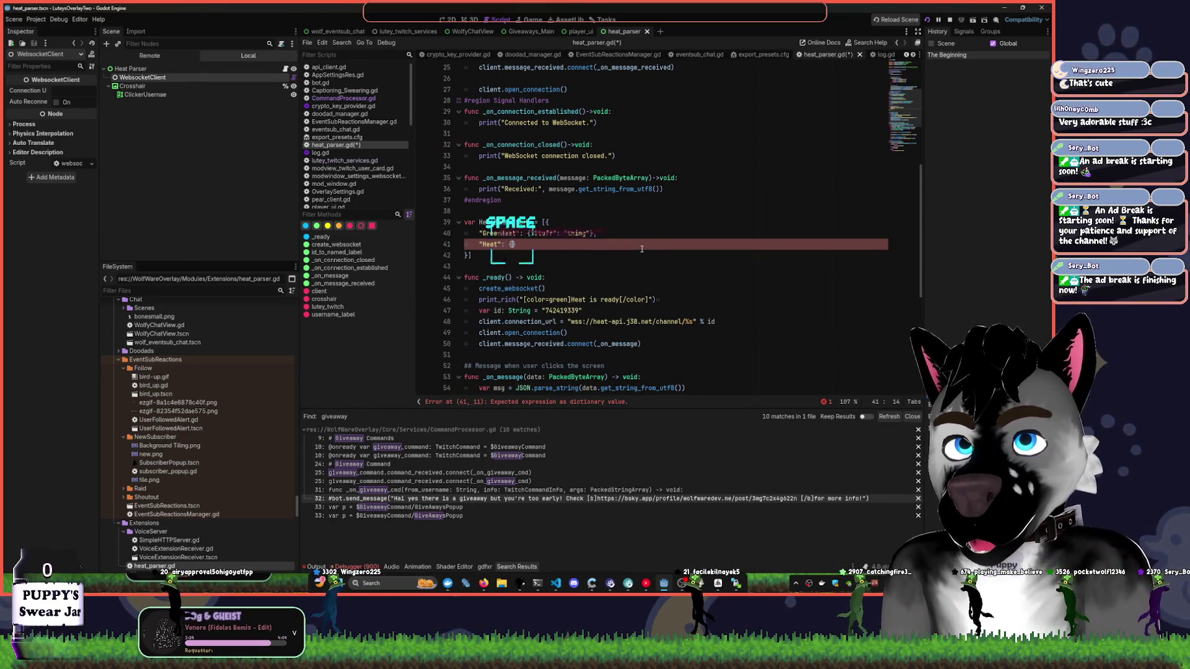
type("{")
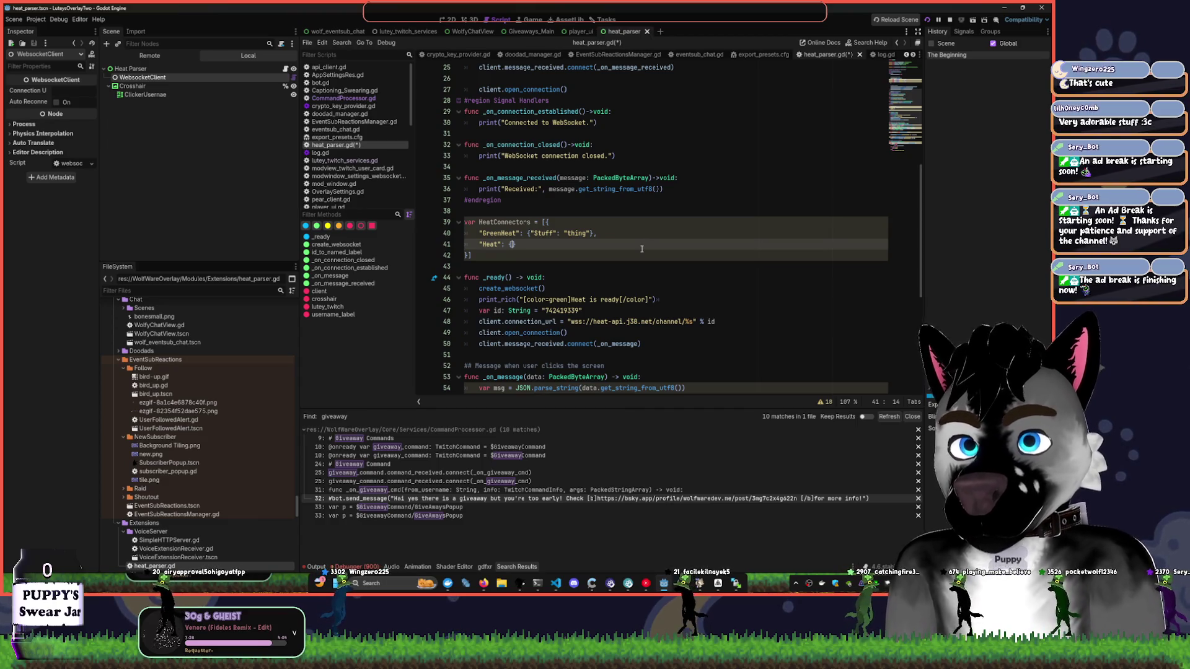
type("\"Use")
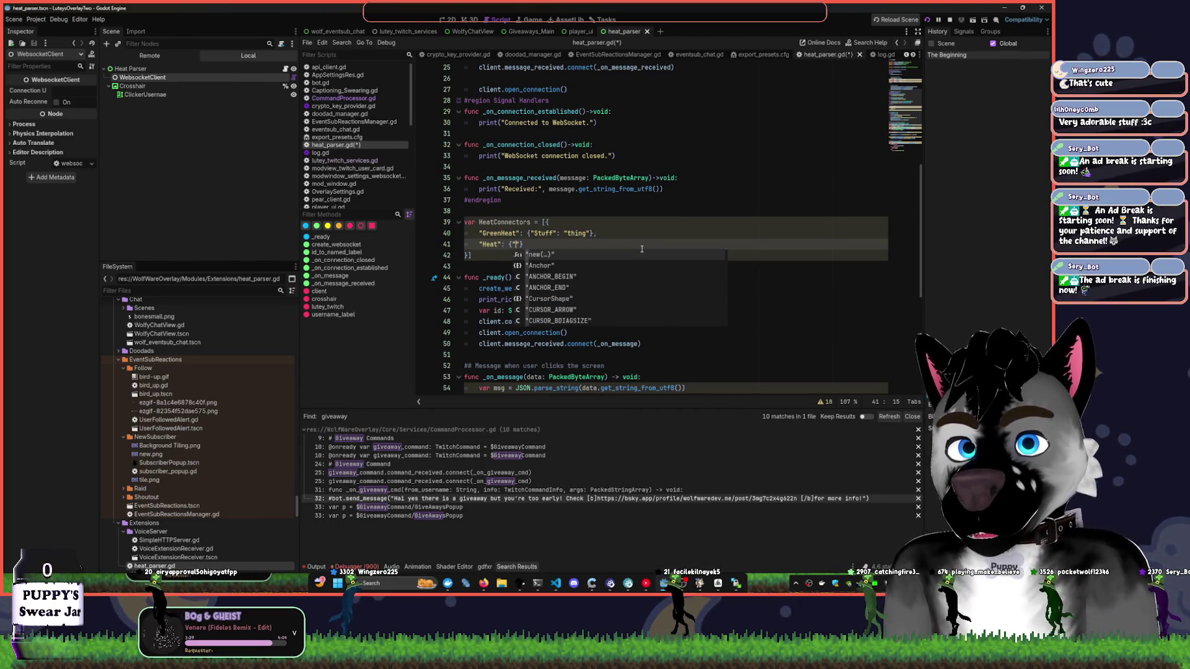
key("BackSpace")
key("BackSpace")
key("BackSpace")
type("server\":")
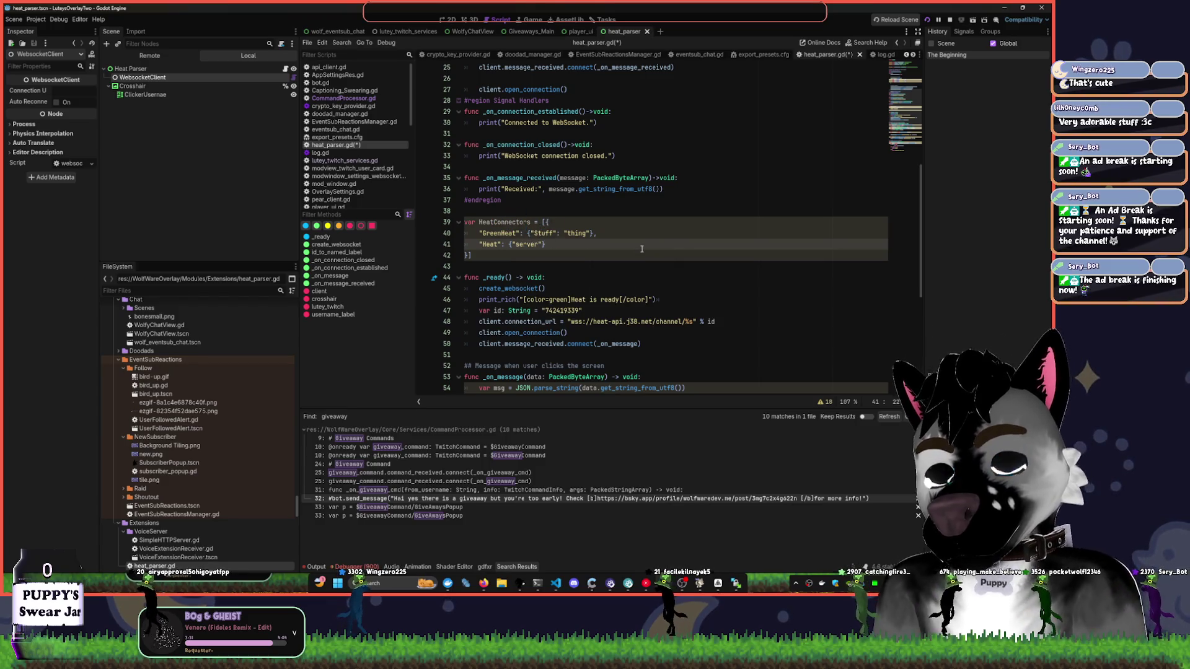
type(" \"")
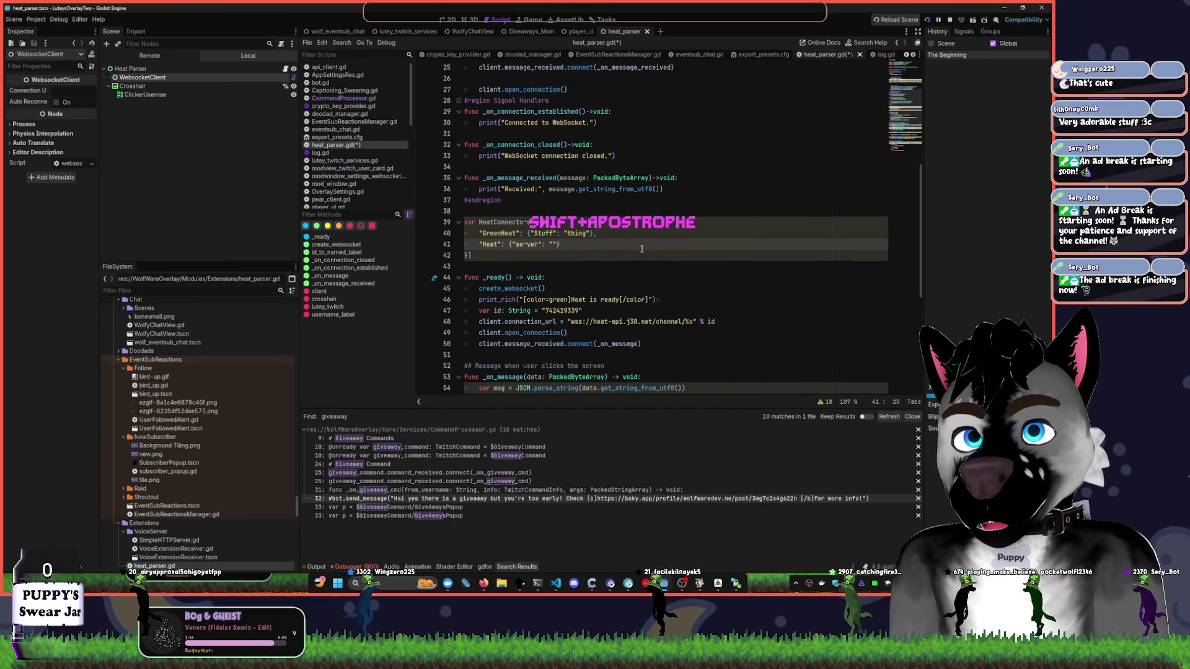
- Rename GreenHeat's "Stuff" key to "server", undoing a mistaken URL paste over its value
key("Up")
key("ctrl+shift+Left")
type("server")
key("Right")
key("Right")
key("Right")
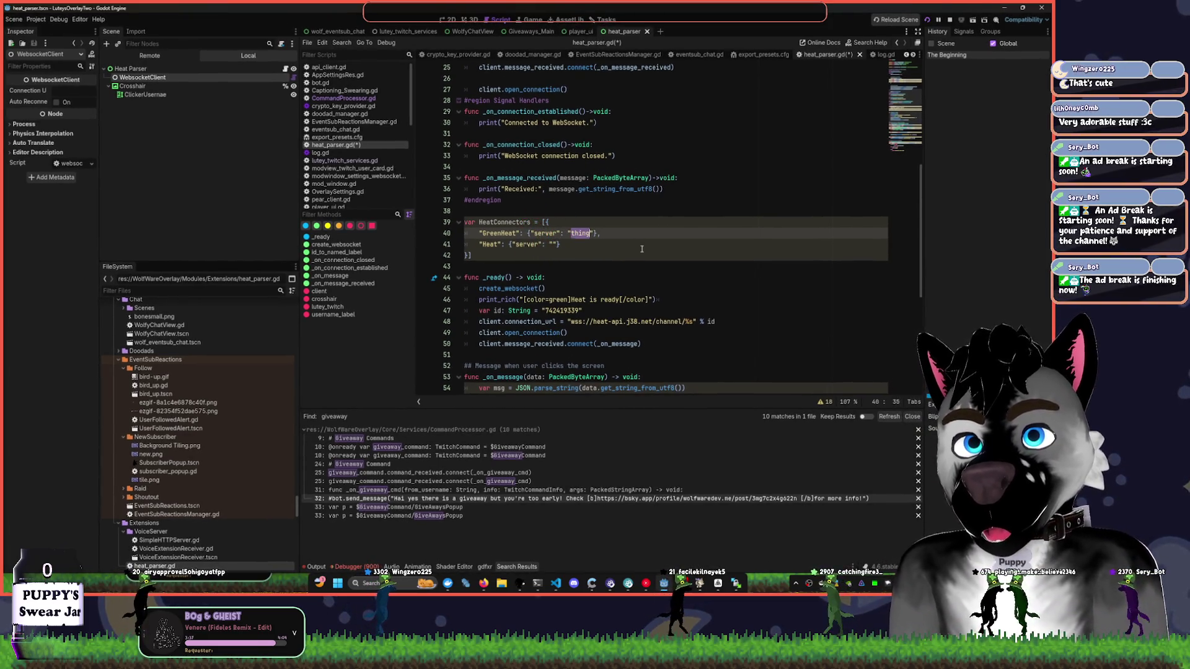
key("ctrl+shift+Right")
type("https://cdn.wolfwaredev.me/site/shop/monkeyclip.jpg")
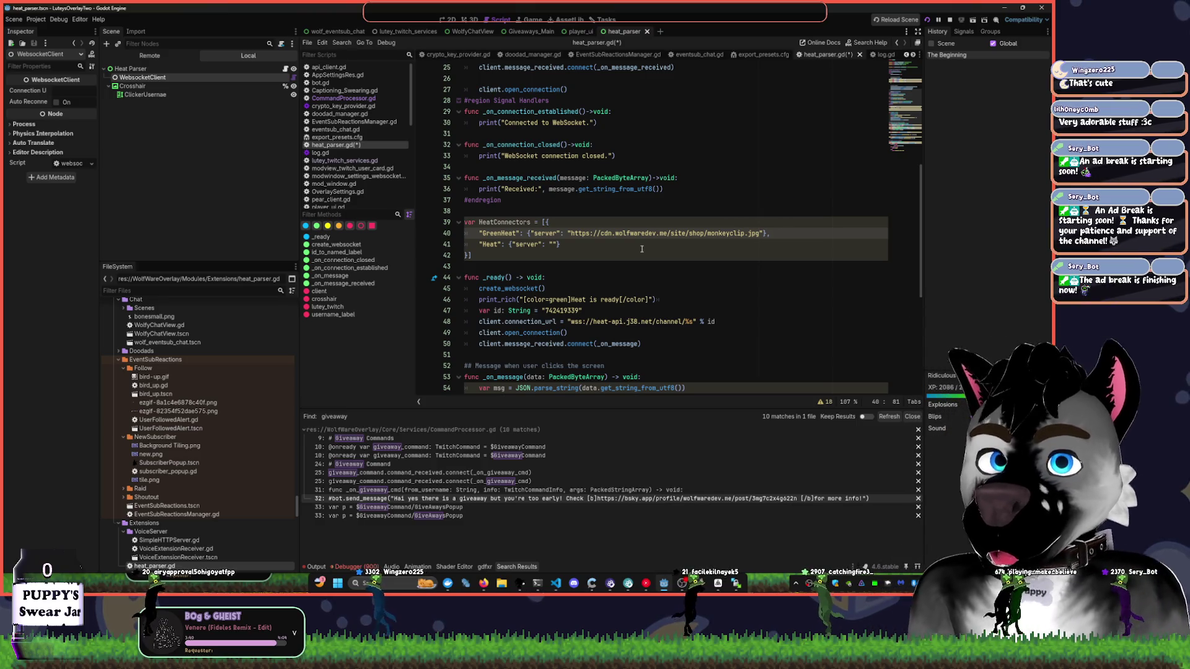
key("ctrl+z")
left_click_drag(570, 321, 697, 322)
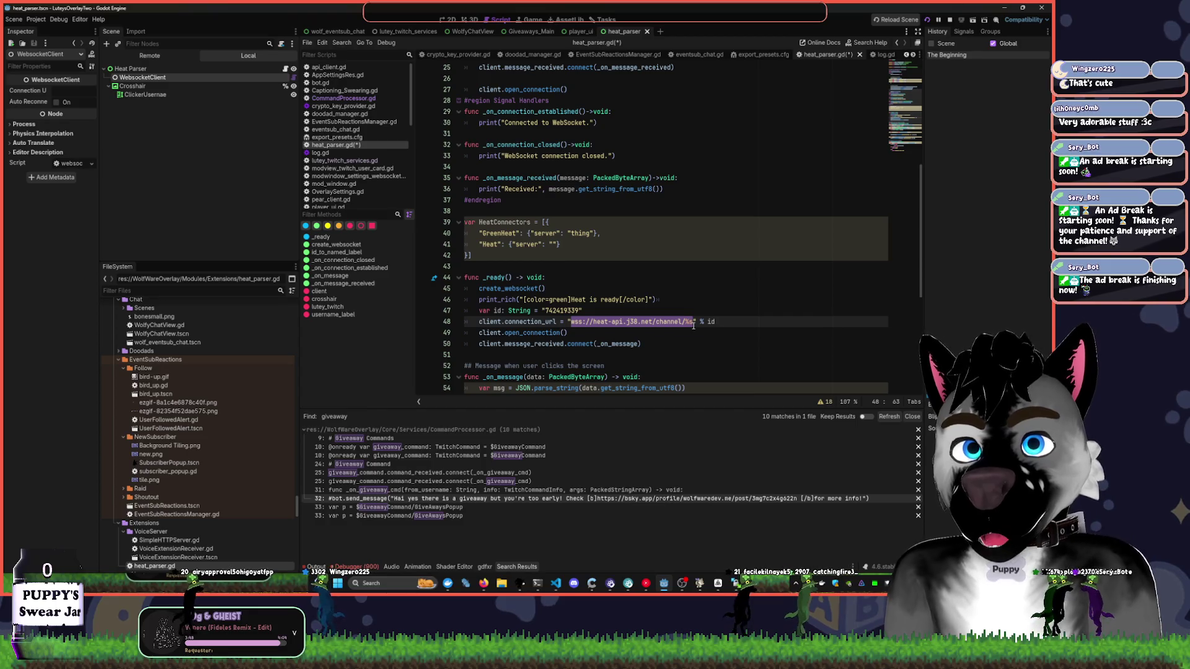
- Select and copy the heat-api URL string literal from line 48
left_click(674, 333)
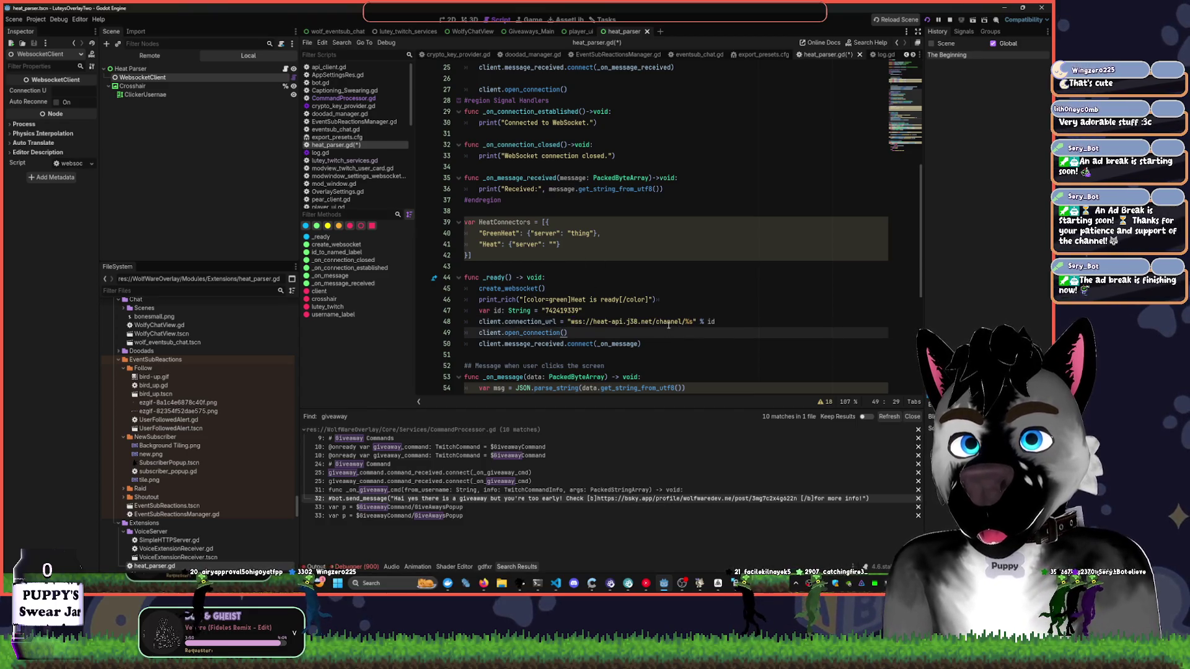
left_click_drag(568, 321, 716, 321)
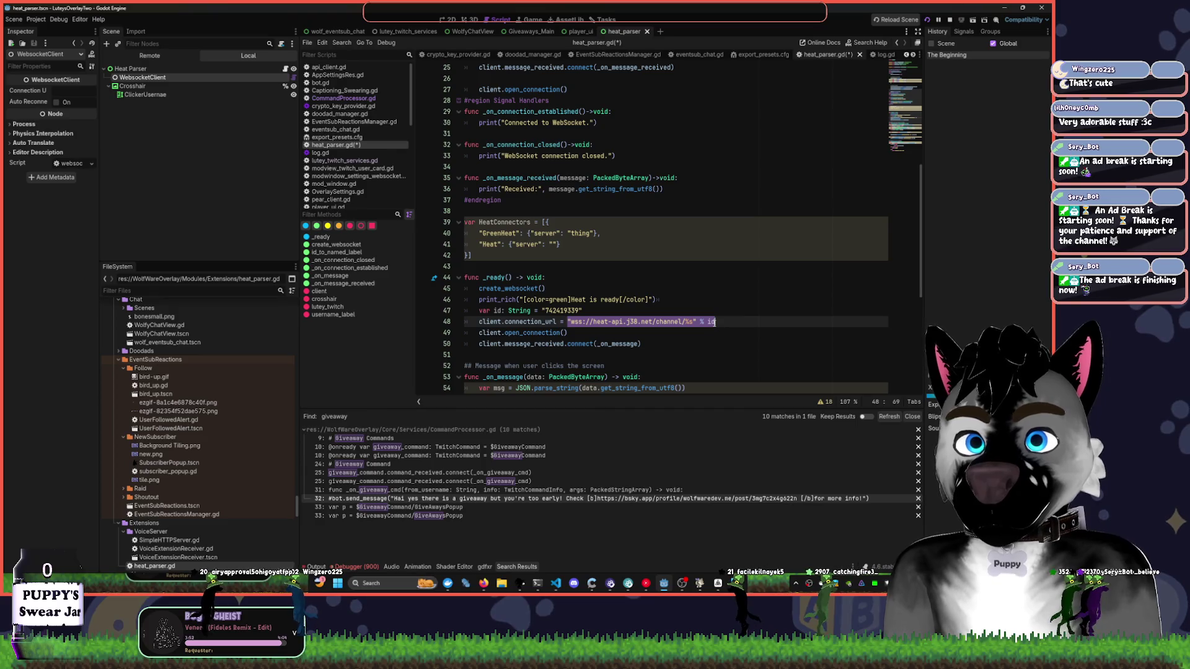
left_click(673, 350)
left_click_drag(569, 322, 732, 327)
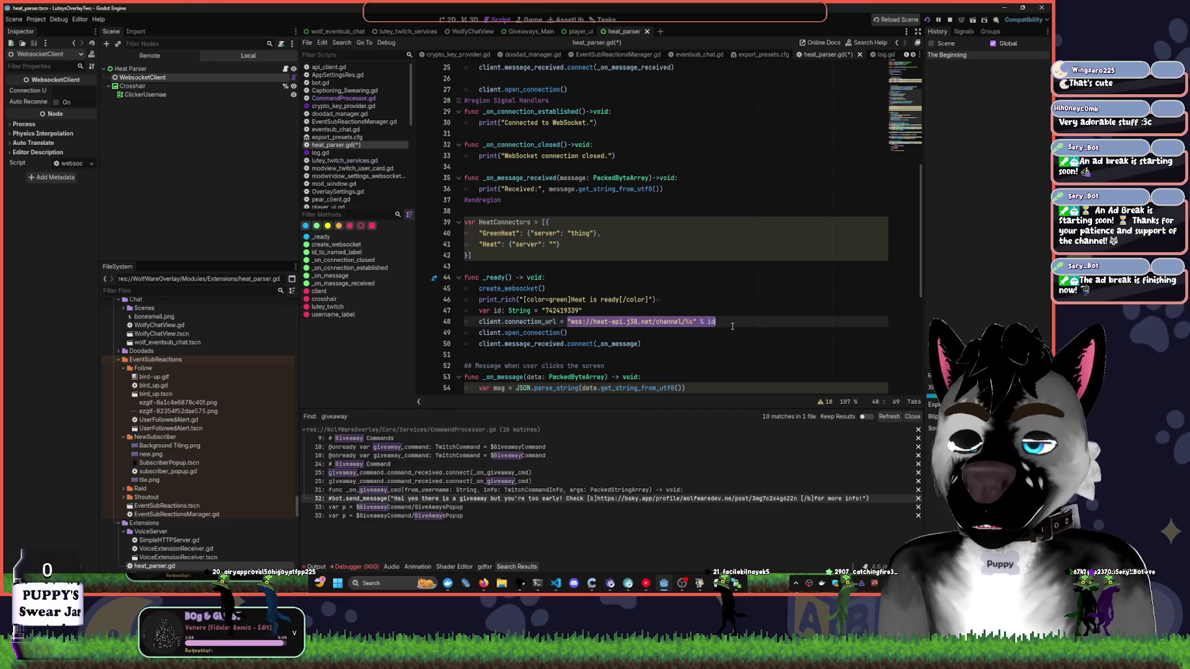
left_click(675, 337)
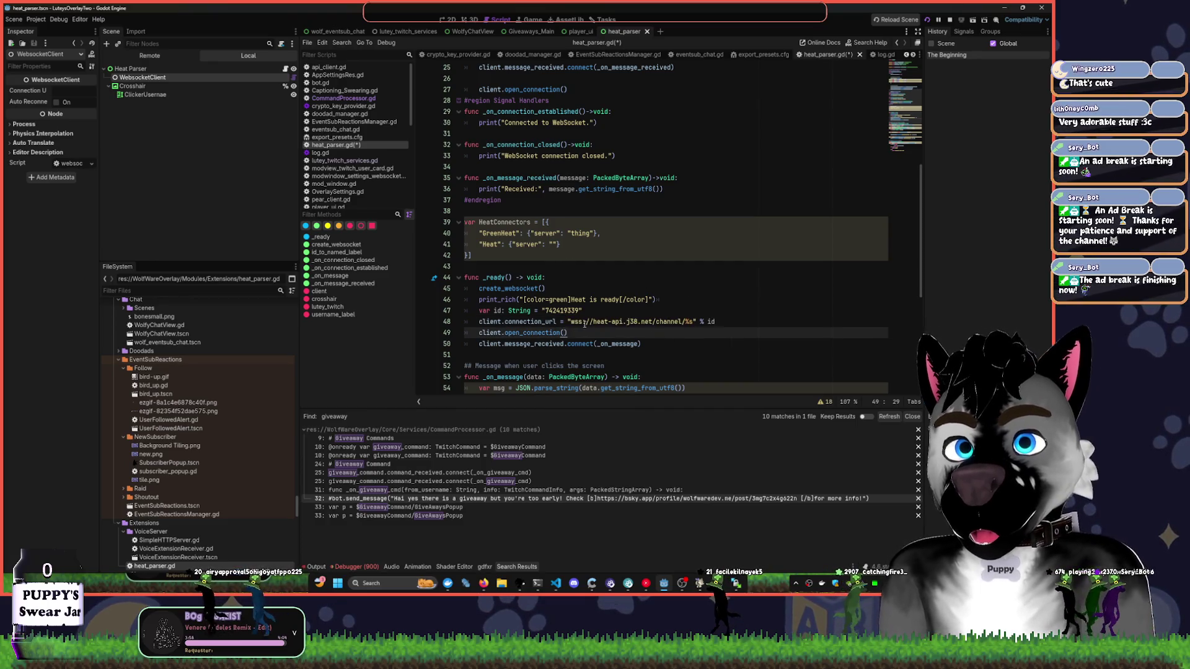
left_click_drag(568, 322, 698, 322)
key("ctrl+c")
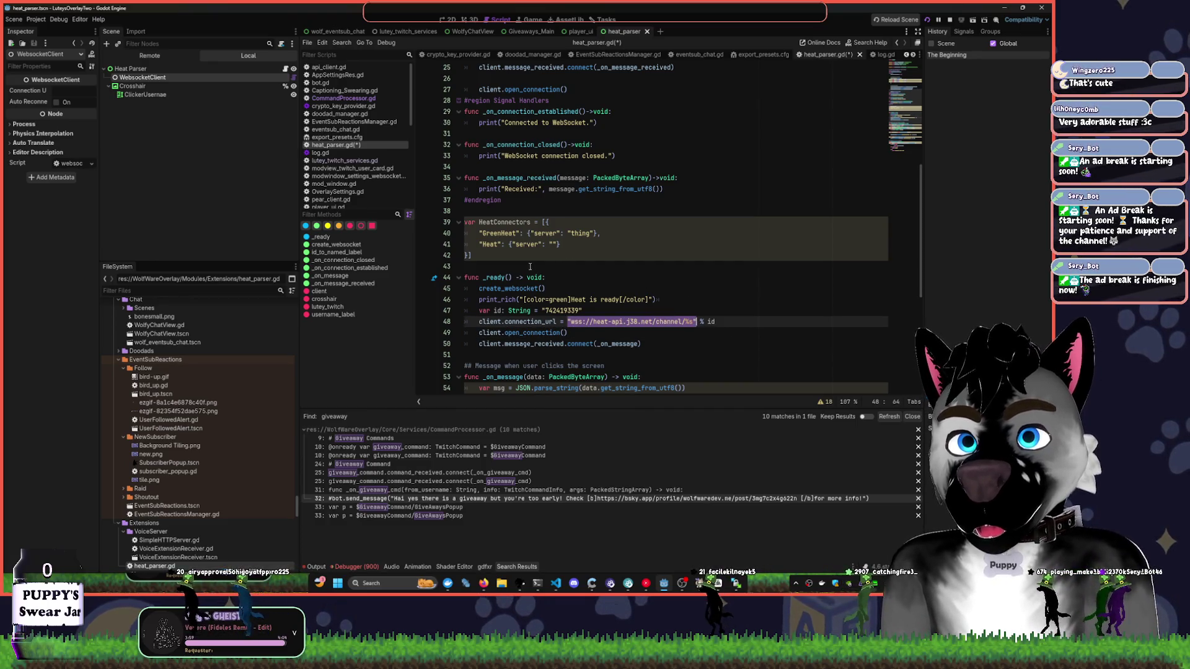
left_click(521, 254)
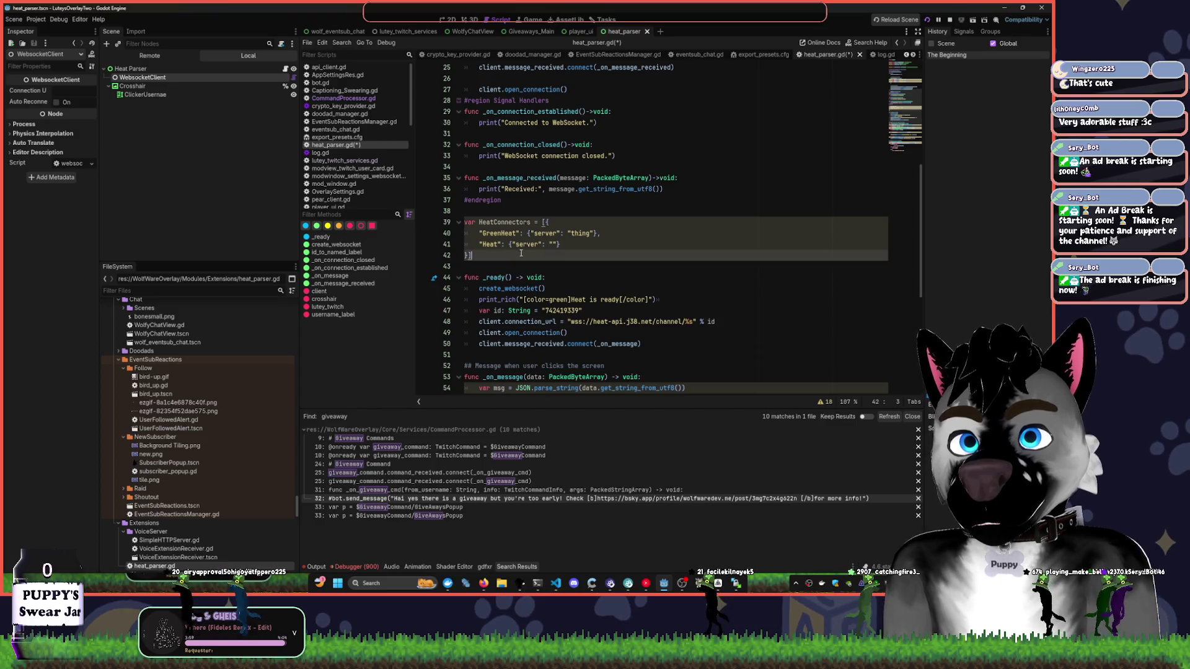
left_click(556, 244)
key("ctrl+v")
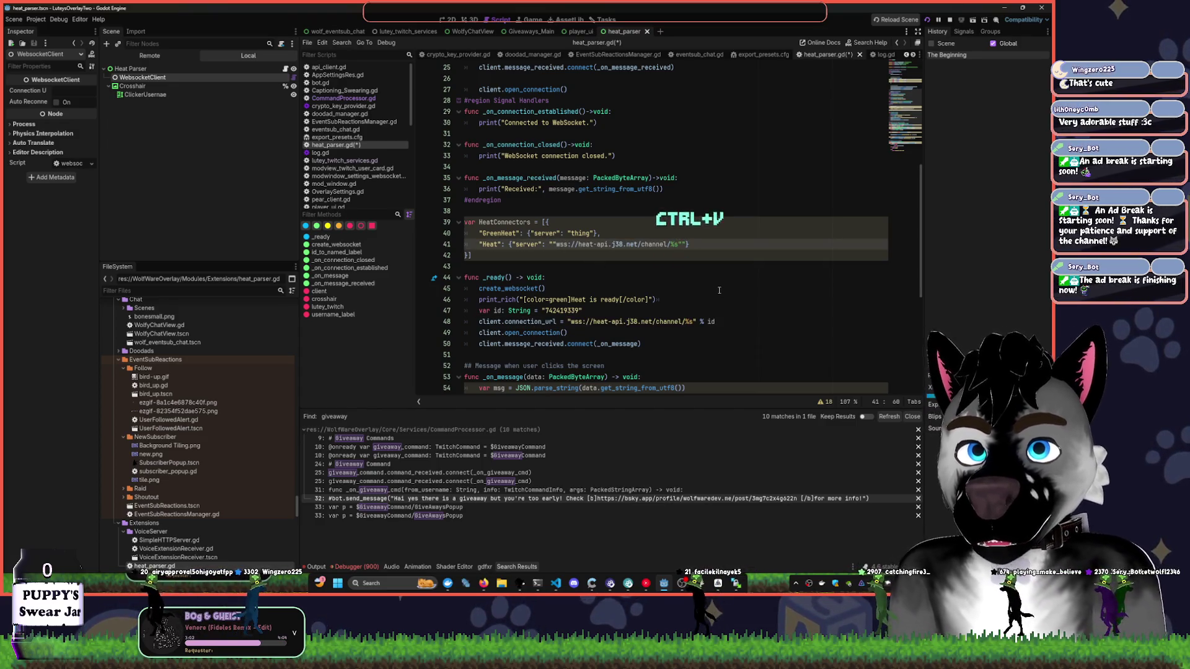
key("BackSpace")
key("BackSpace")
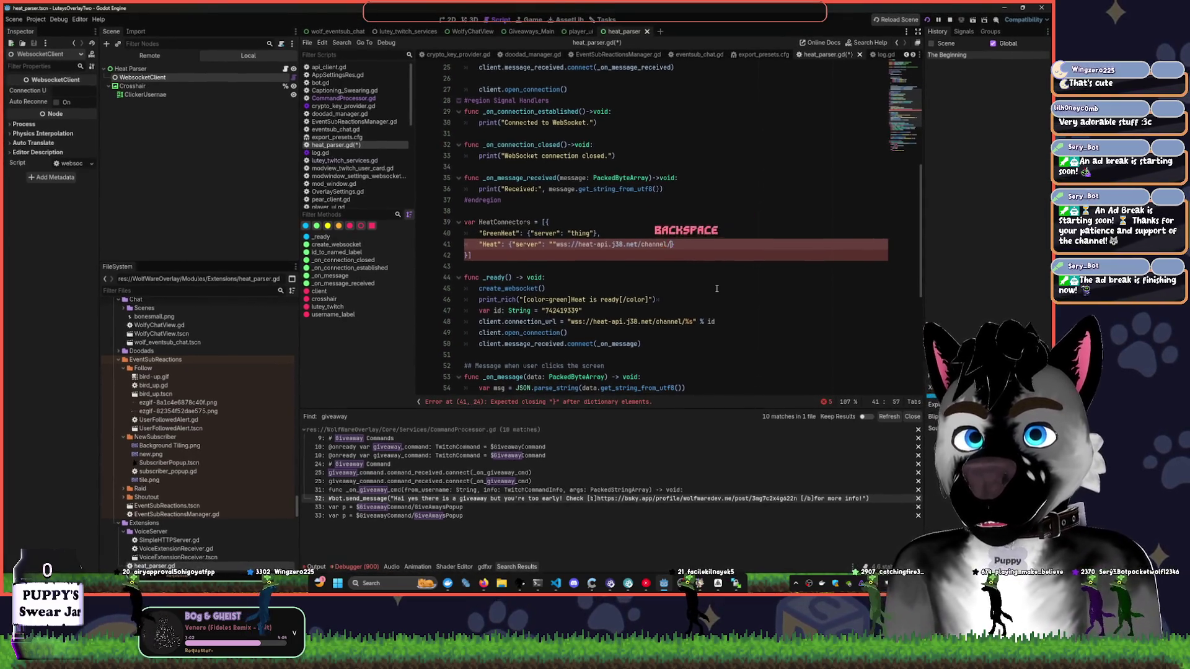
key("BackSpace")
type("\"")
key("Left")
key("Left")
key("Left")
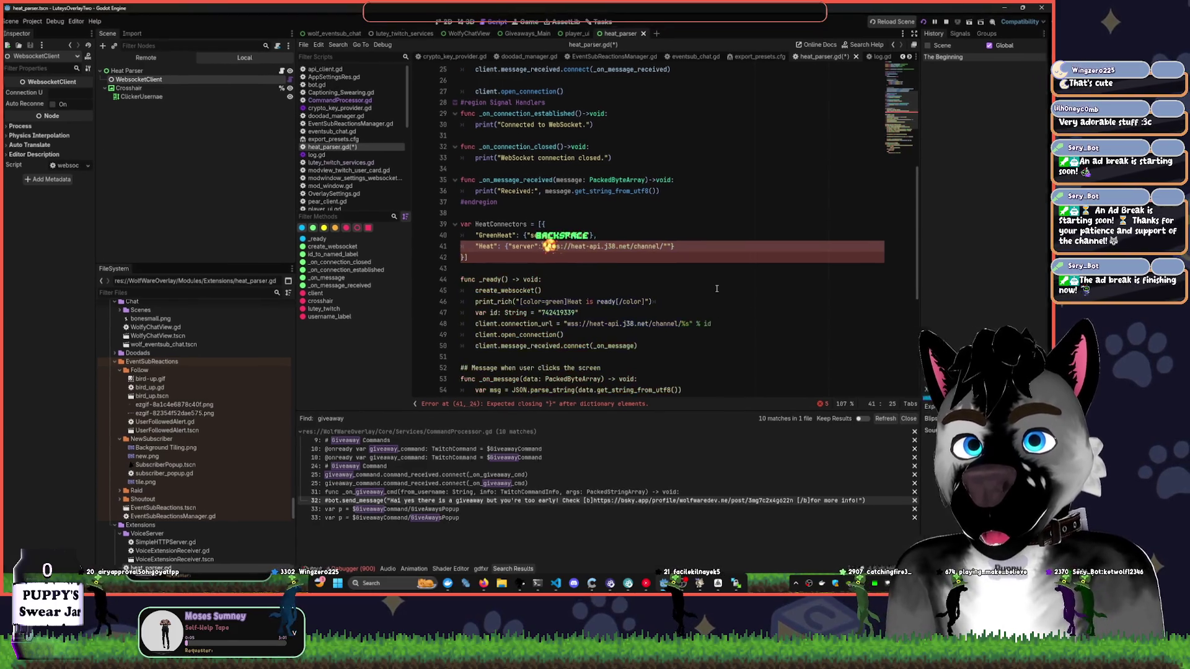
key("BackSpace")
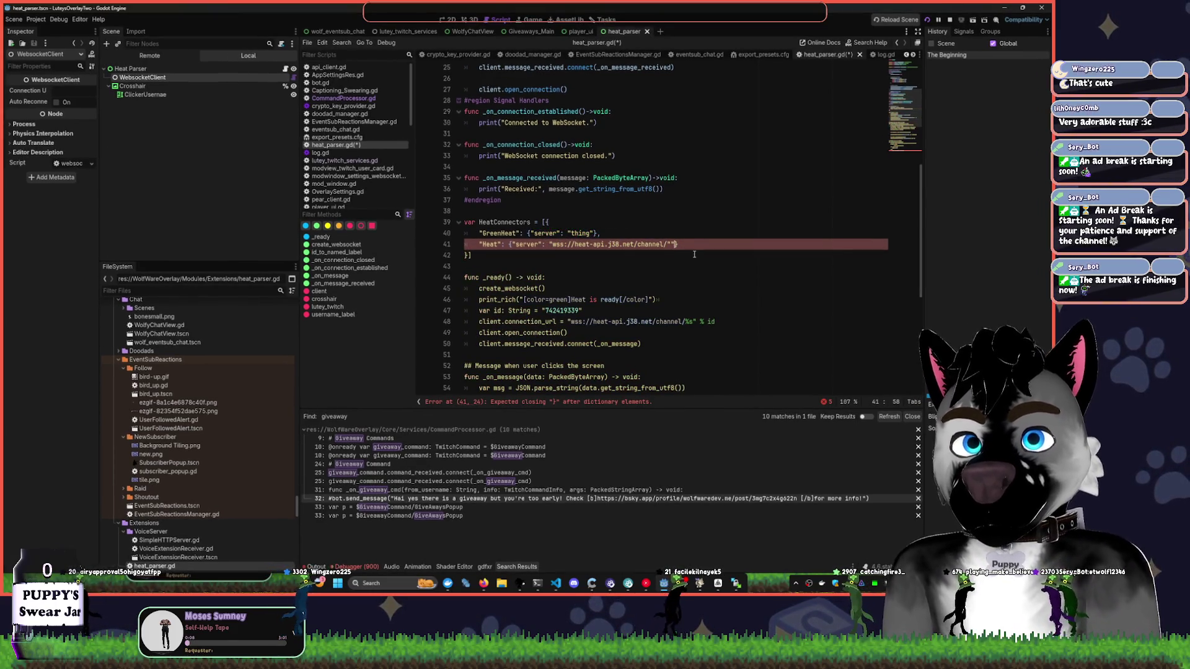
key("BackSpace")
left_click(668, 278)
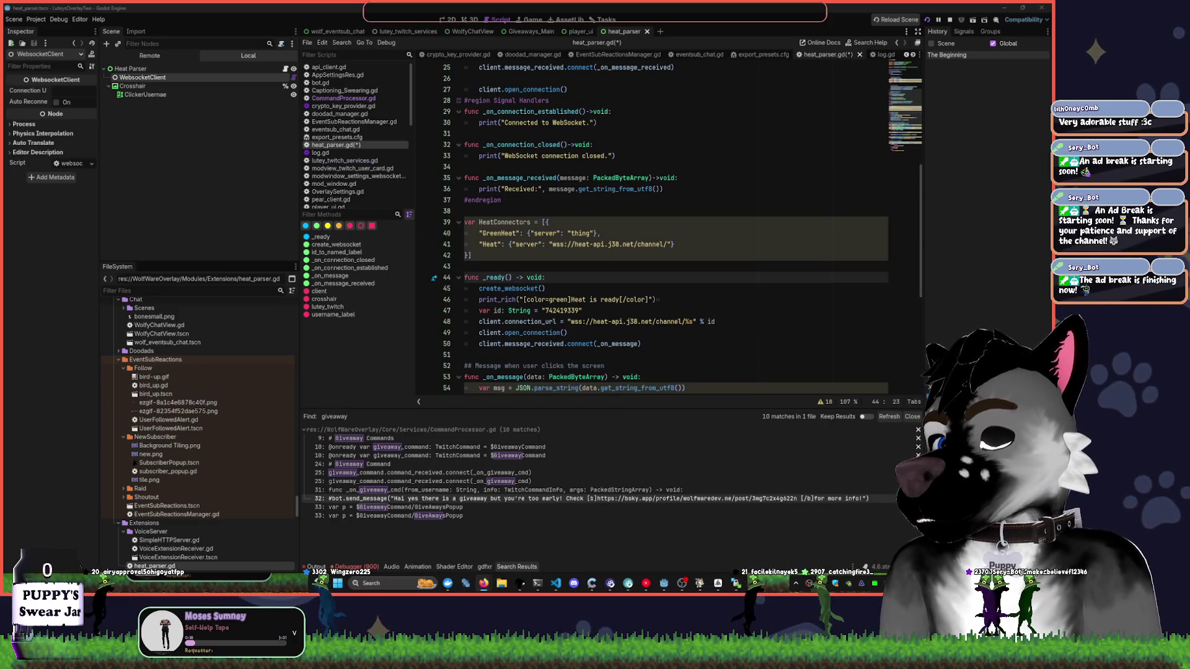
- Replace GreenHeat's 'thing' placeholder with wss://heat.prod.kr/, dropping '[channel name]', and save the script
double_click(581, 233)
type("wss://heat.prod.kr/[channel name]")
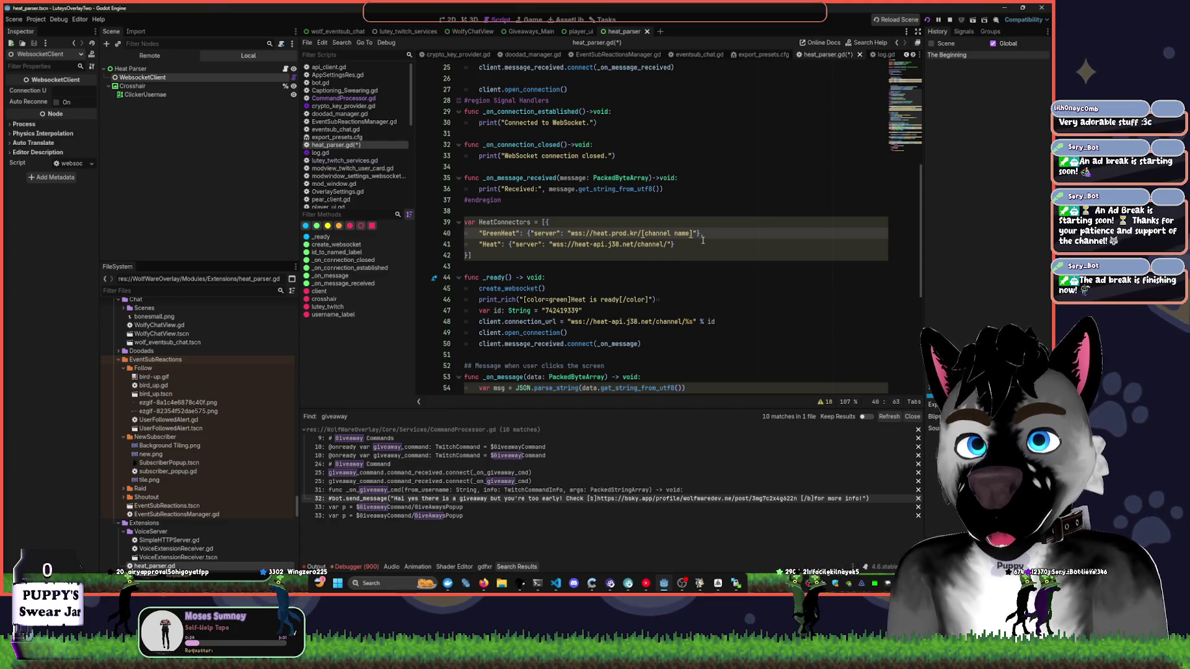
key("BackSpace")
key("BackSpace")
key("BackSpace")
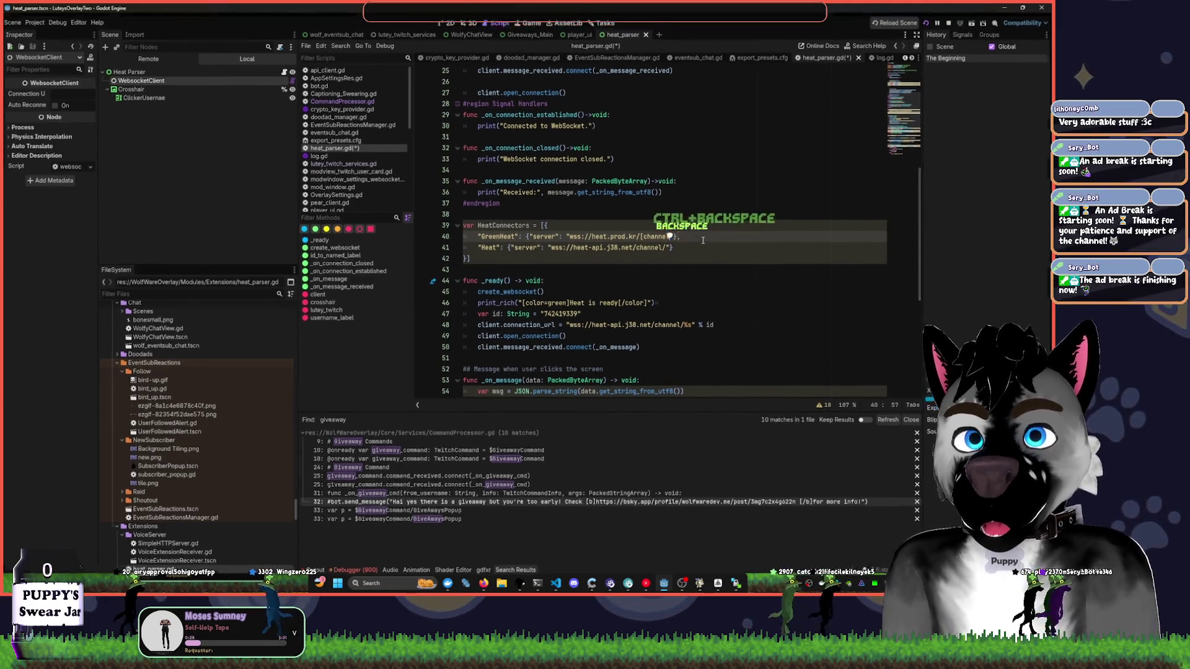
key("BackSpace")
key("BackSpace")
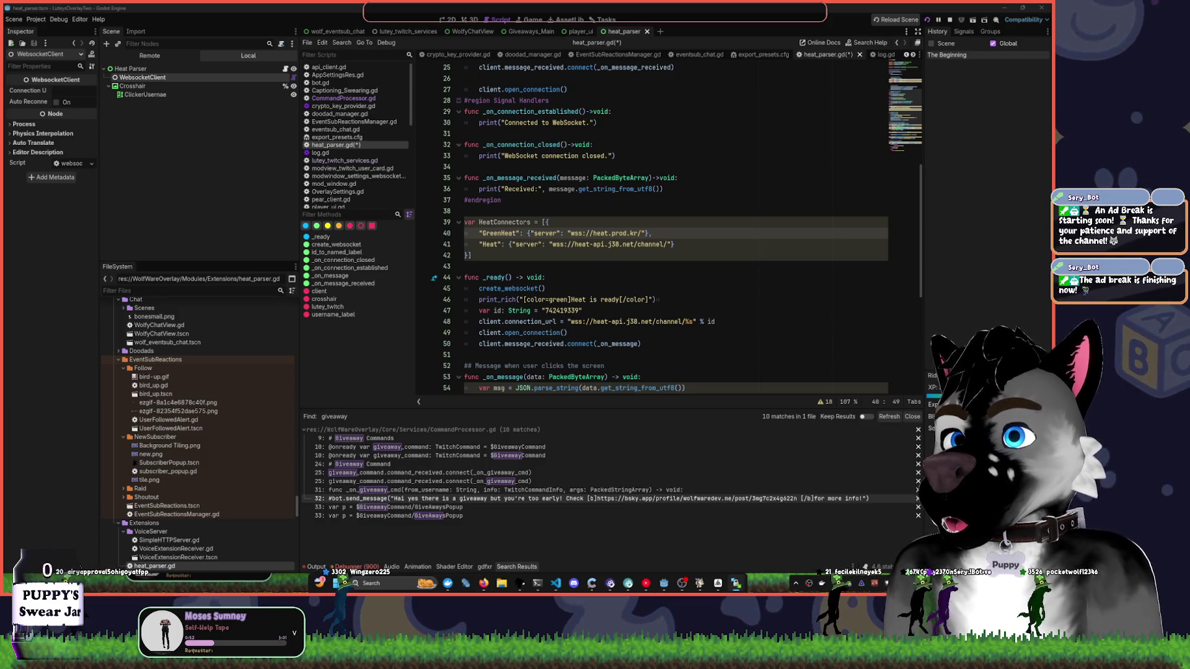
left_click(710, 311)
left_click(685, 322)
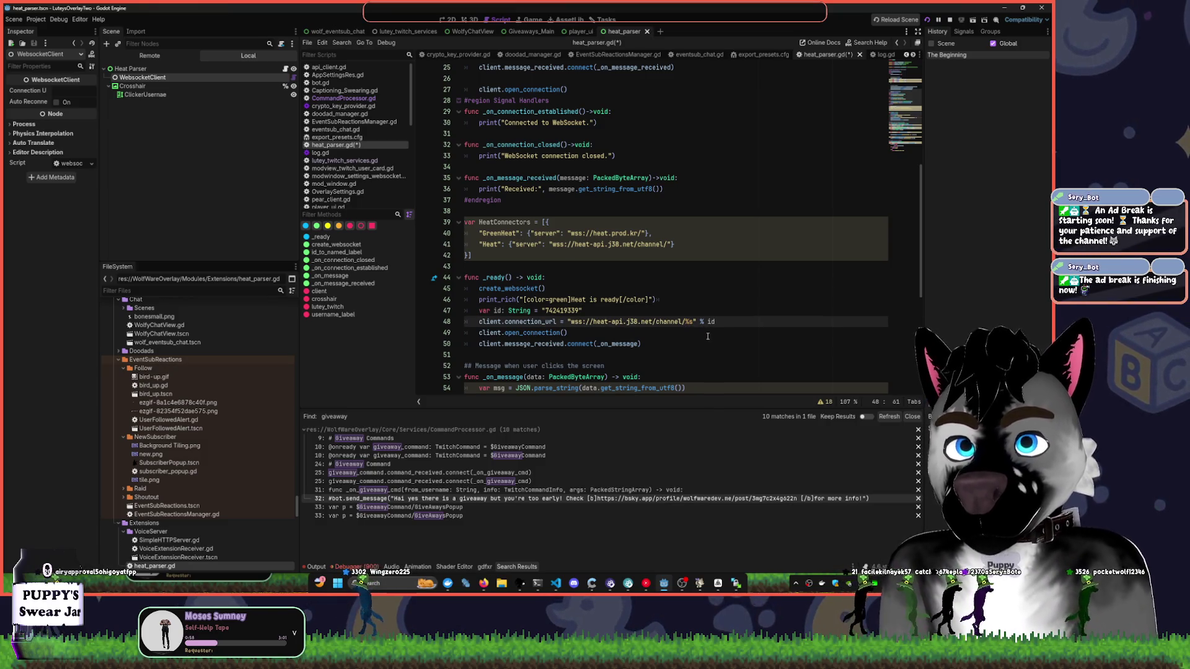
key("ctrl+s")
left_click(497, 271)
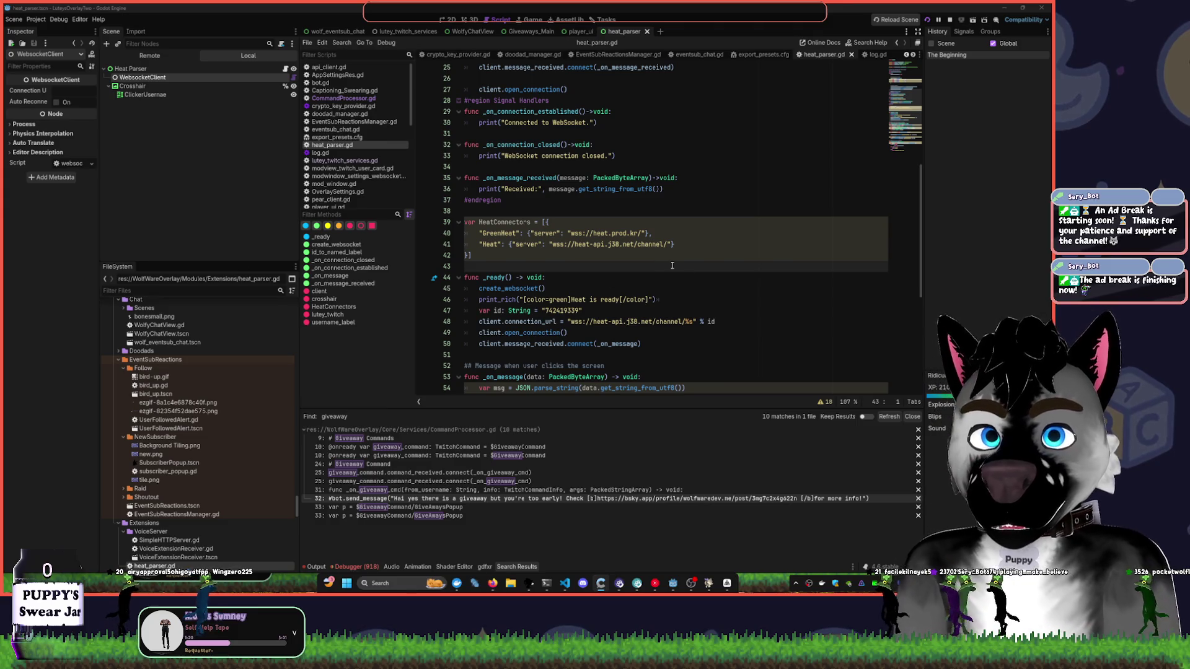
scroll(686, 321, "down", 3)
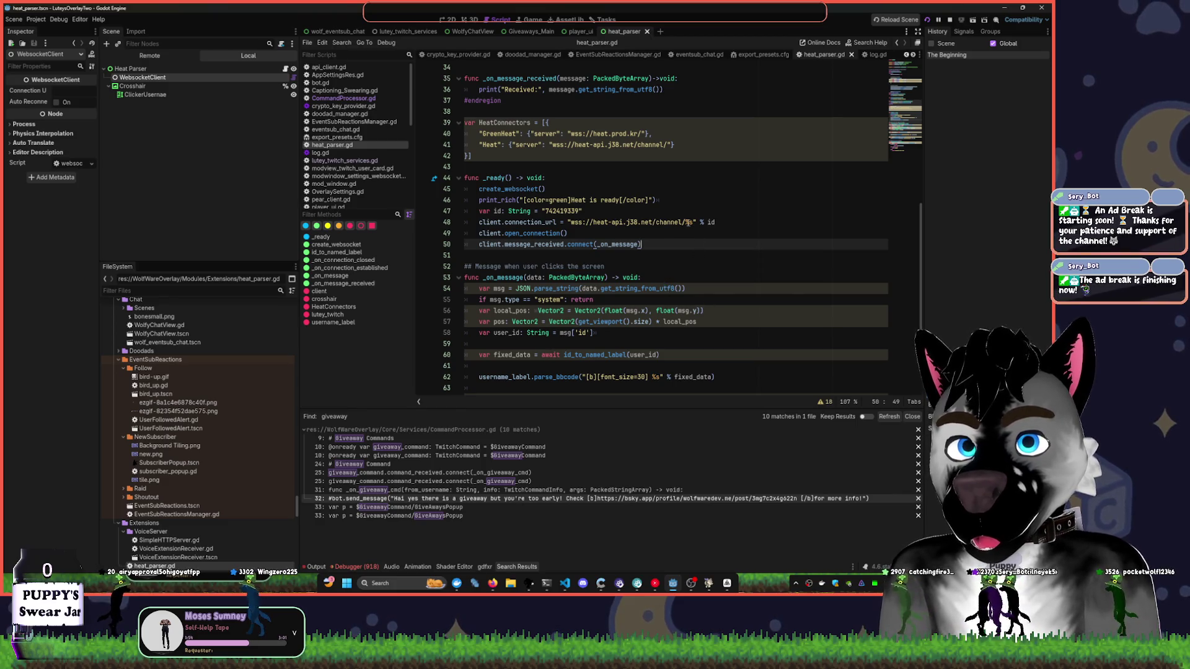
left_click_drag(568, 222, 694, 220)
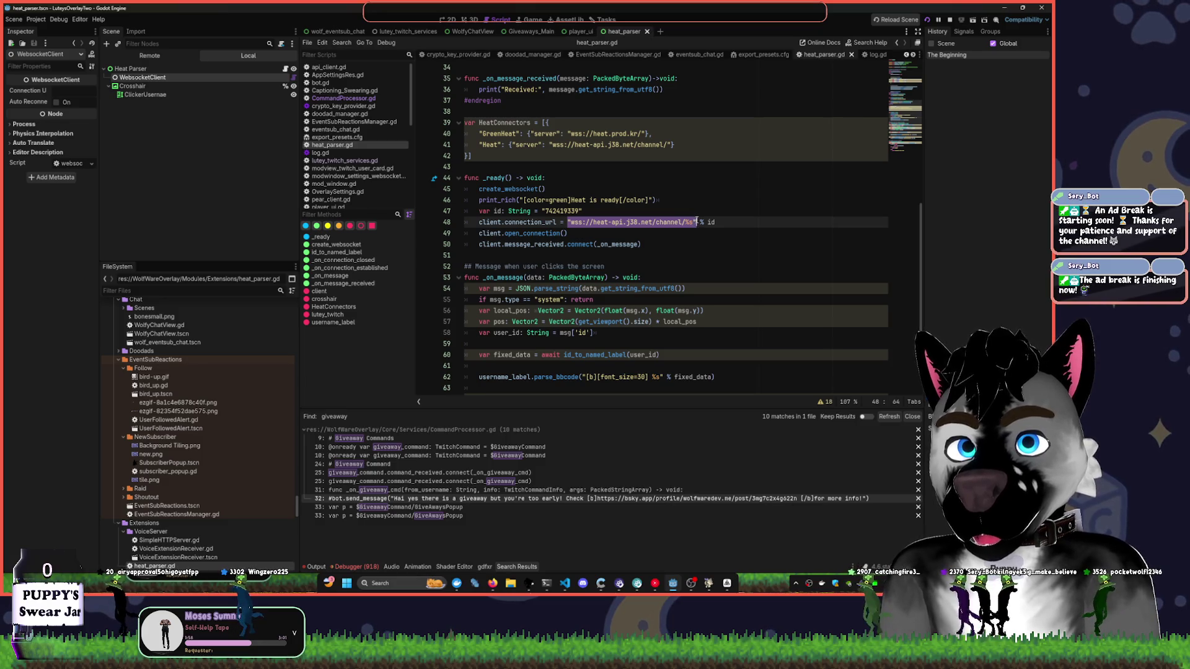
- Replace the hard-coded URL on line 48 with HeatConnectors[0], without the .server property
type("Heat")
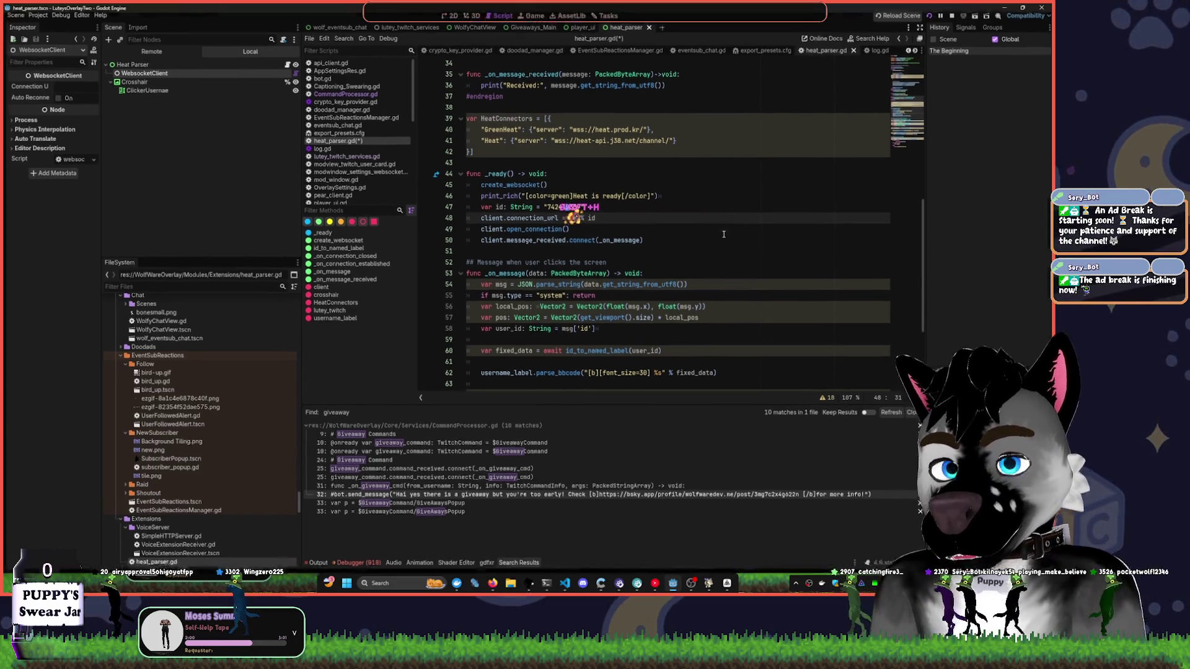
key("Tab")
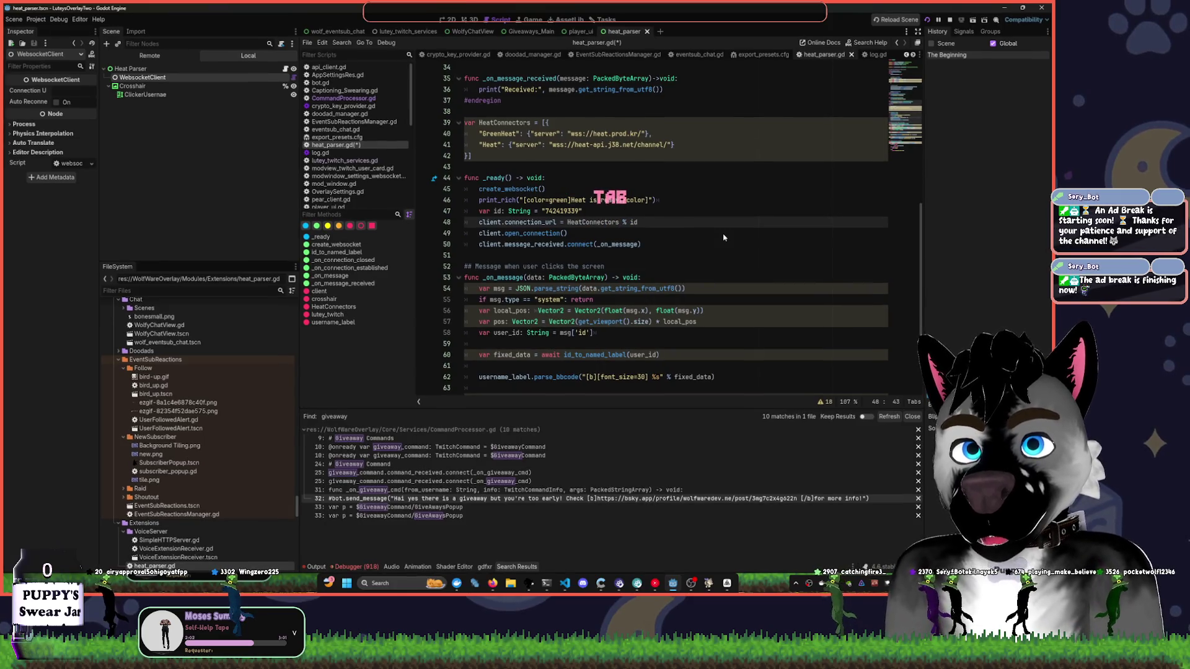
type("[0]")
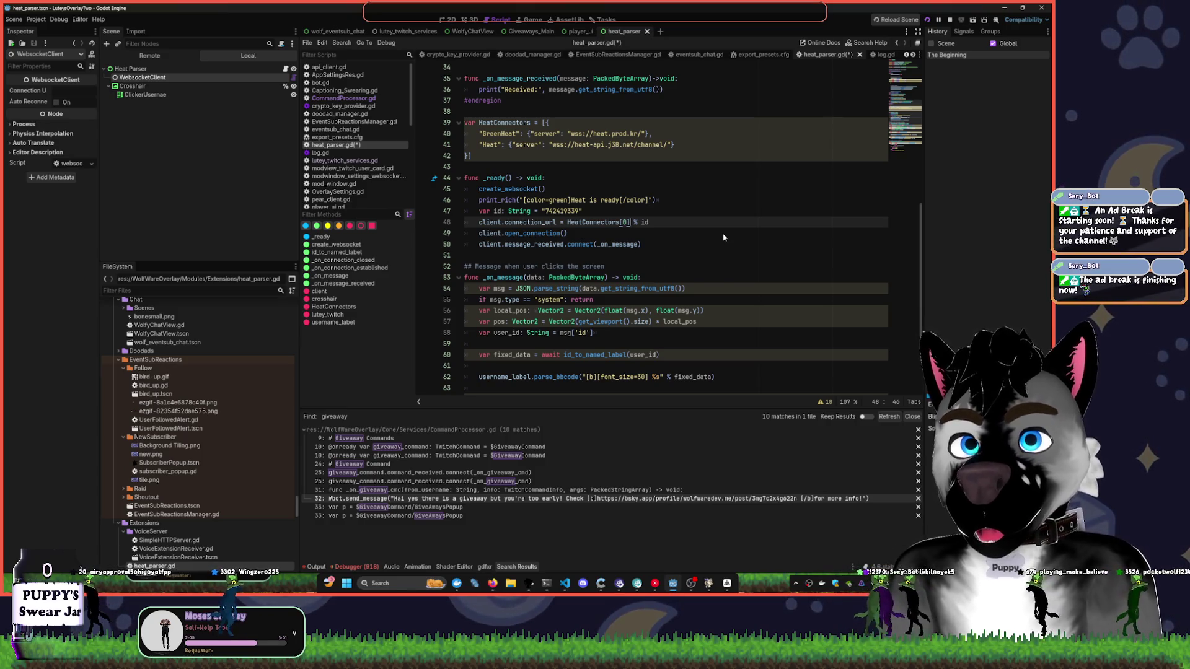
type(".server")
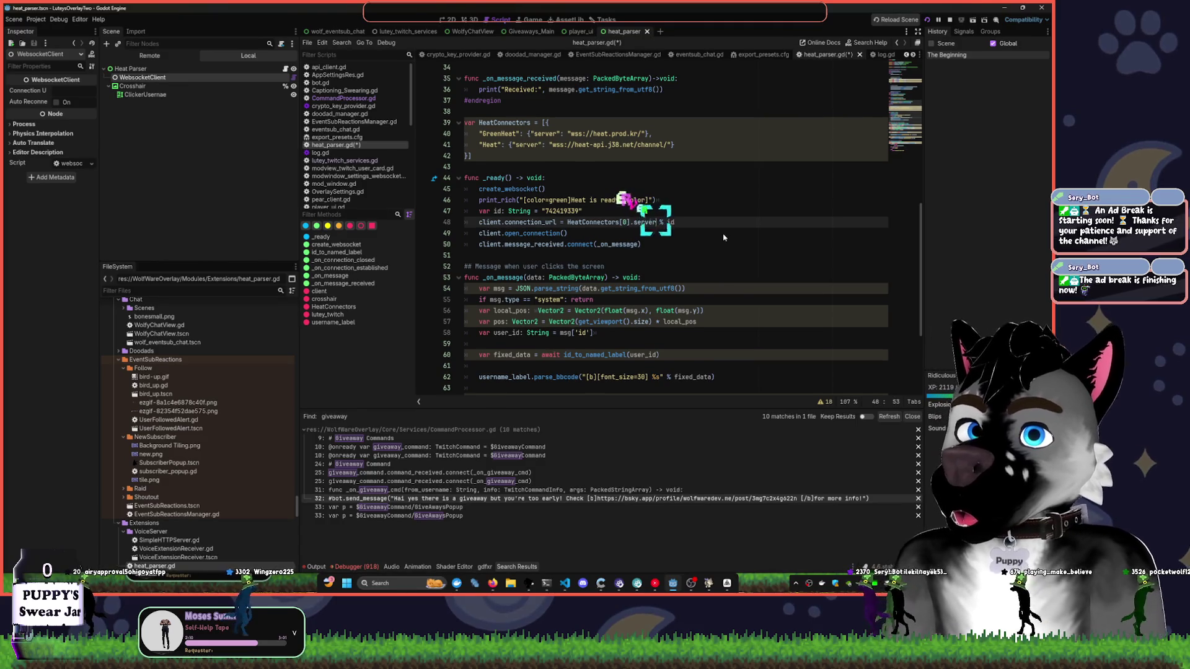
key("ctrl+z")
left_click(614, 201)
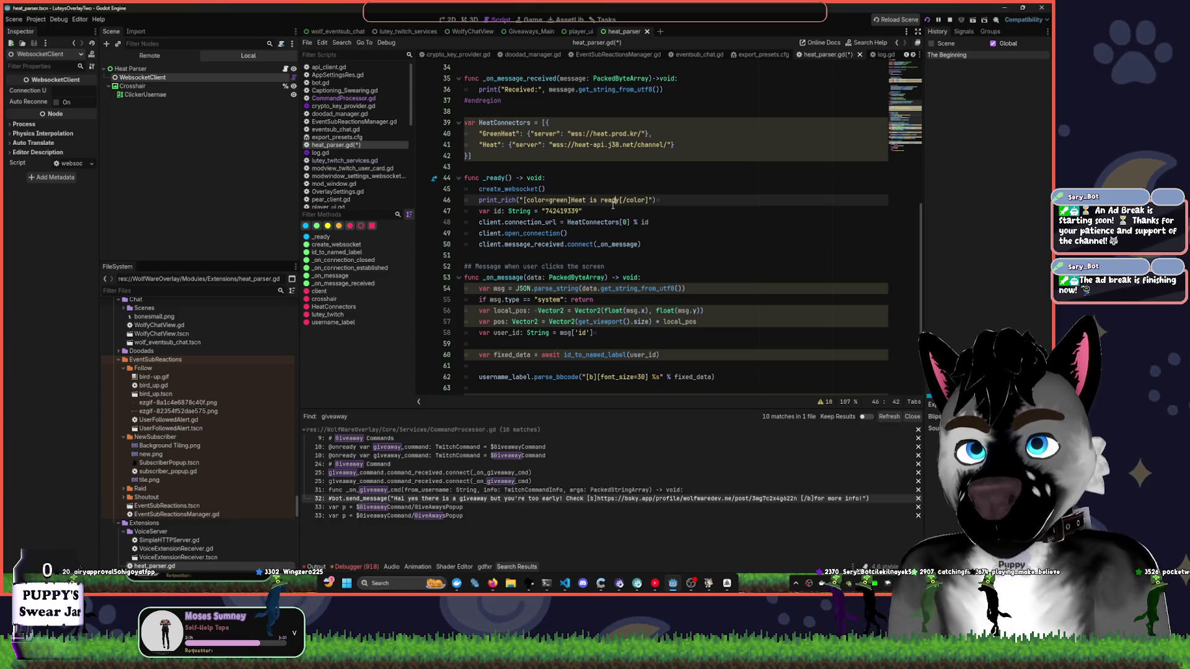
- Add a new line below the id variable starting print(HeatConnectors[
key("Down")
key("Return")
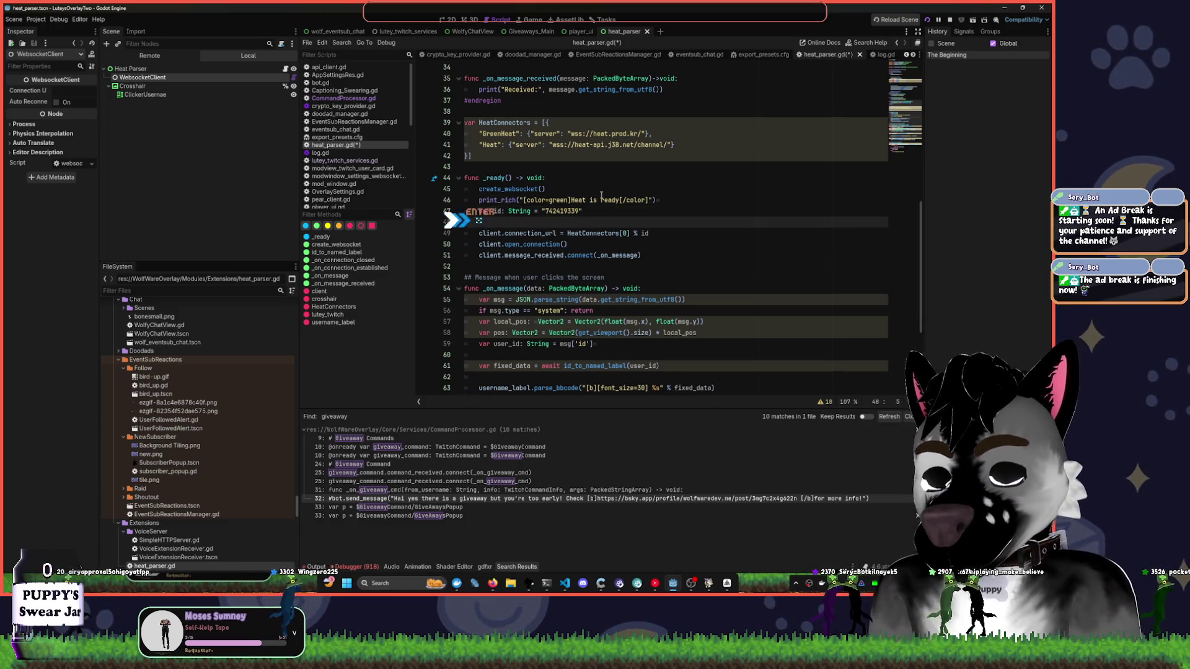
type("print(")
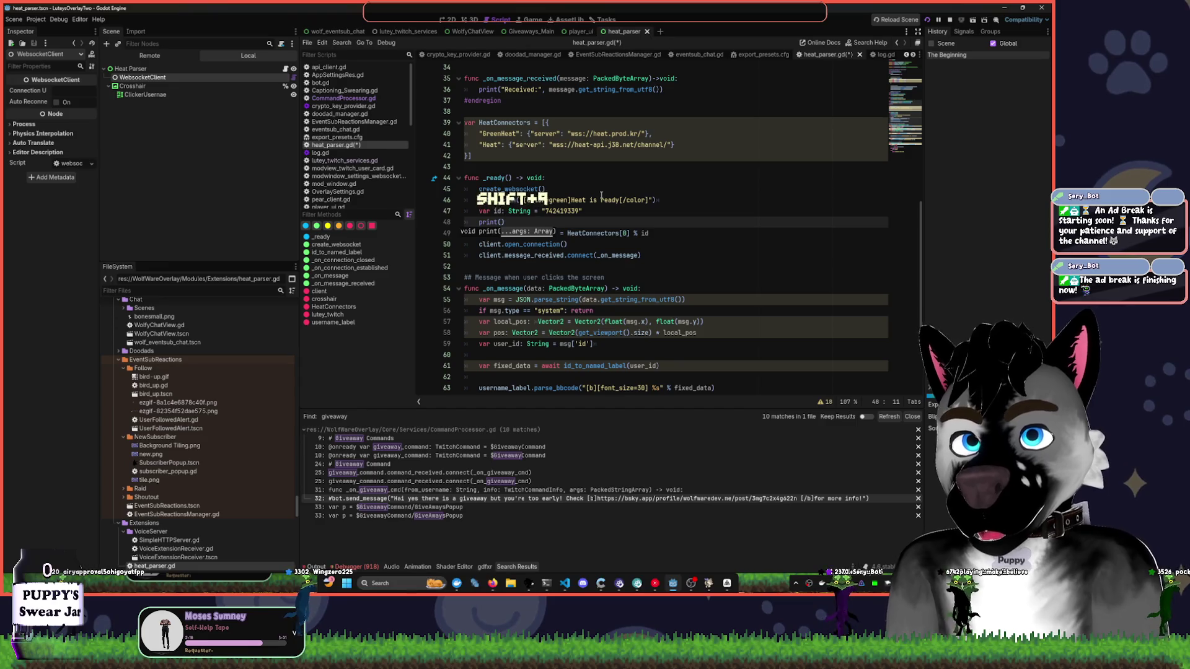
type("Heat")
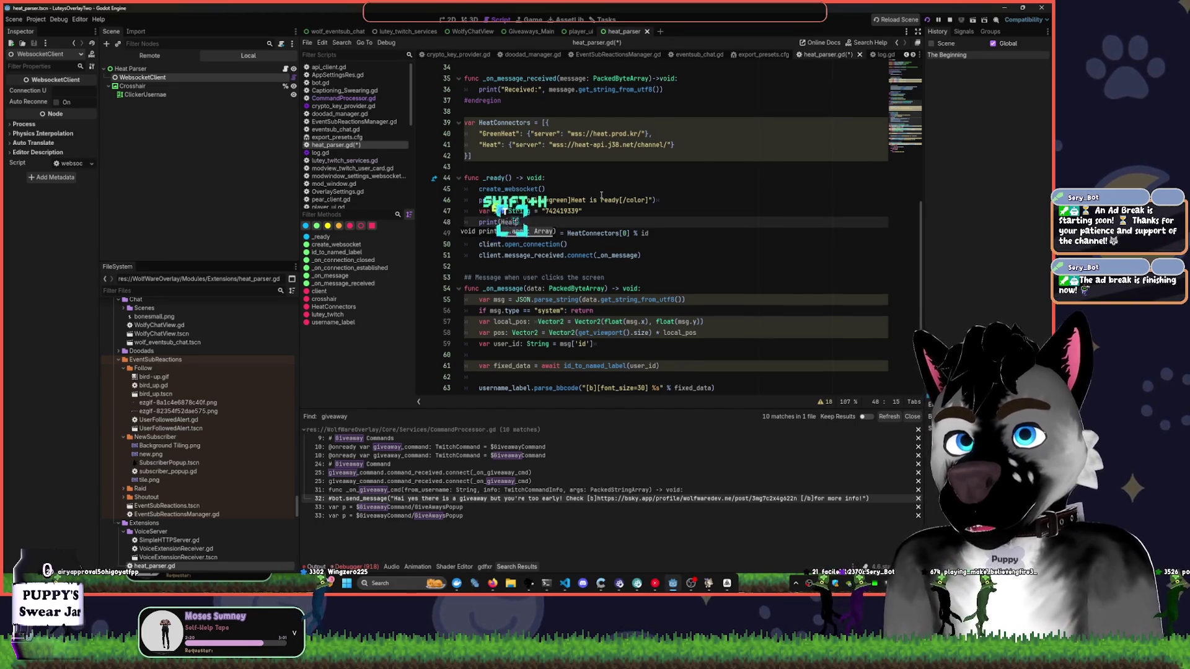
type("Co")
key("Tab")
type(".")
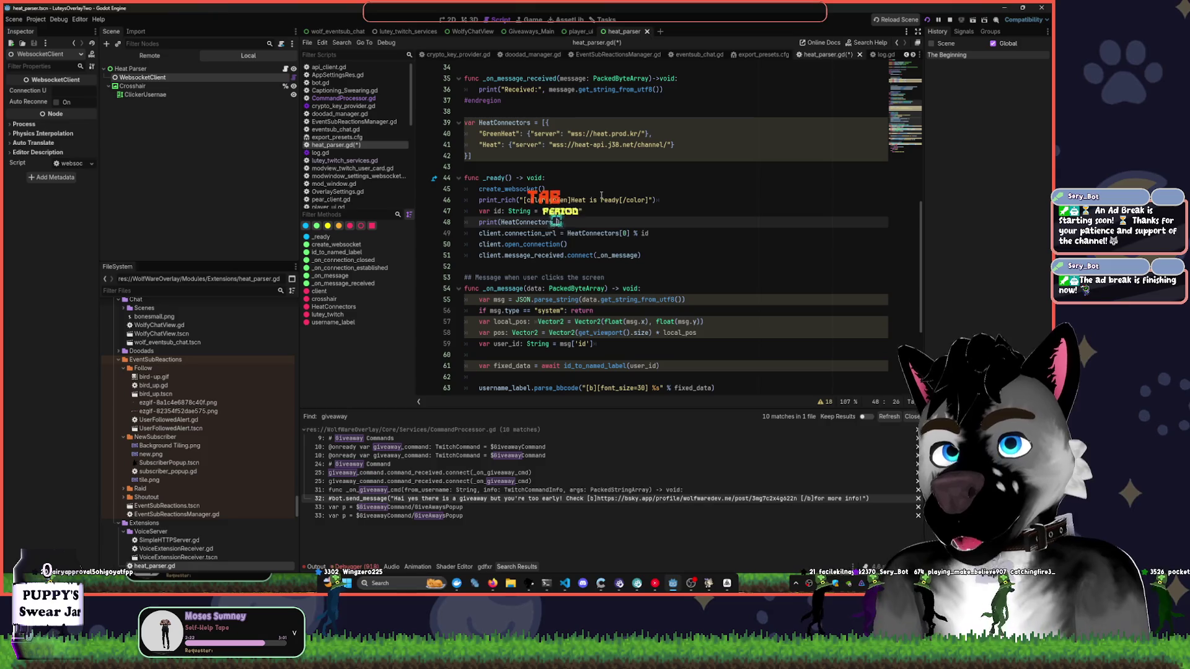
key("BackSpace")
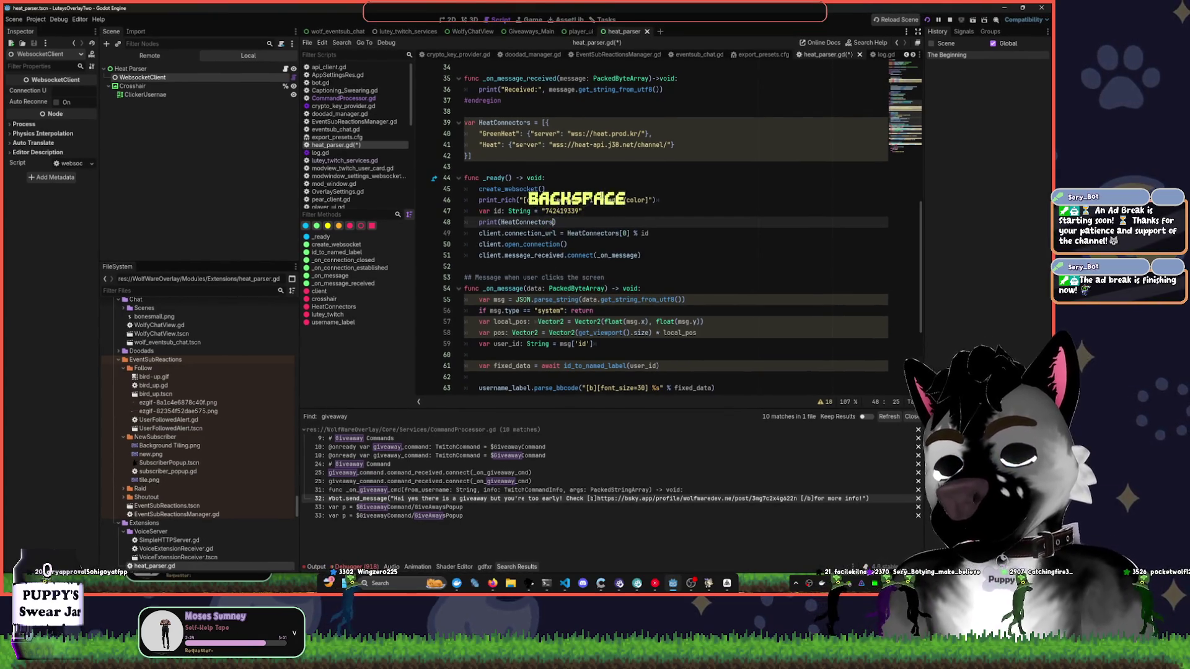
type("[")
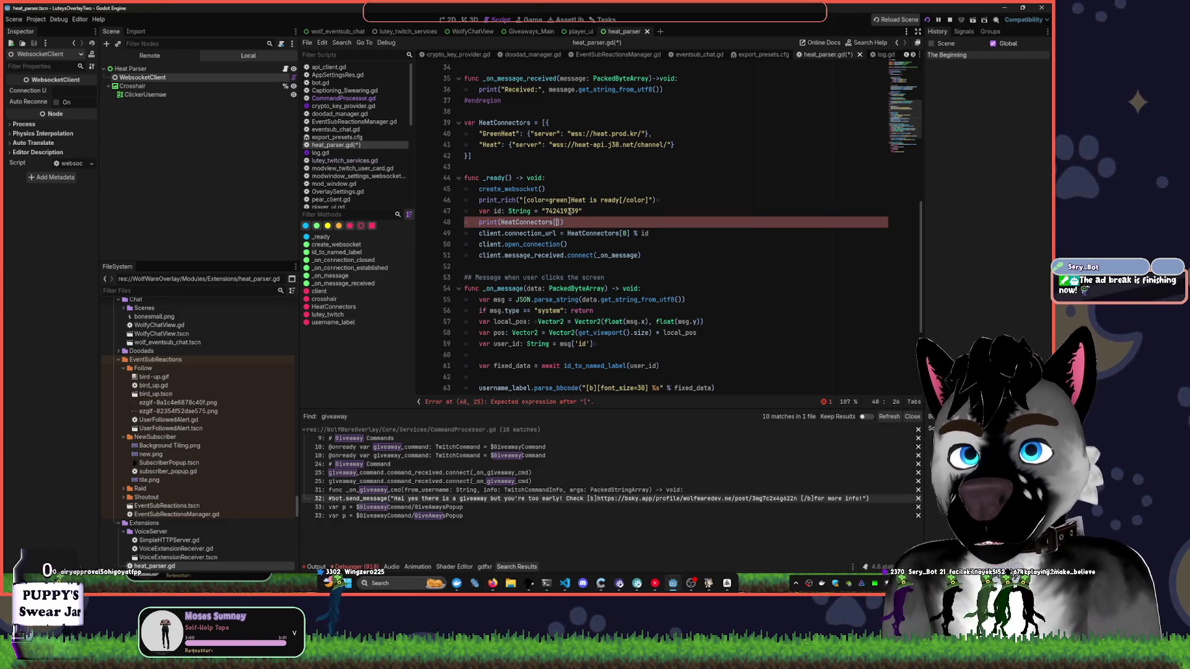
- Add a '# WARNING should not be magic' comment at the end of the id line
scroll(565, 210, "up", 2)
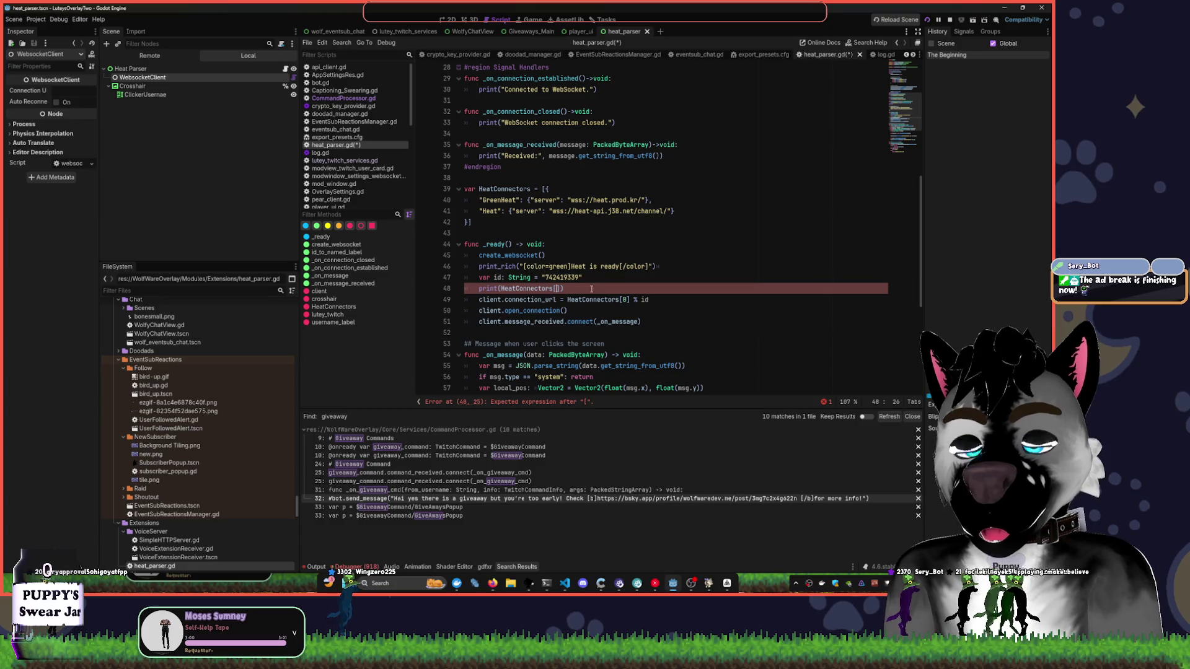
left_click(596, 277)
type("#")
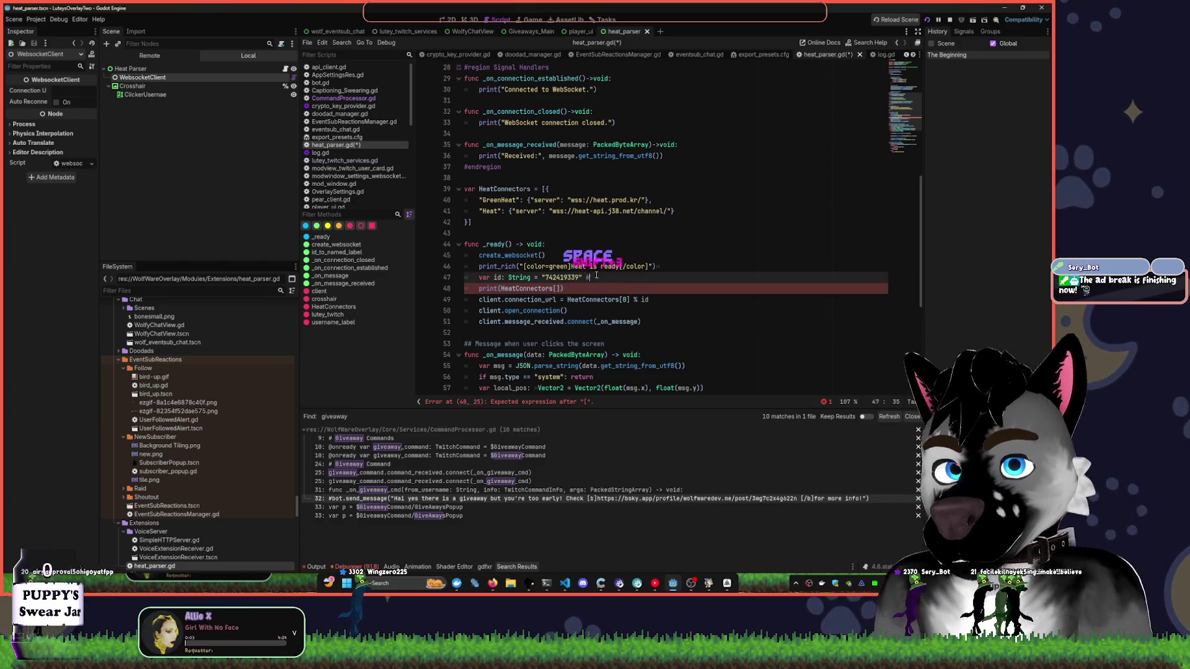
type(" WARNING ")
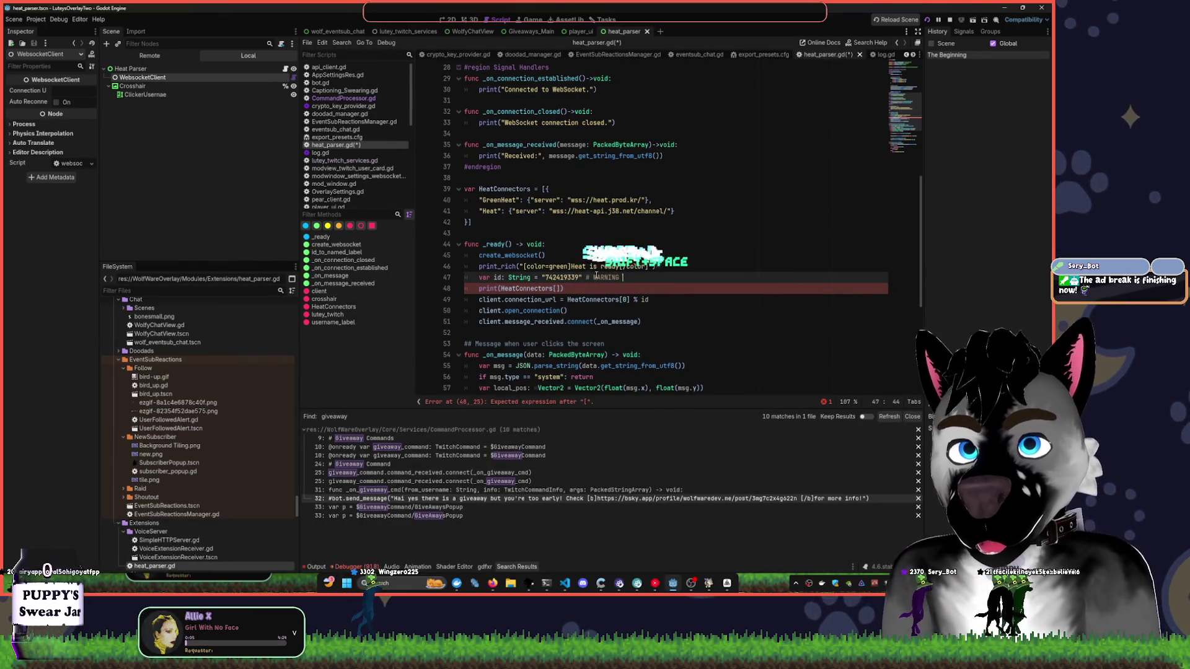
type("should ")
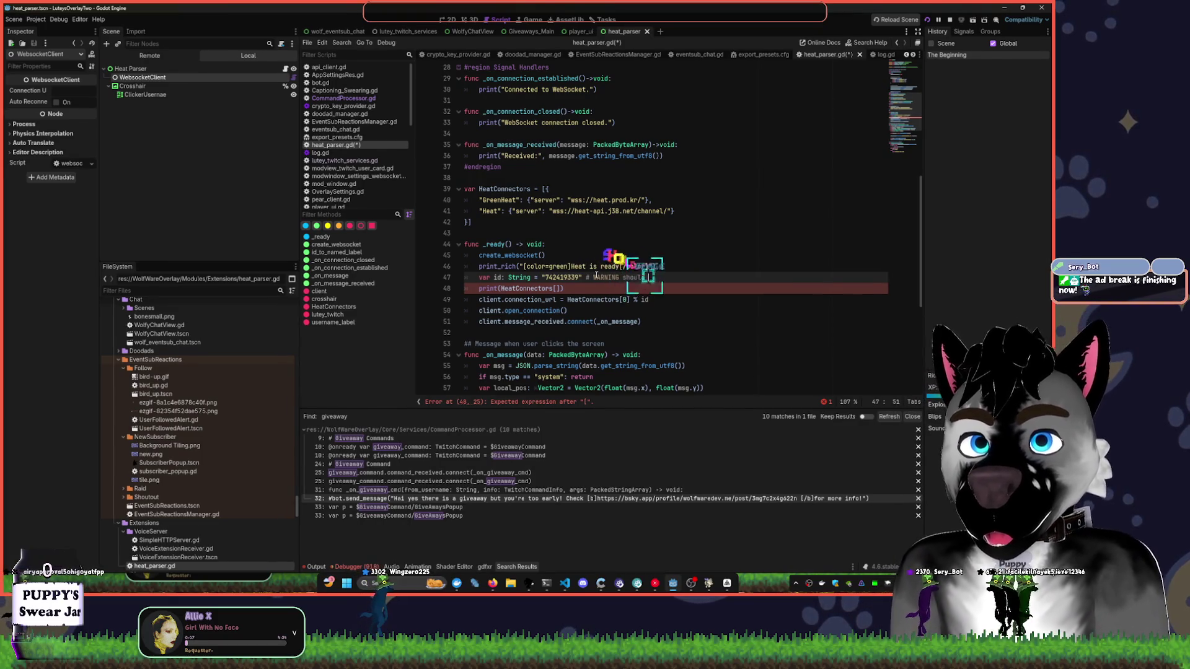
type("not be ")
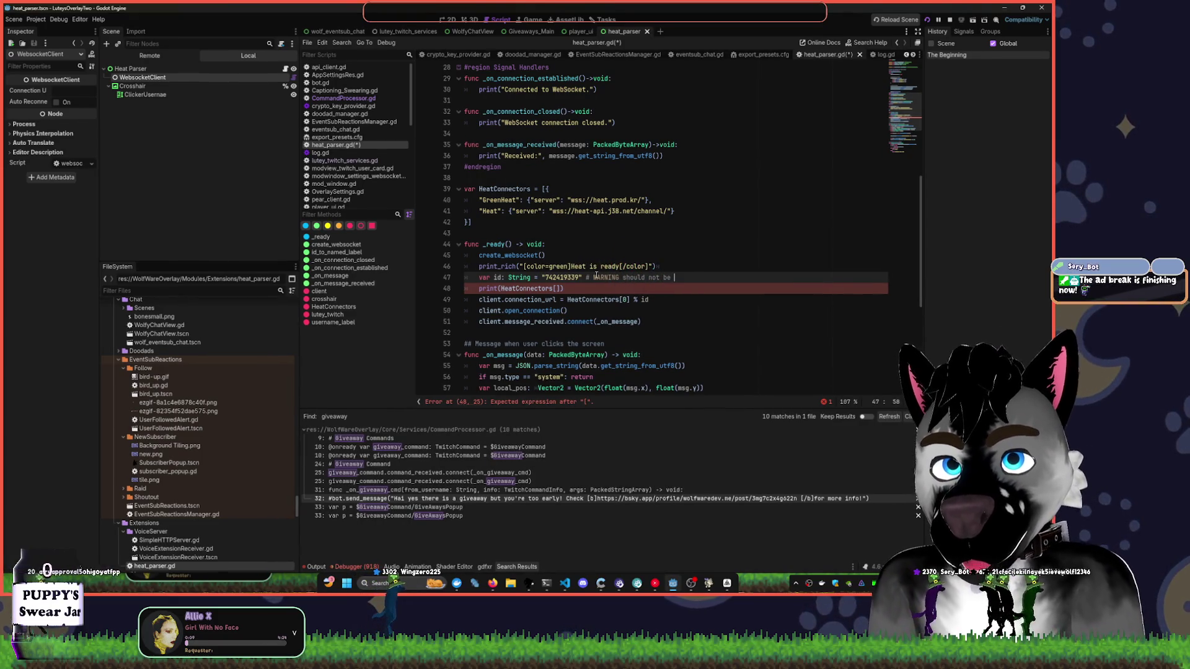
type("magic")
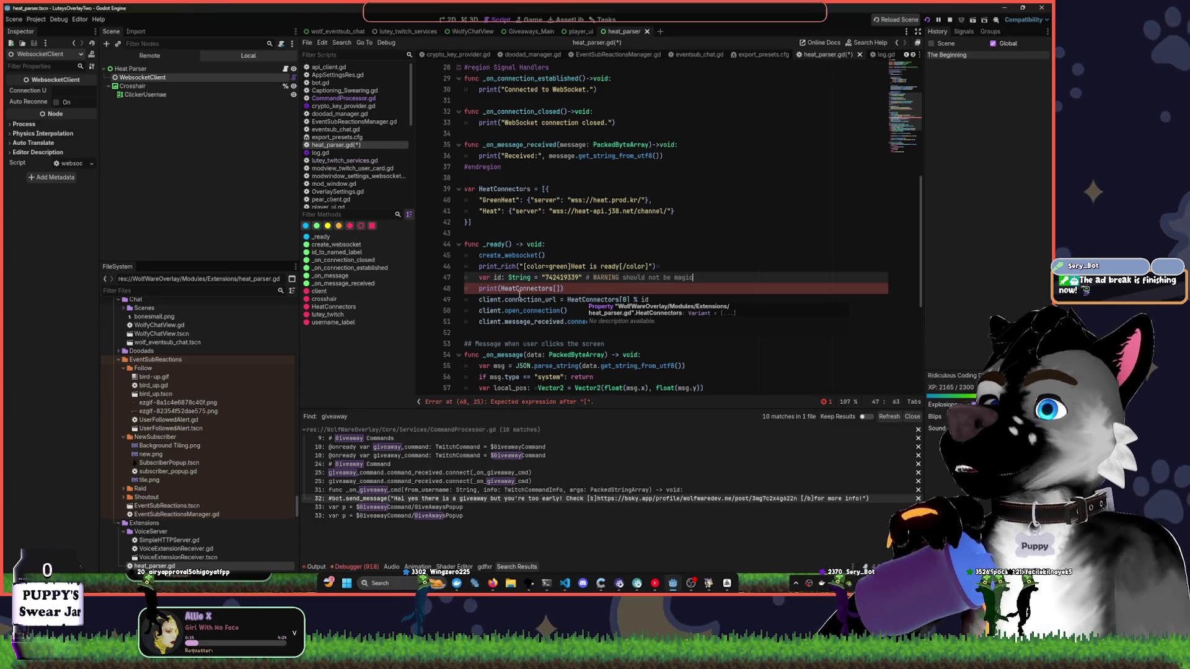
- Glance at another open program, then return to the script's connection lines
left_click(601, 583)
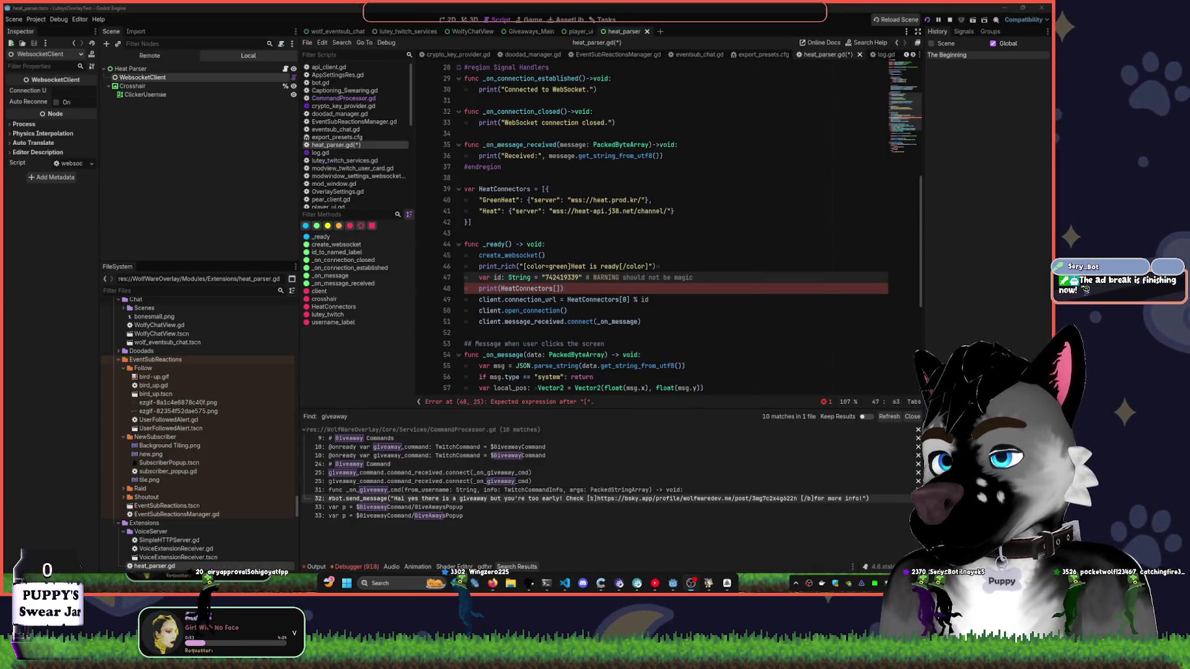
left_click(650, 300)
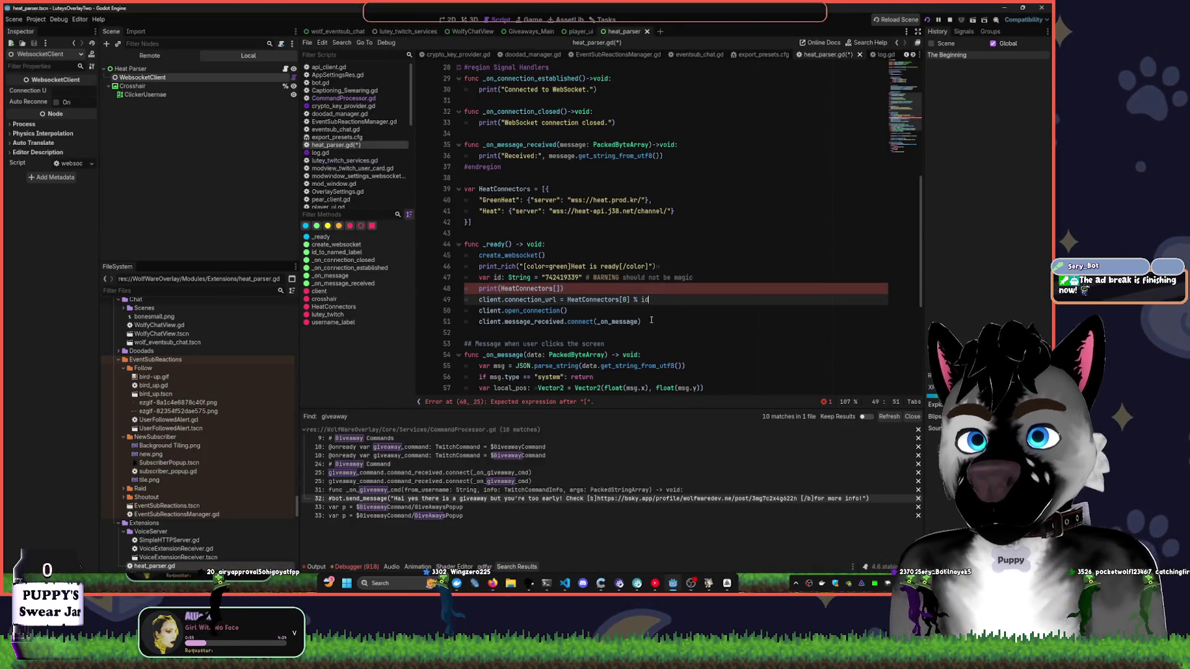
- Complete the debug line as print(HeatConnectors[0]["server"]) and save
left_click(574, 288)
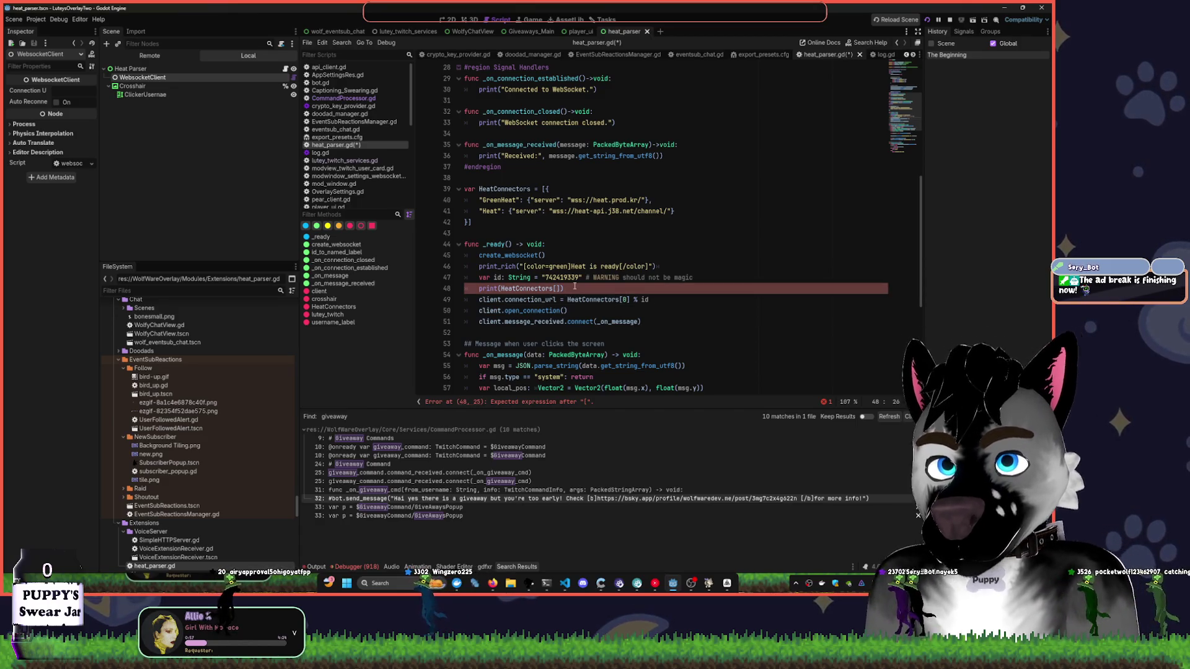
type("0][\"")
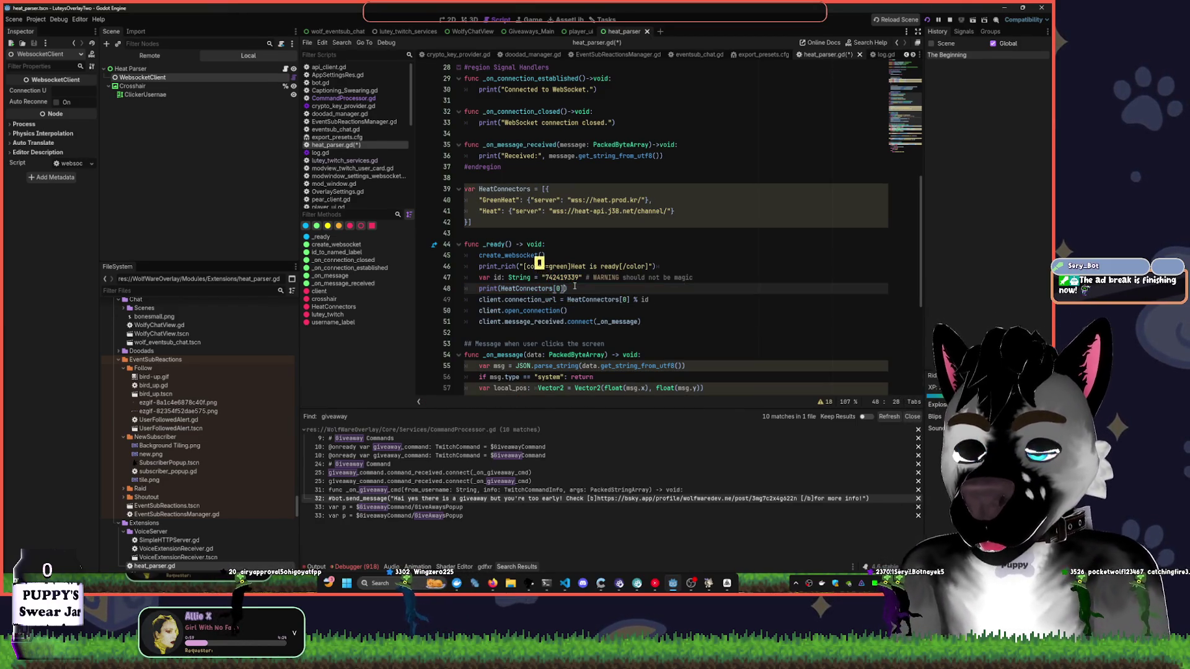
type("server")
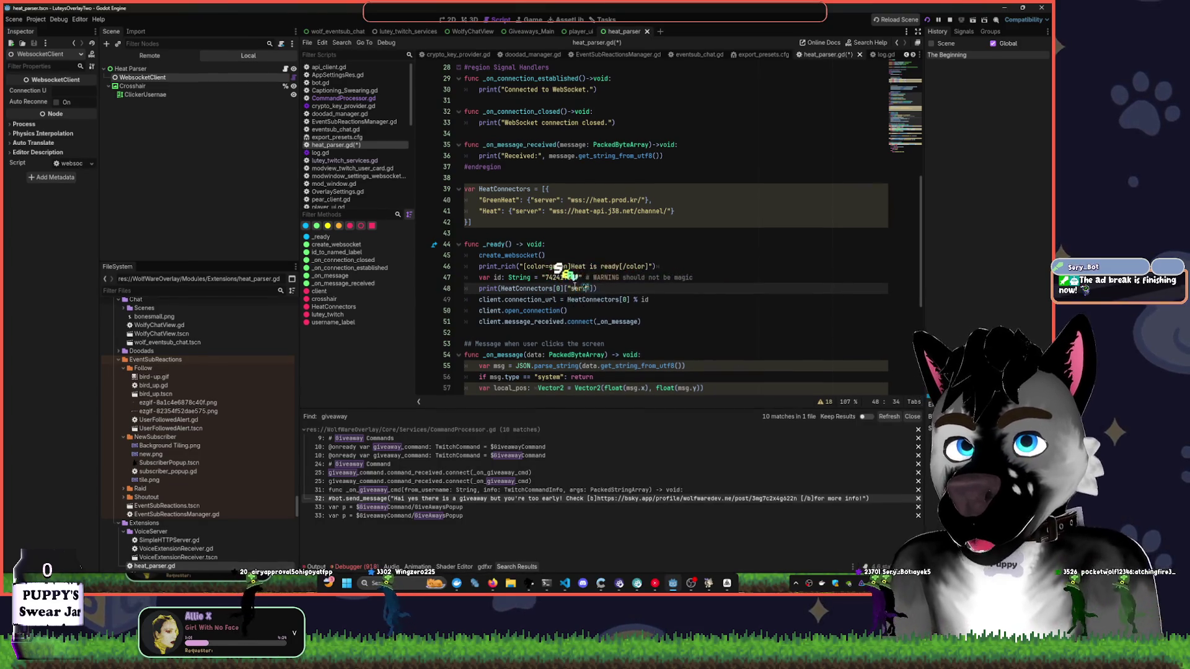
key("ctrl+s")
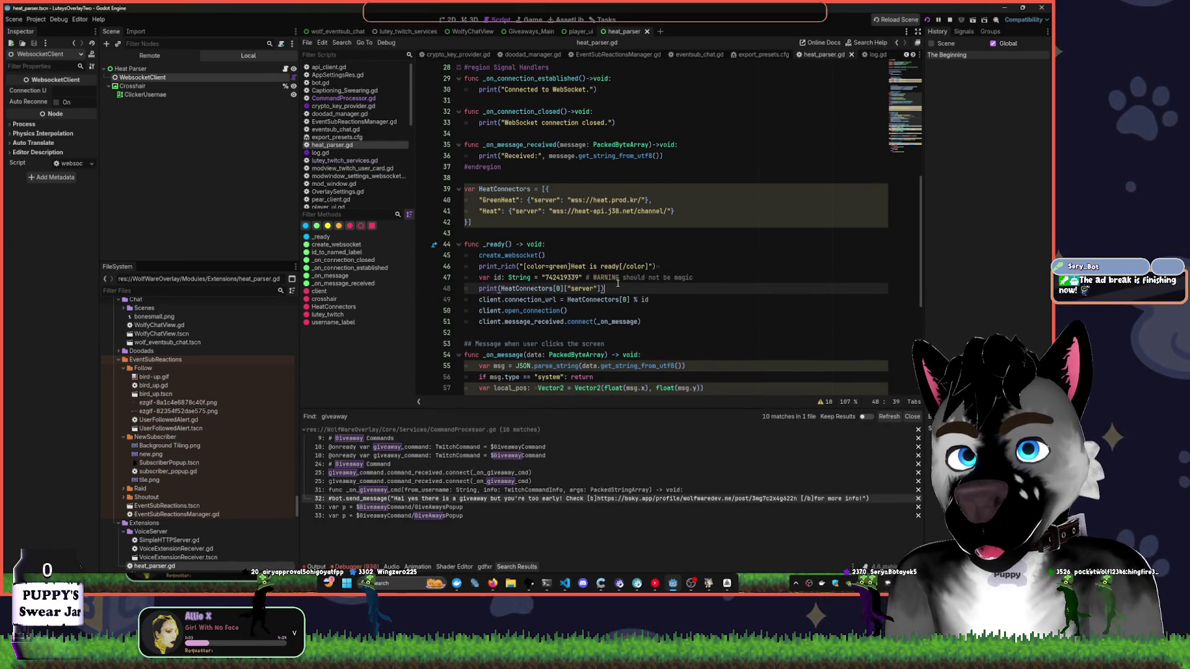
- Try evaluating the print statement and the HeatConnectors[0]["server"] expression in place
left_click_drag(604, 289, 472, 289)
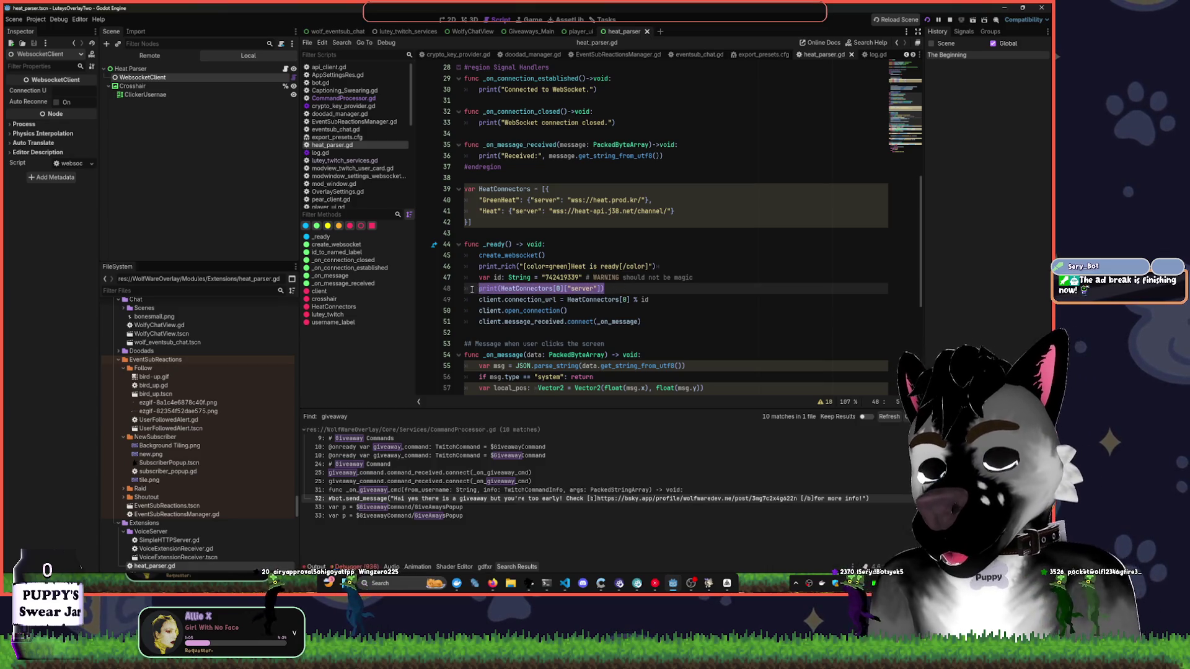
key("ctrl+shift+e")
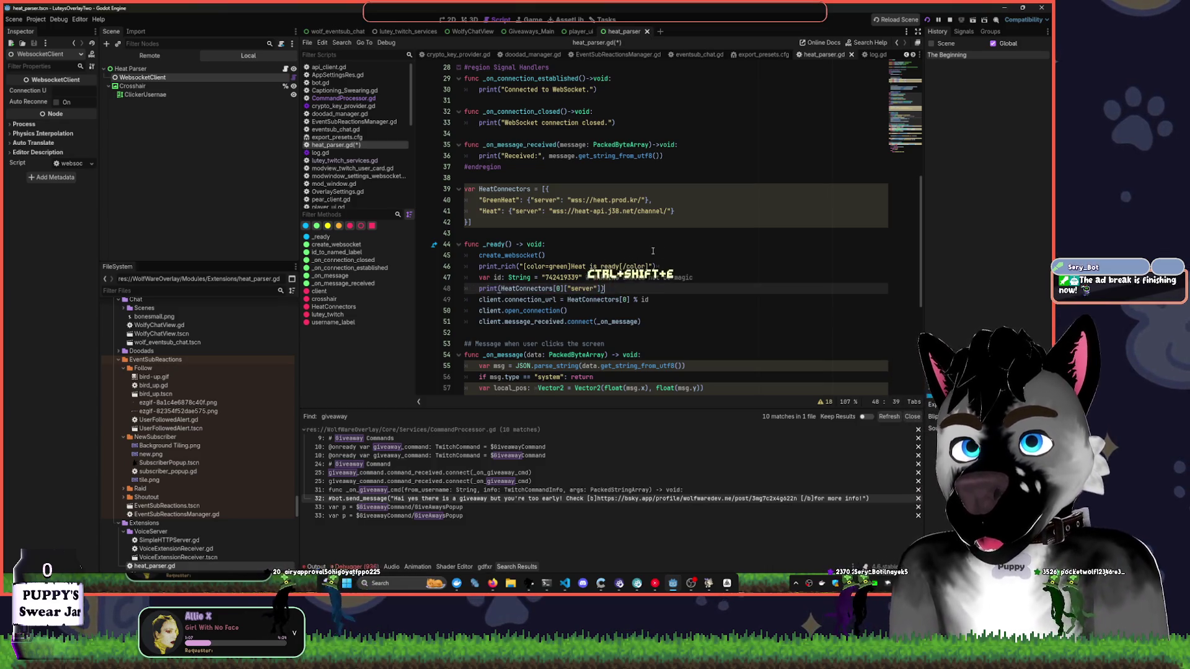
key("ctrl+z")
key("ctrl+shift+e")
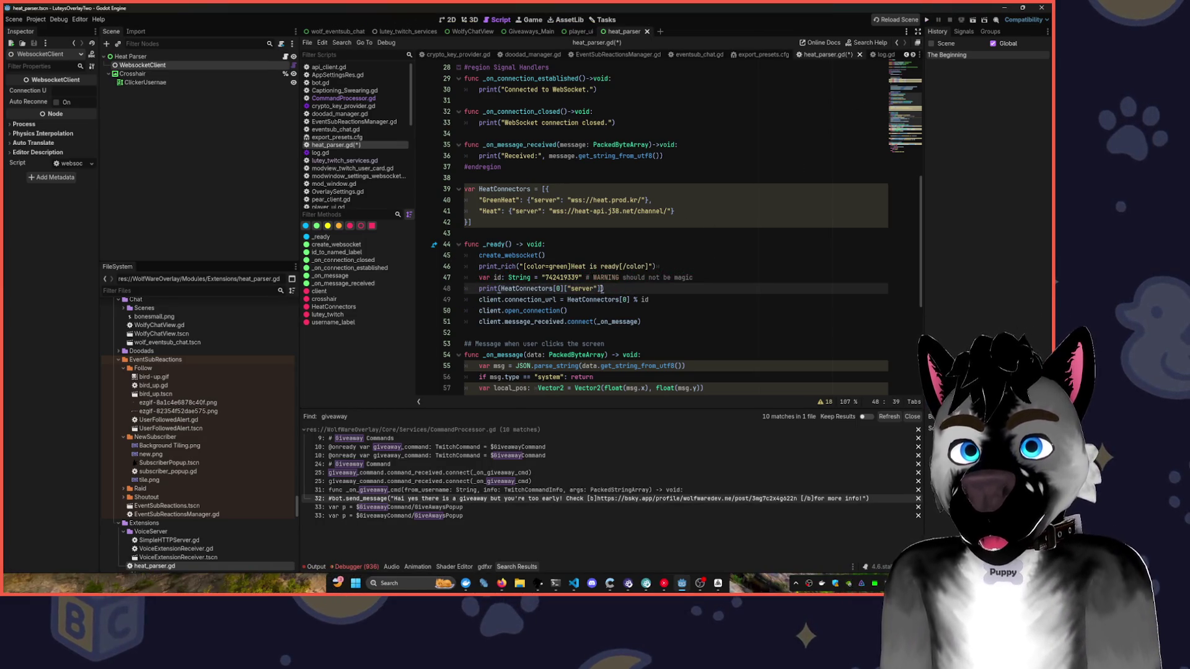
left_click_drag(600, 288, 502, 288)
key("ctrl+shift+e")
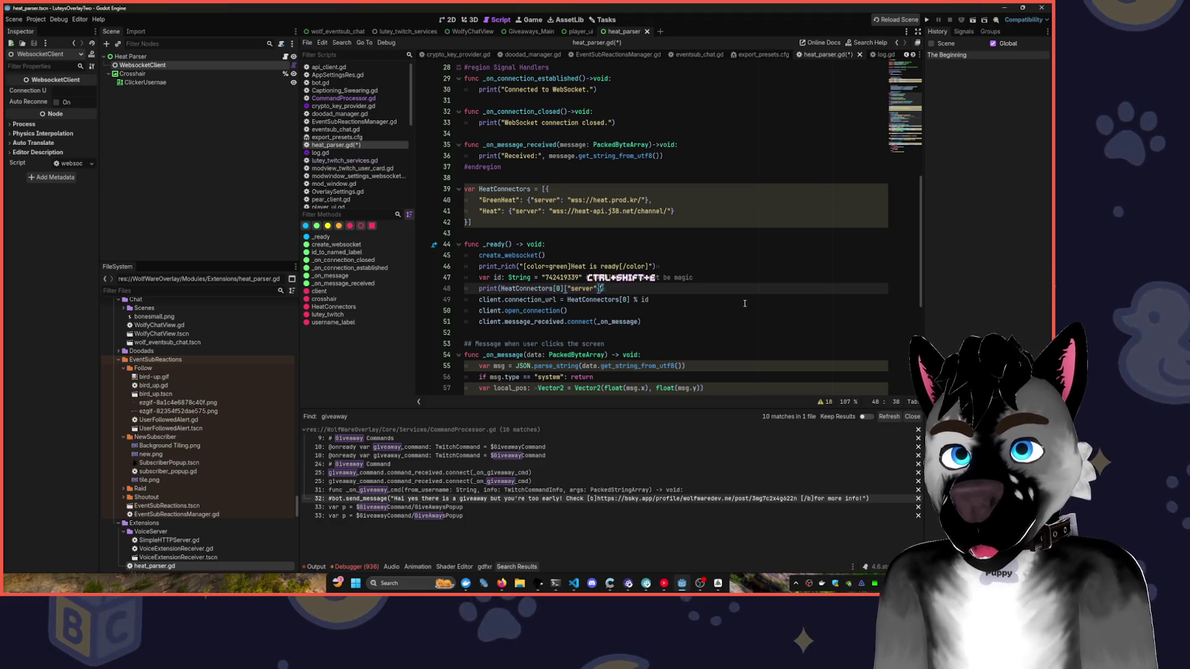
- Test a 'var x =' assignment of the expression, then undo it and save heat_parser.gd
type("var x=")
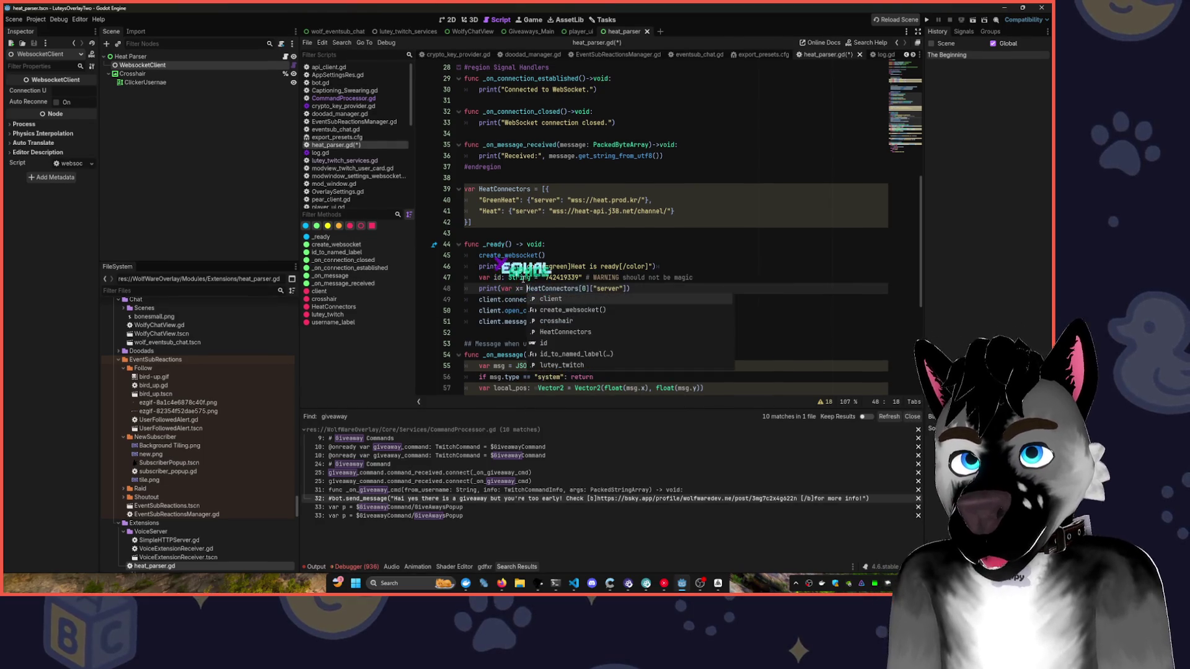
key("Left")
key("Left")
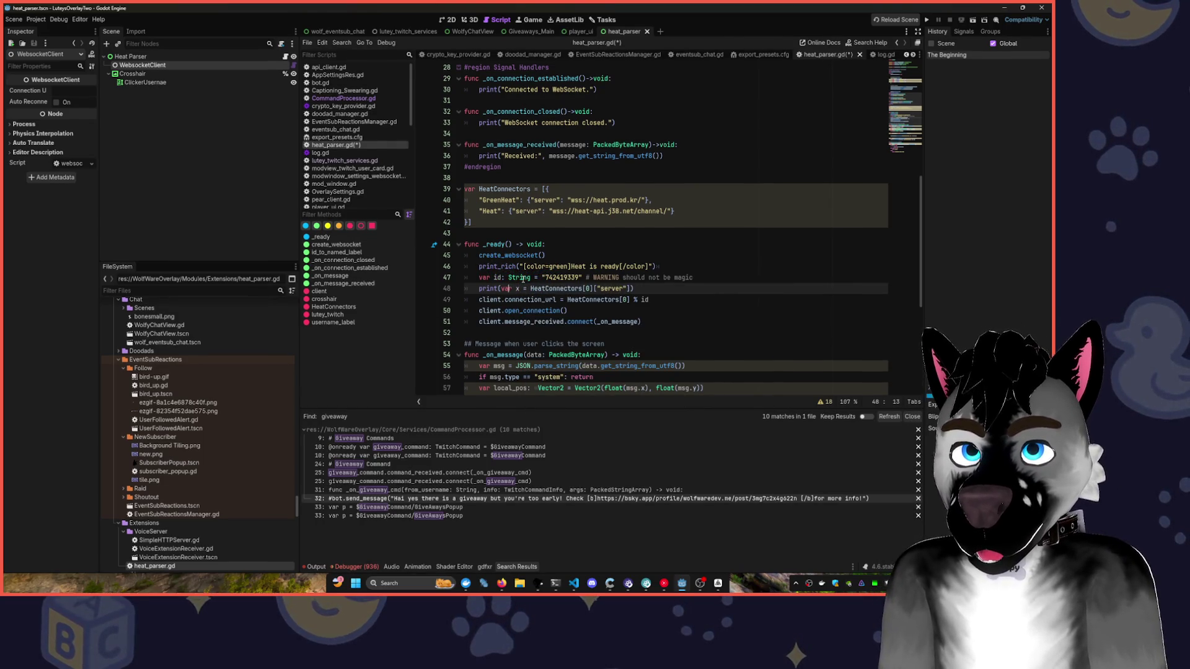
key("ctrl+Left")
key("shift+End")
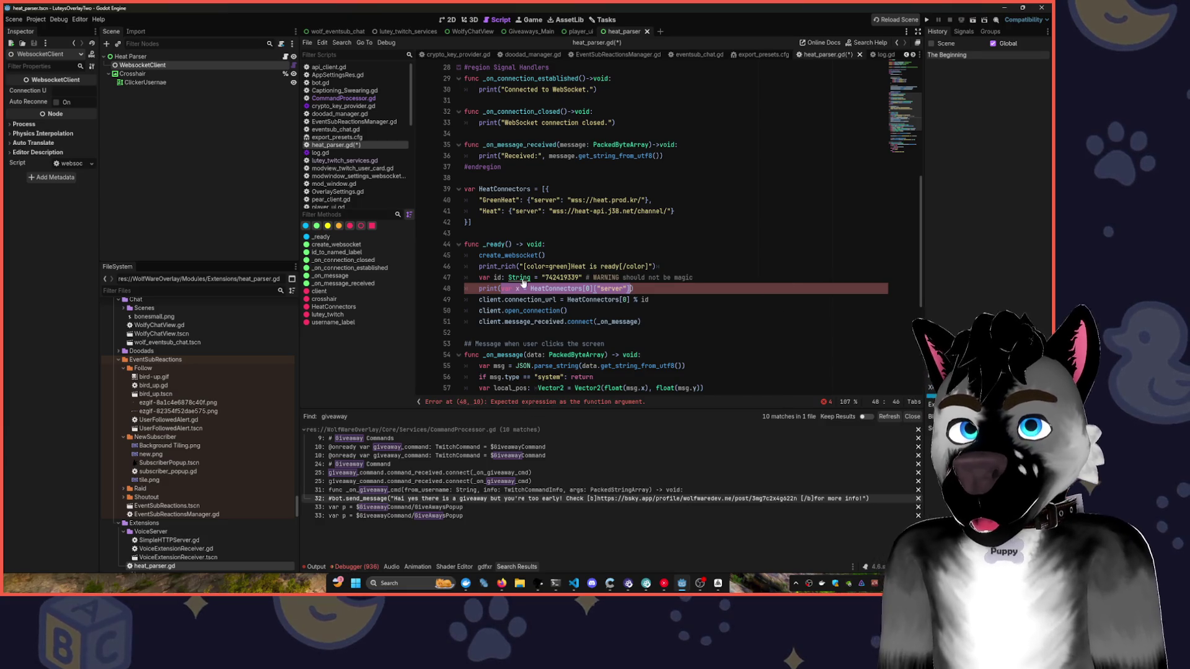
key("ctrl+shift+e")
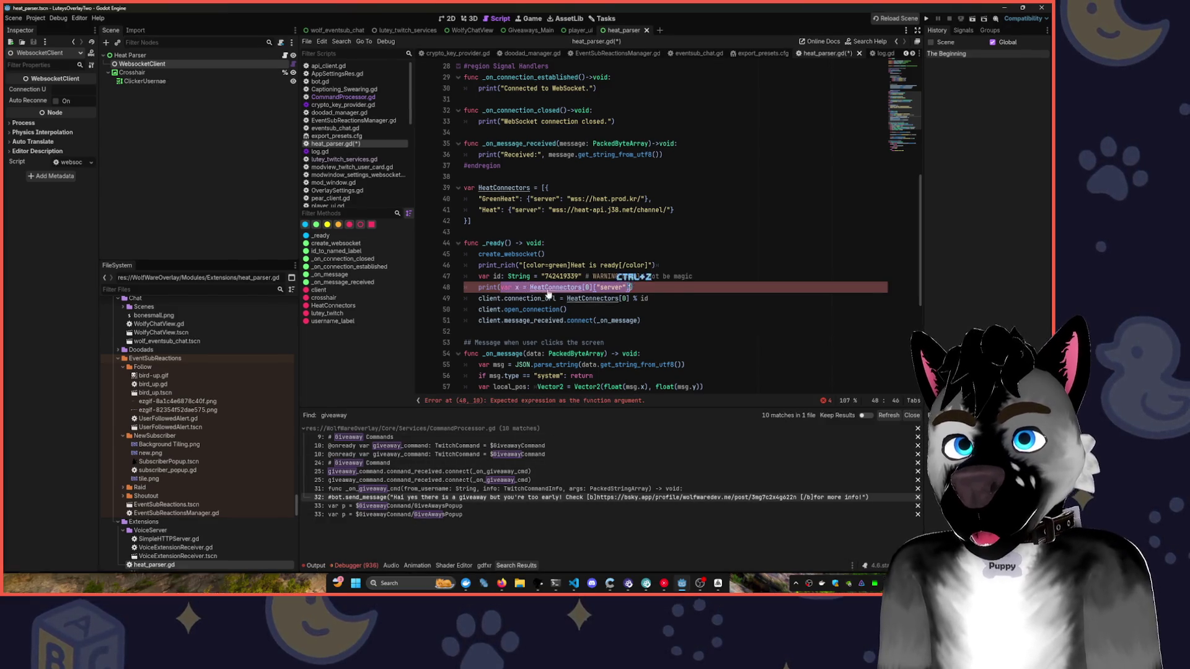
key("ctrl+z")
key("ctrl+z")
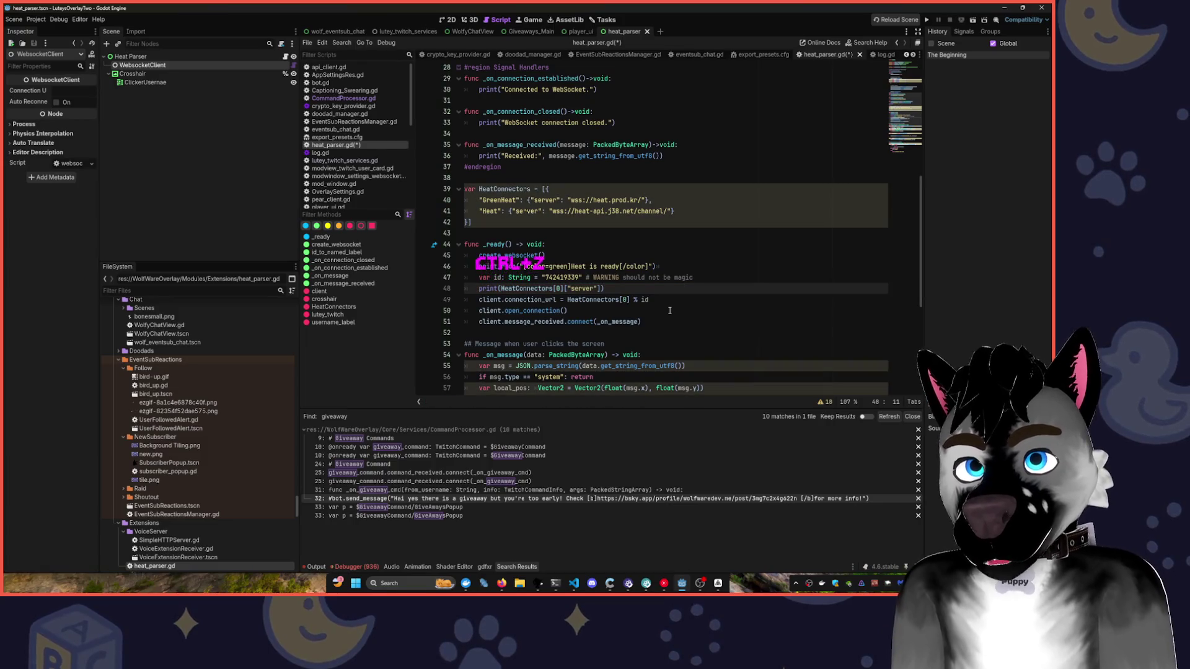
key("ctrl+s")
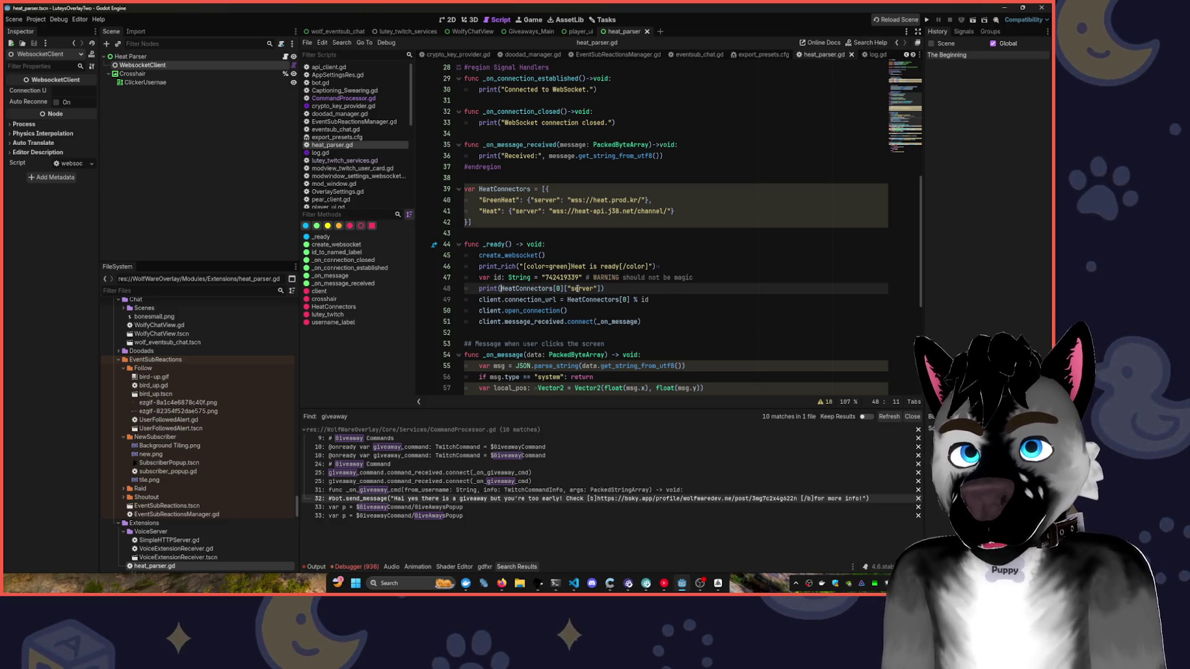
mouse_move(534, 289)
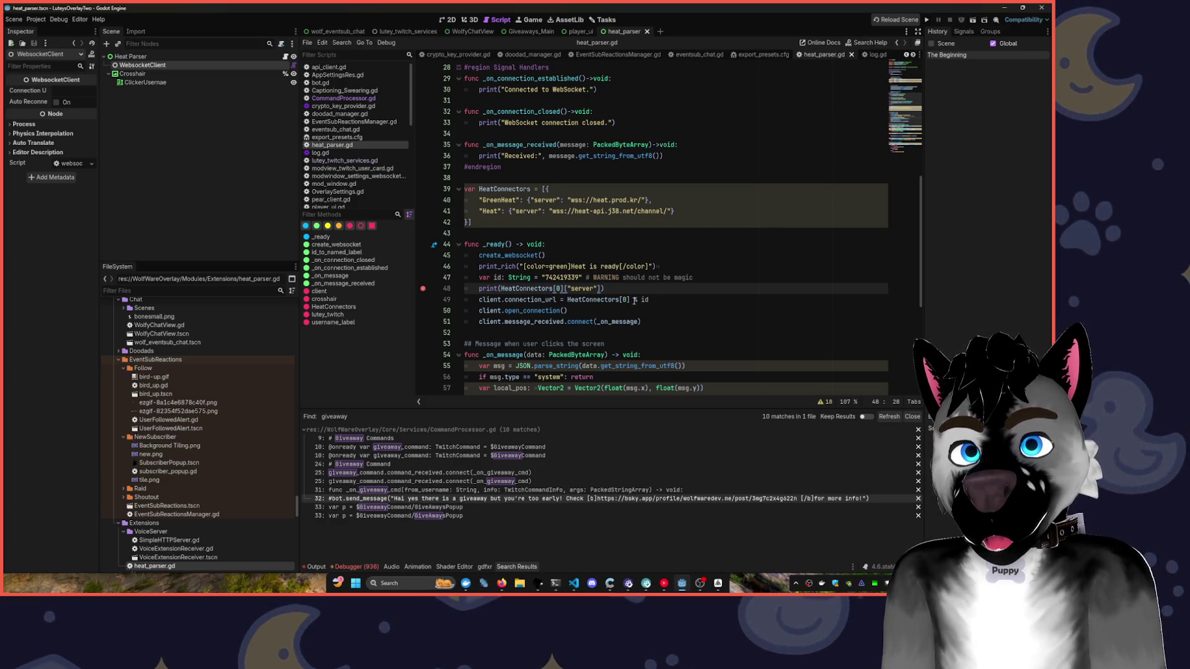
- Append .server after HeatConnectors[0] on line 49 and run the project
left_click(652, 304)
type(".se")
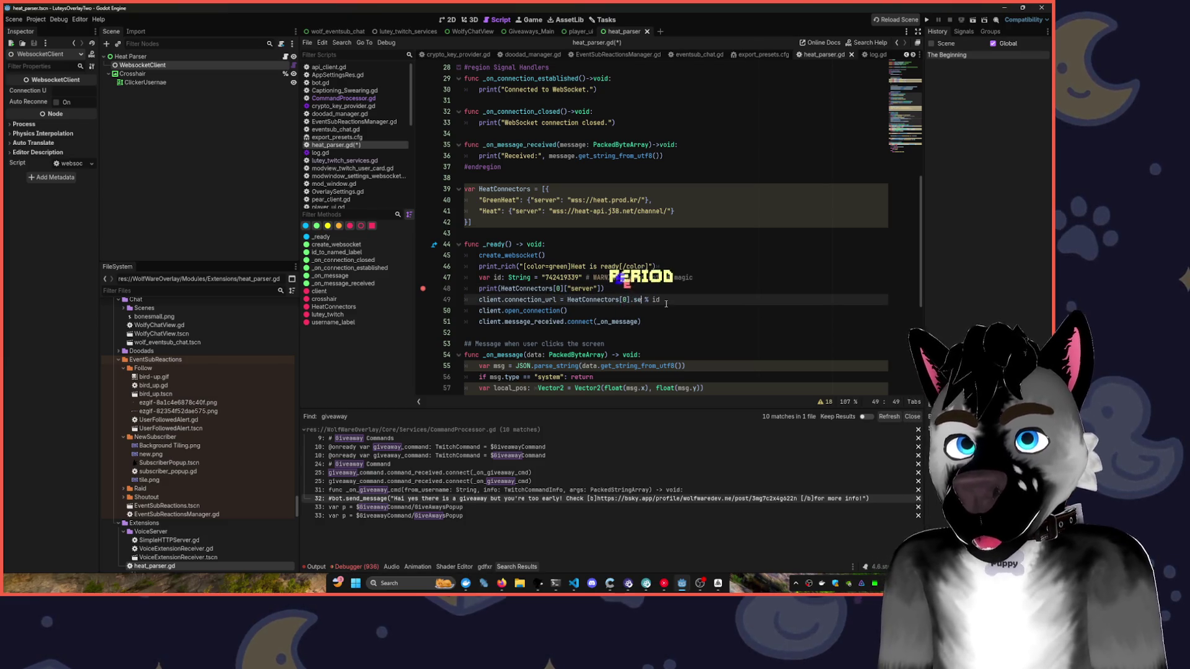
type("rver")
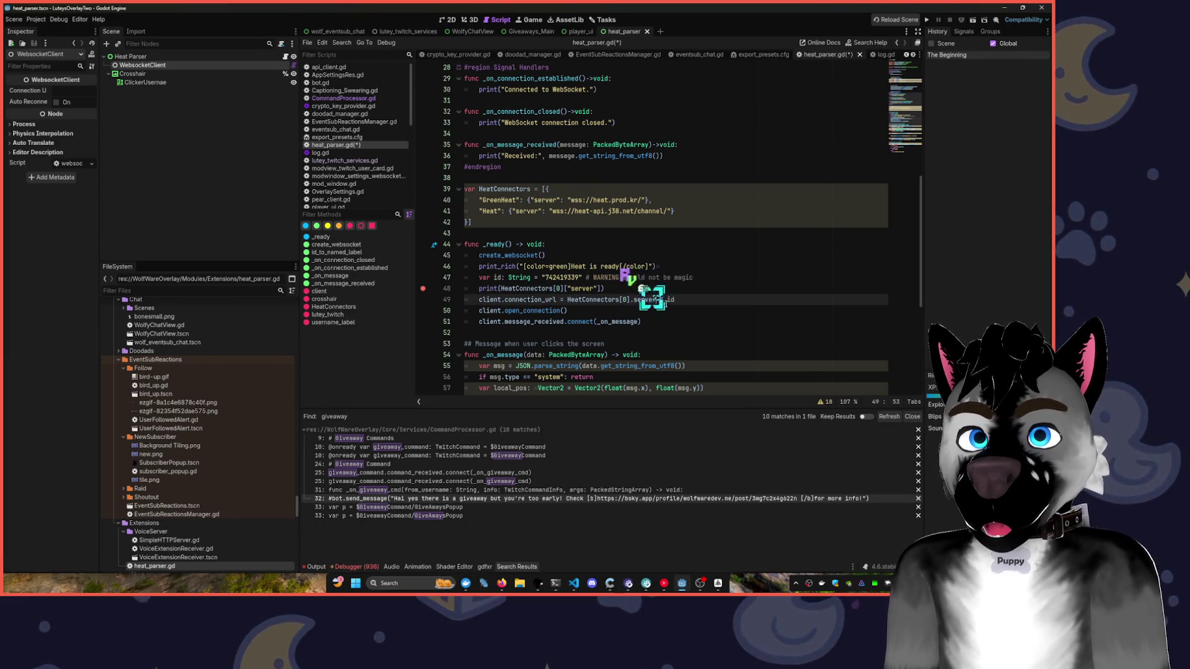
key("F5")
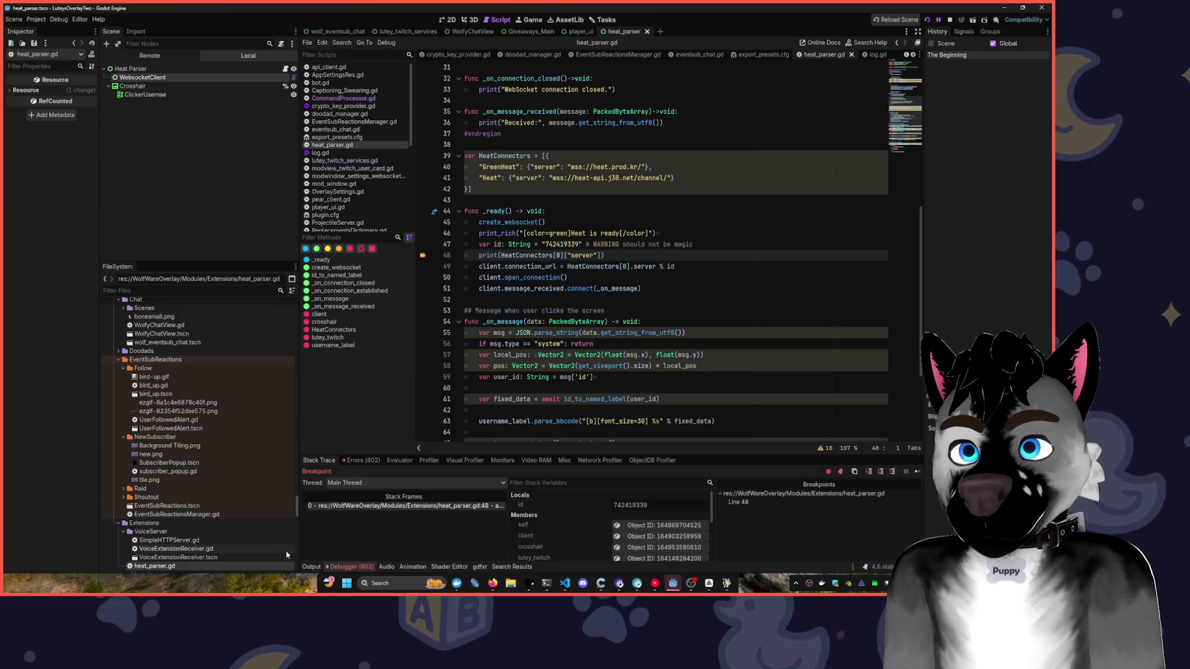
- Open the Output log and restart the run to check the WebSocket connection messages
left_click(311, 566)
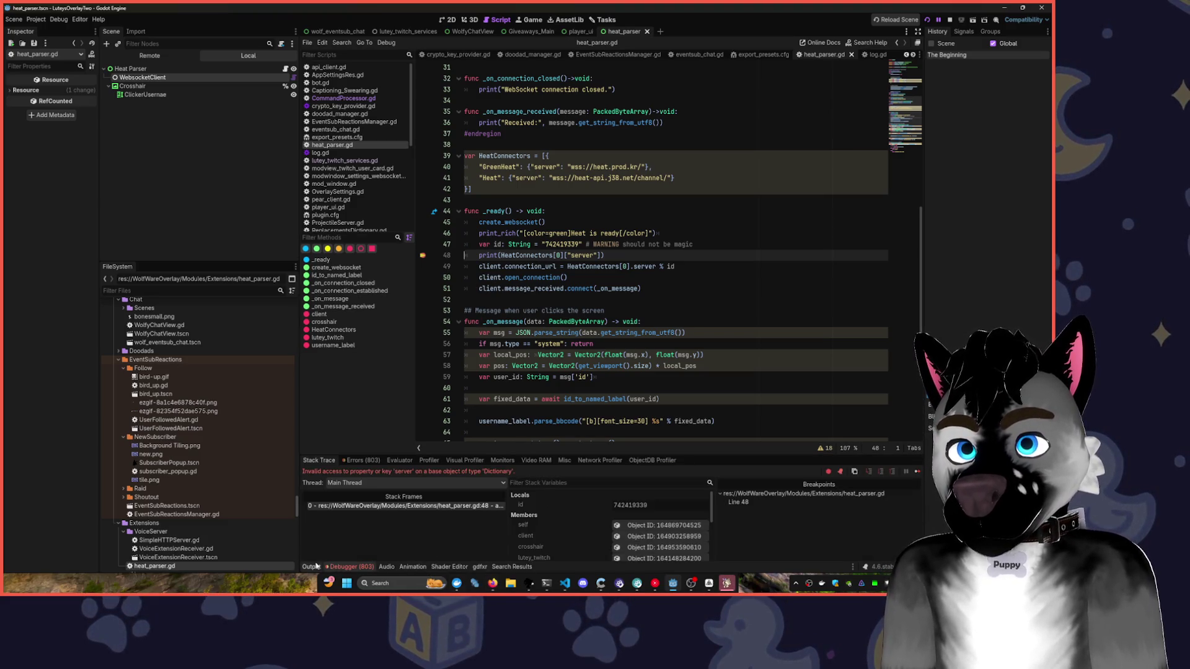
left_click(313, 567)
left_click(567, 354)
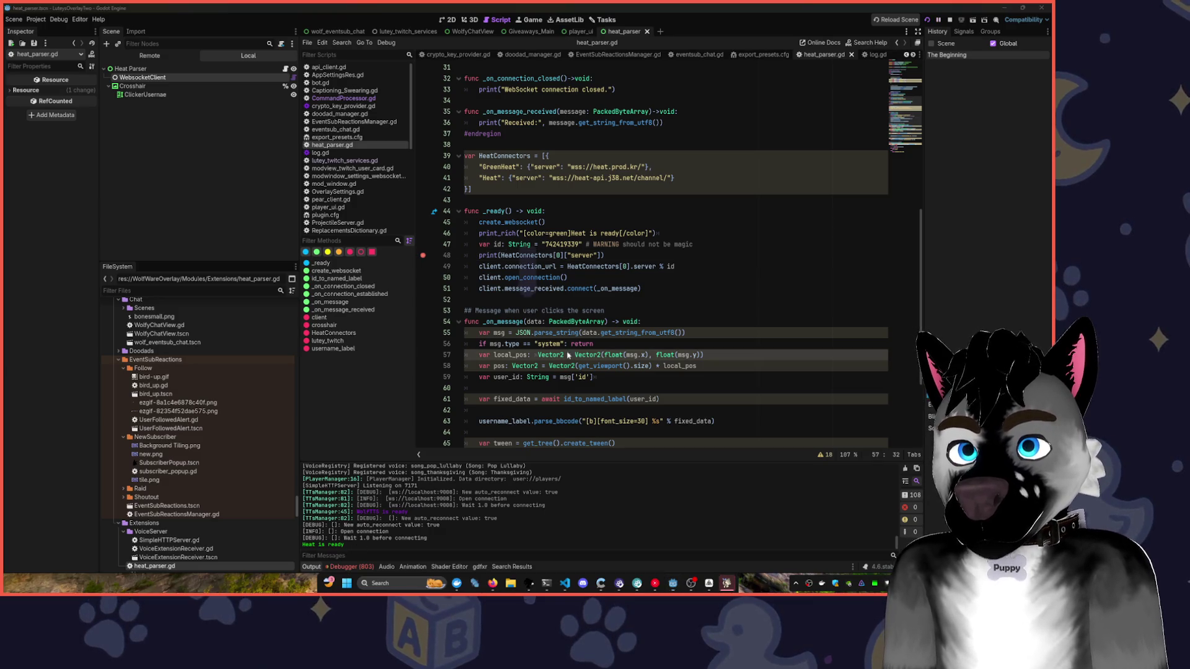
key("F5")
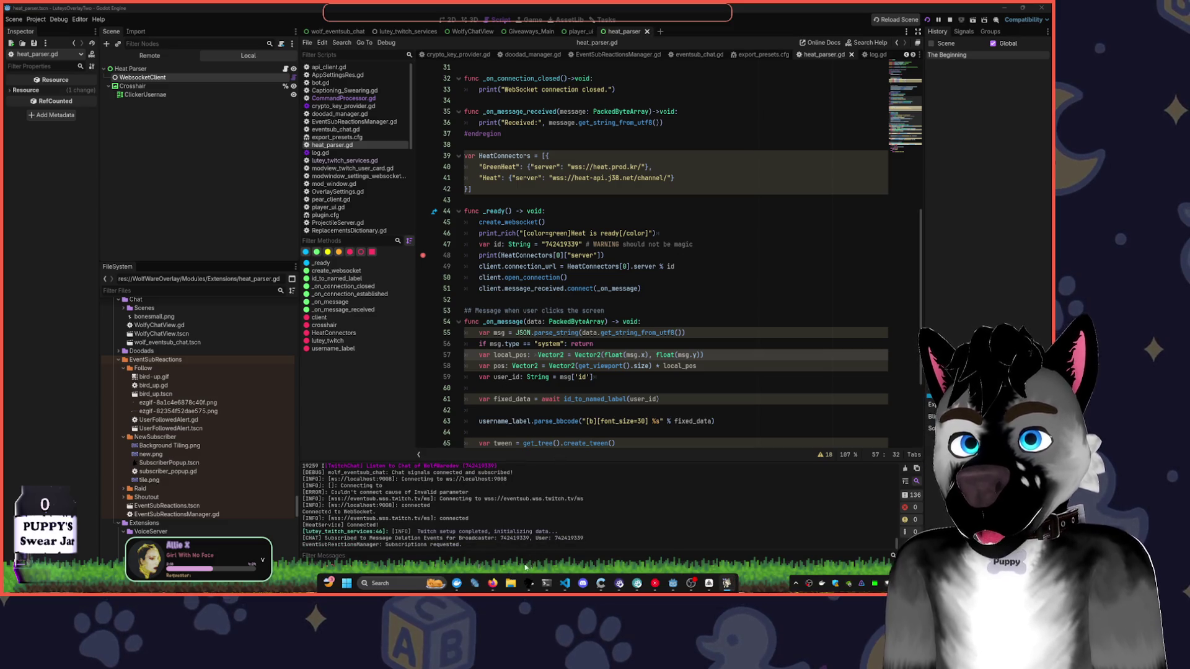
mouse_move(494, 583)
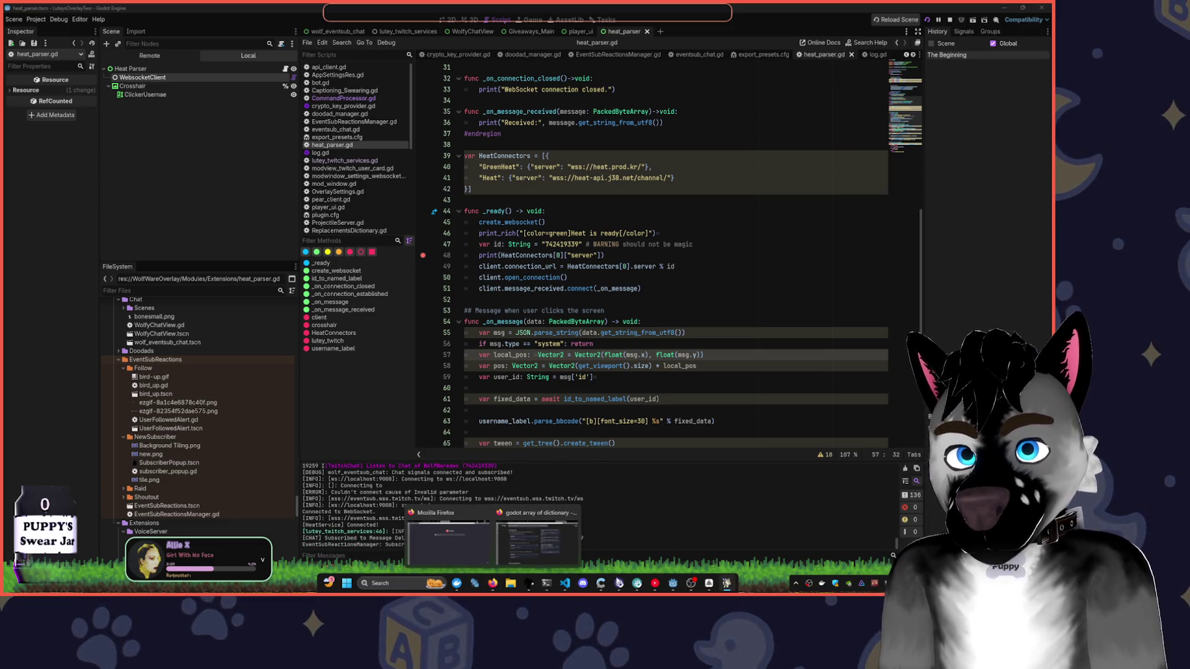
left_click(619, 583)
- Change print on line 48 to Log.warn, save, and rerun the project
double_click(478, 256)
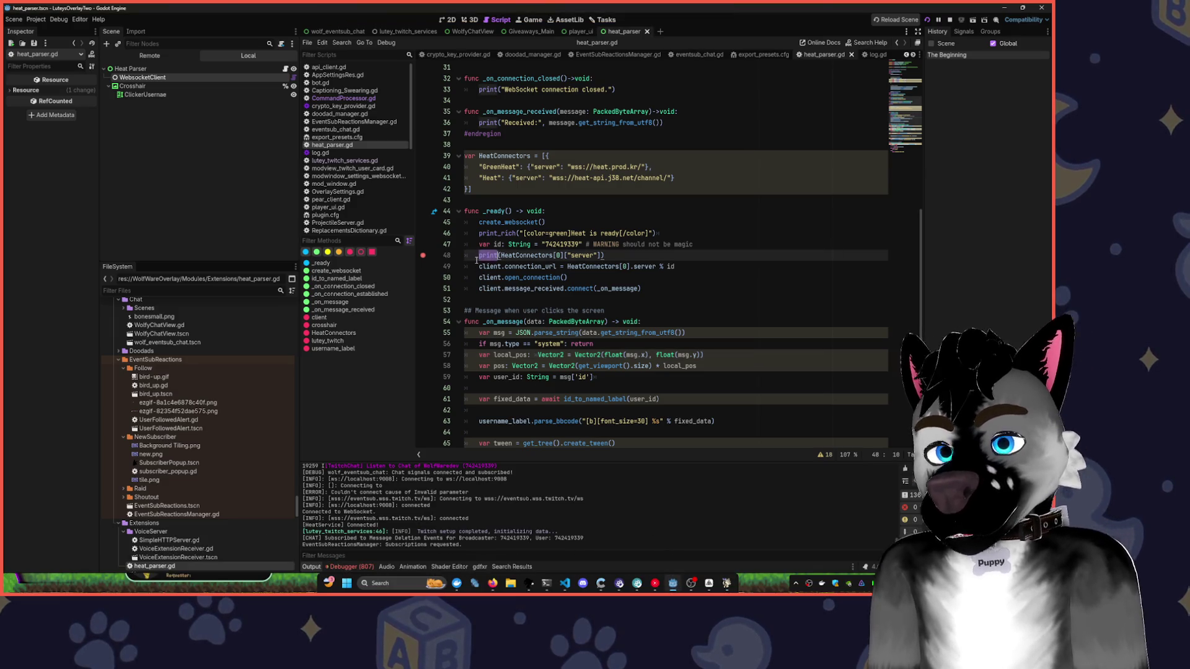
type("Log.warning")
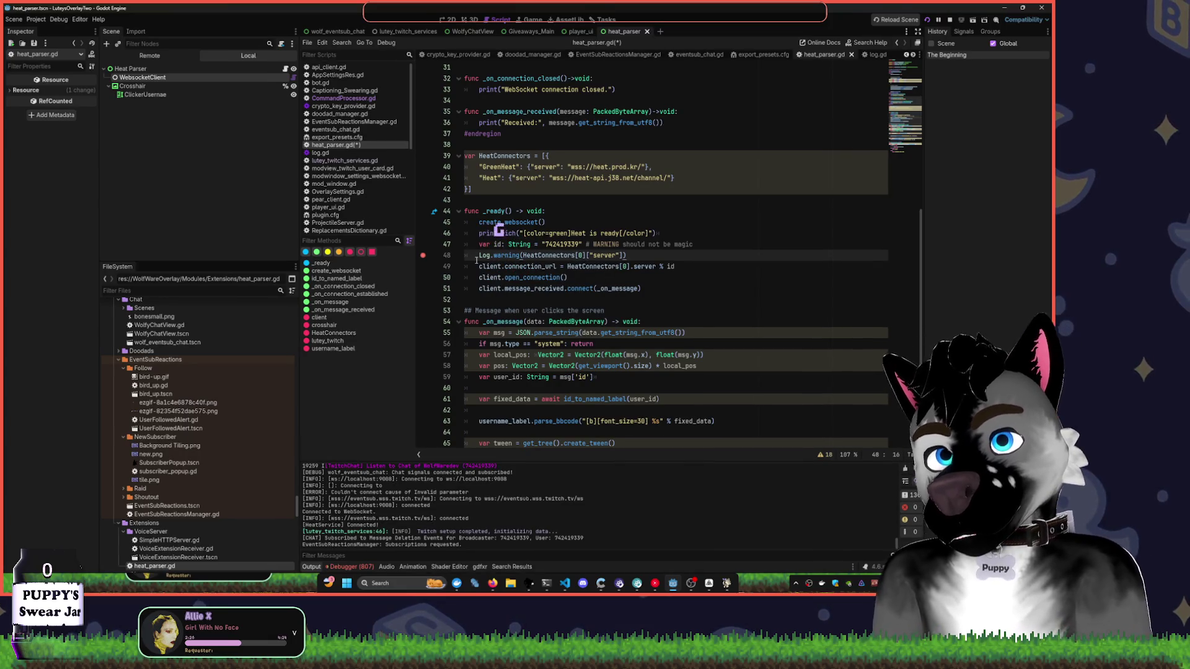
key("ctrl+s")
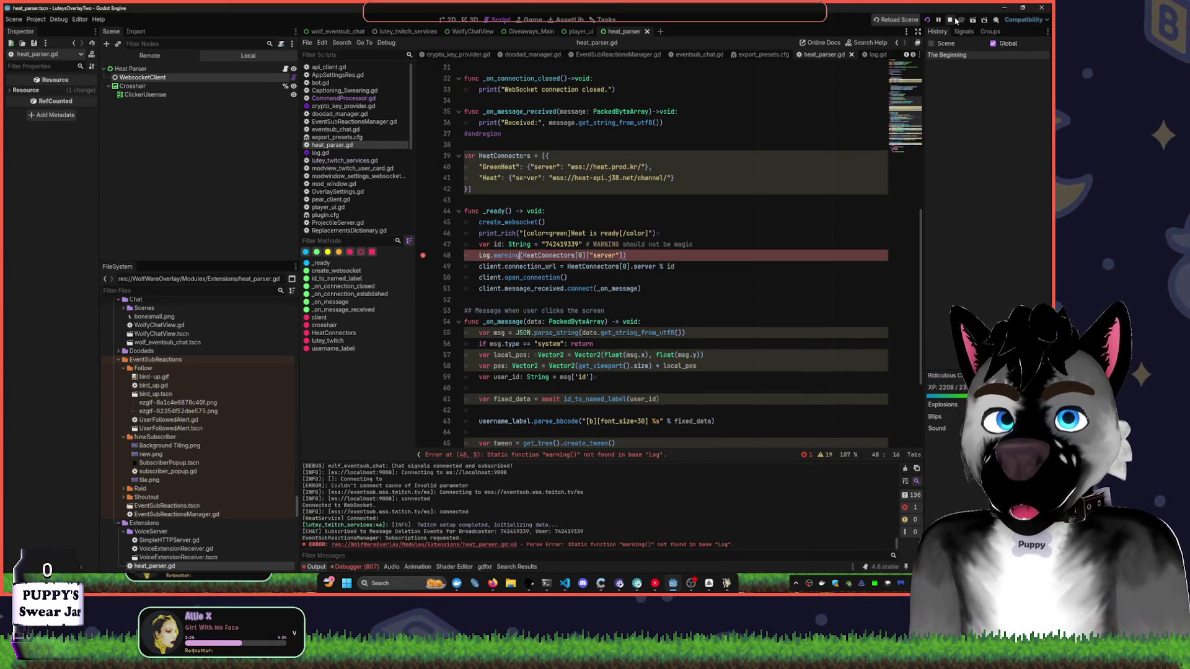
left_click(953, 20)
left_click(508, 245)
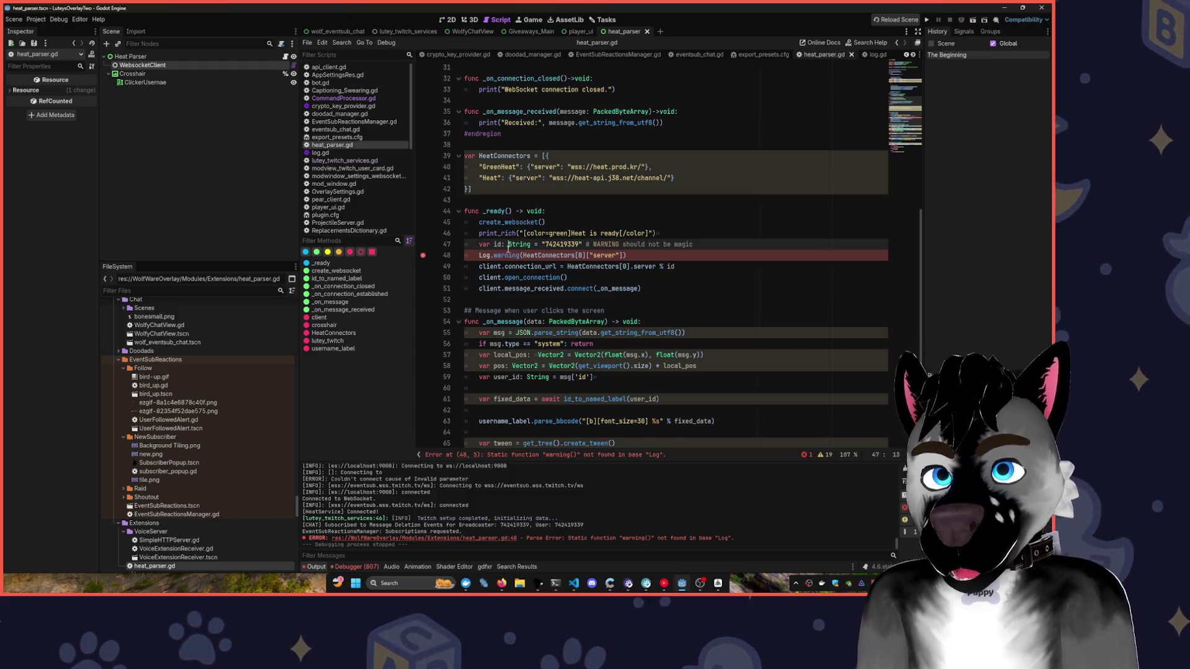
double_click(507, 255)
type("warn")
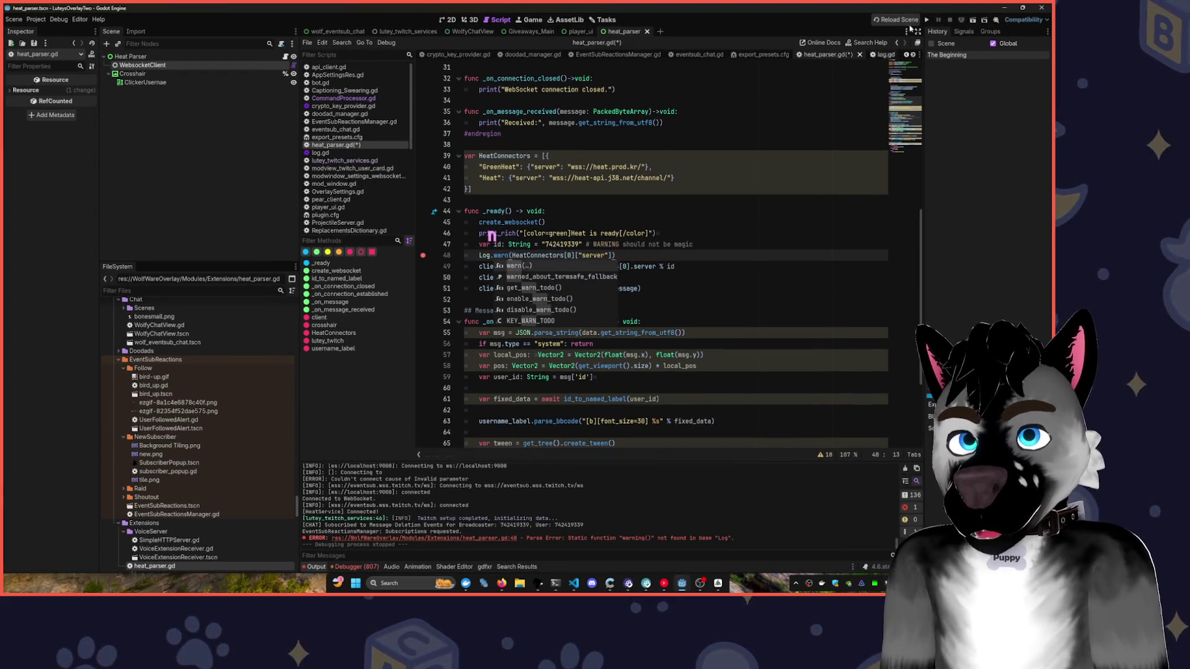
key("F5")
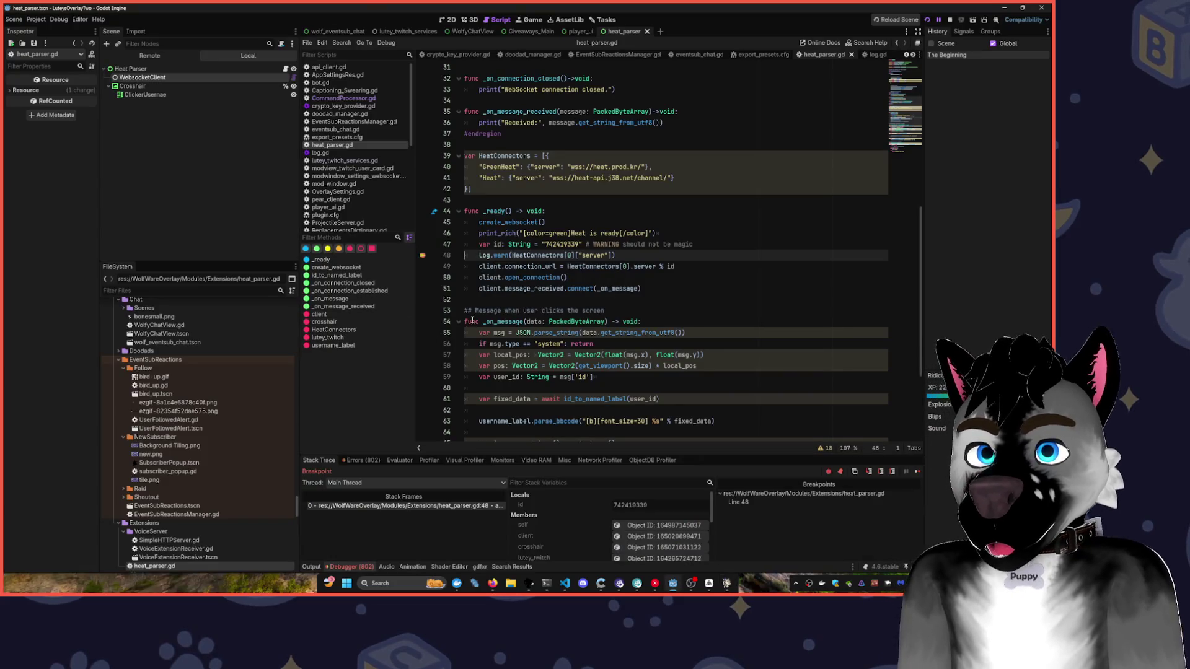
- Check the output, restart the run, and clear the debugger's Errors list
left_click(311, 566)
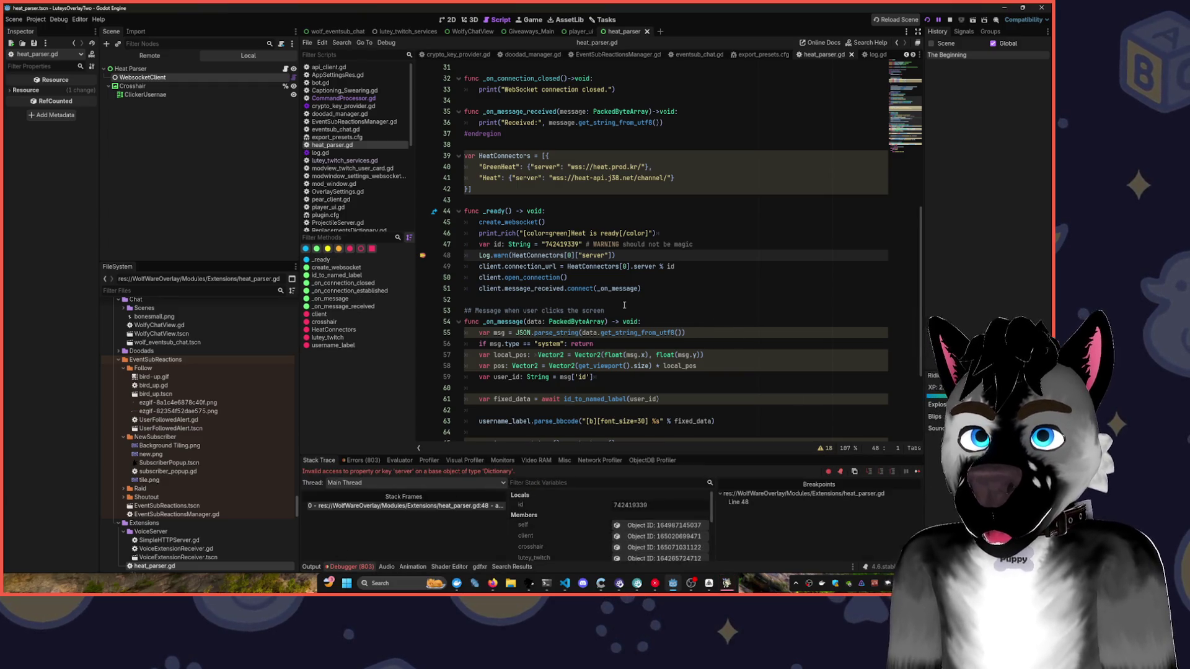
key("F5")
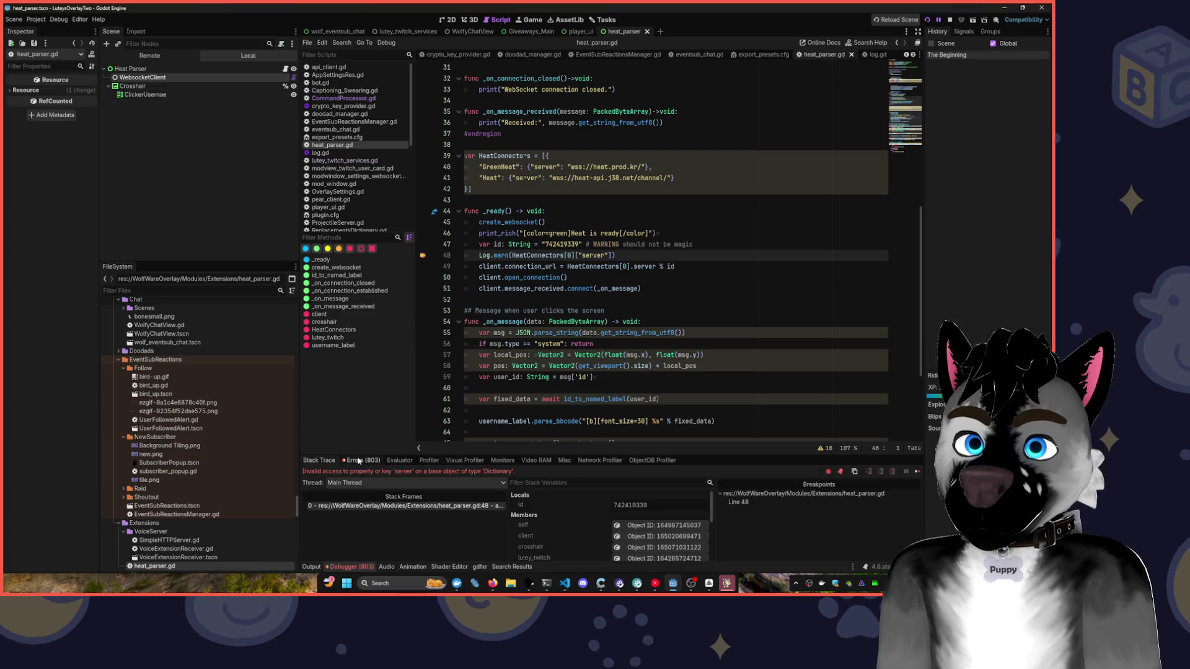
left_click(358, 461)
left_click_drag(920, 486, 920, 560)
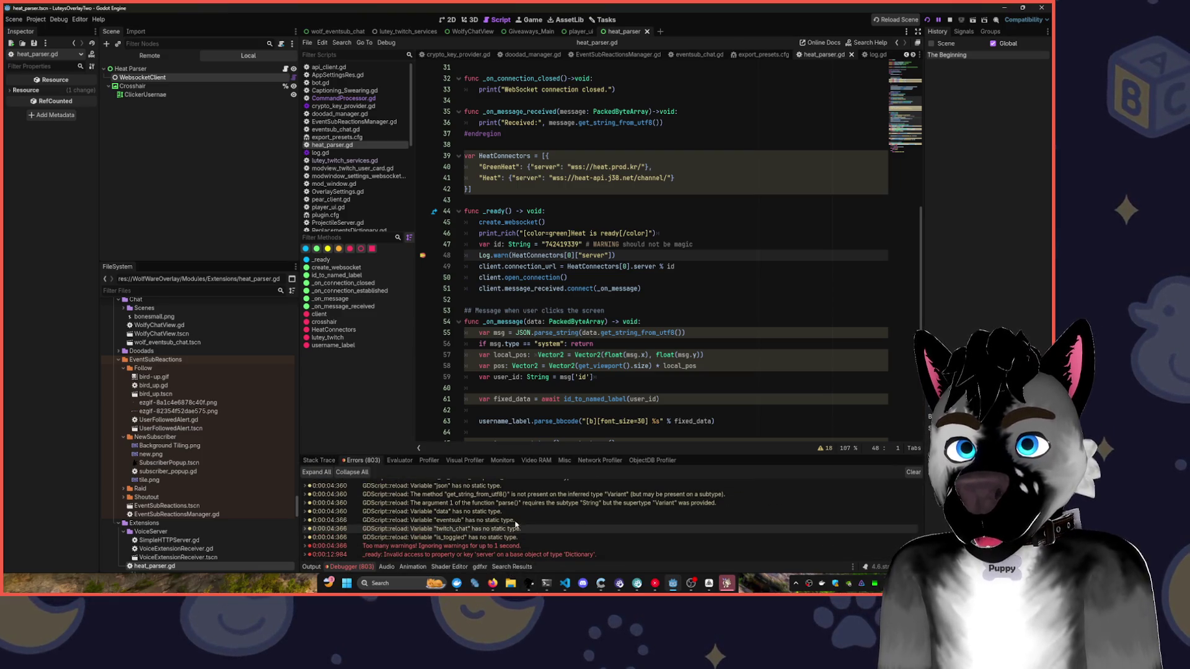
left_click(915, 472)
triple_click(578, 254)
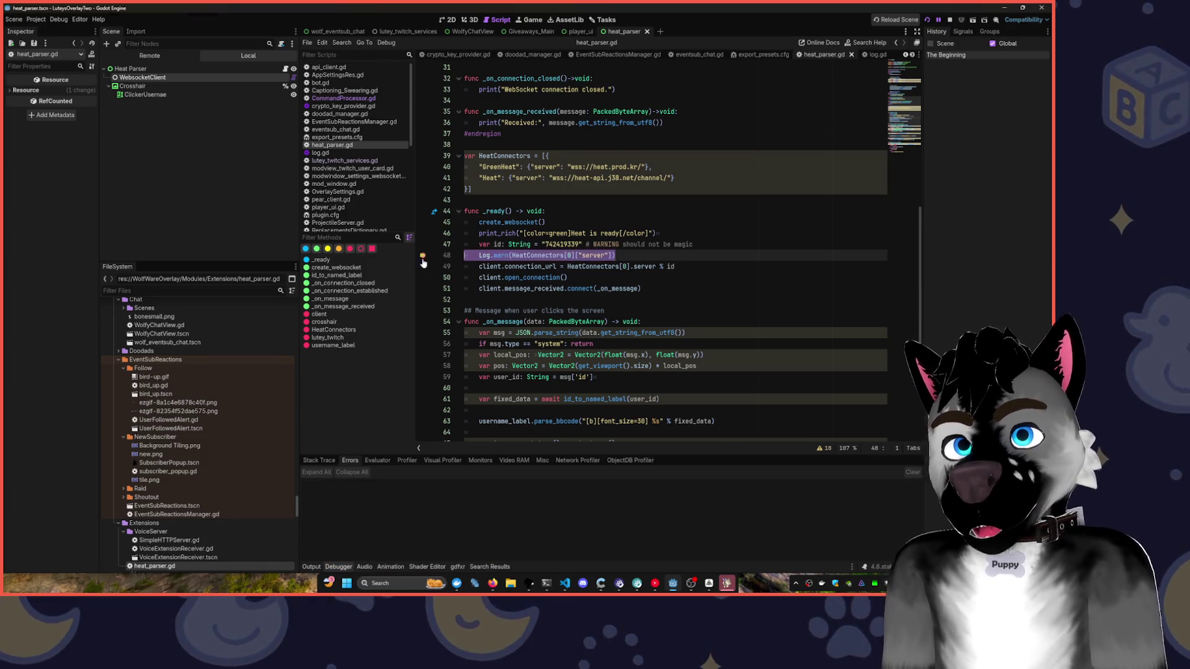
- Replace the Log.warn line with a Log.pr call whose string starts with [color=purple]
key("Delete")
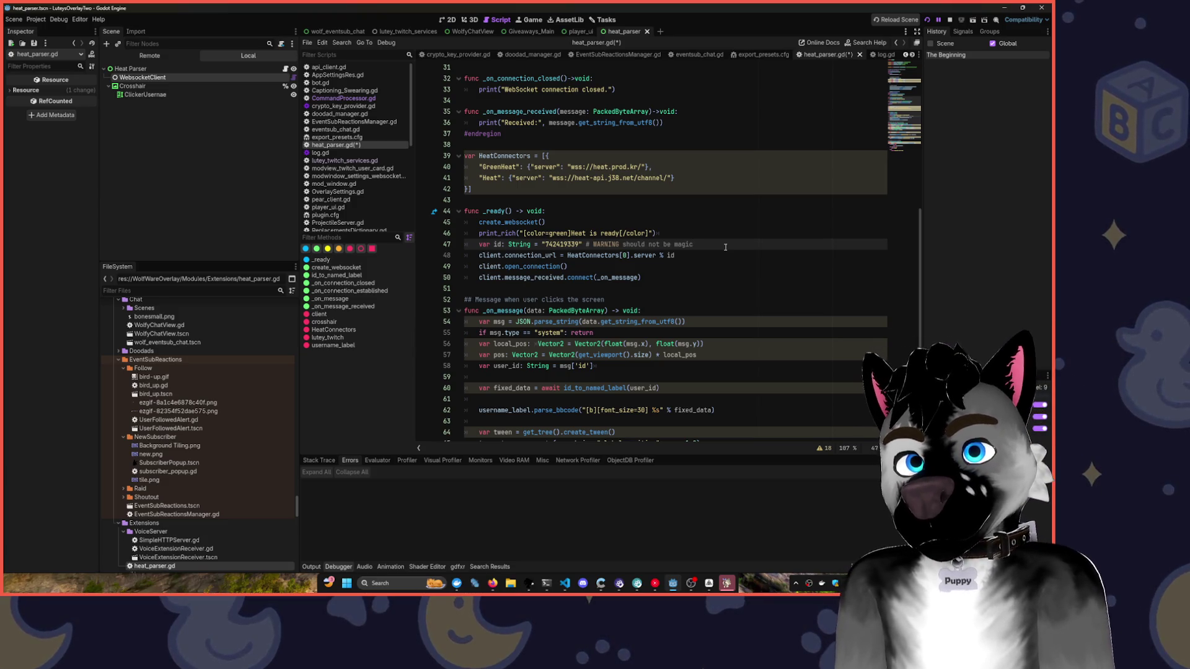
key("Return")
key("ctrl+z")
key("Return")
type("#og.pr[")
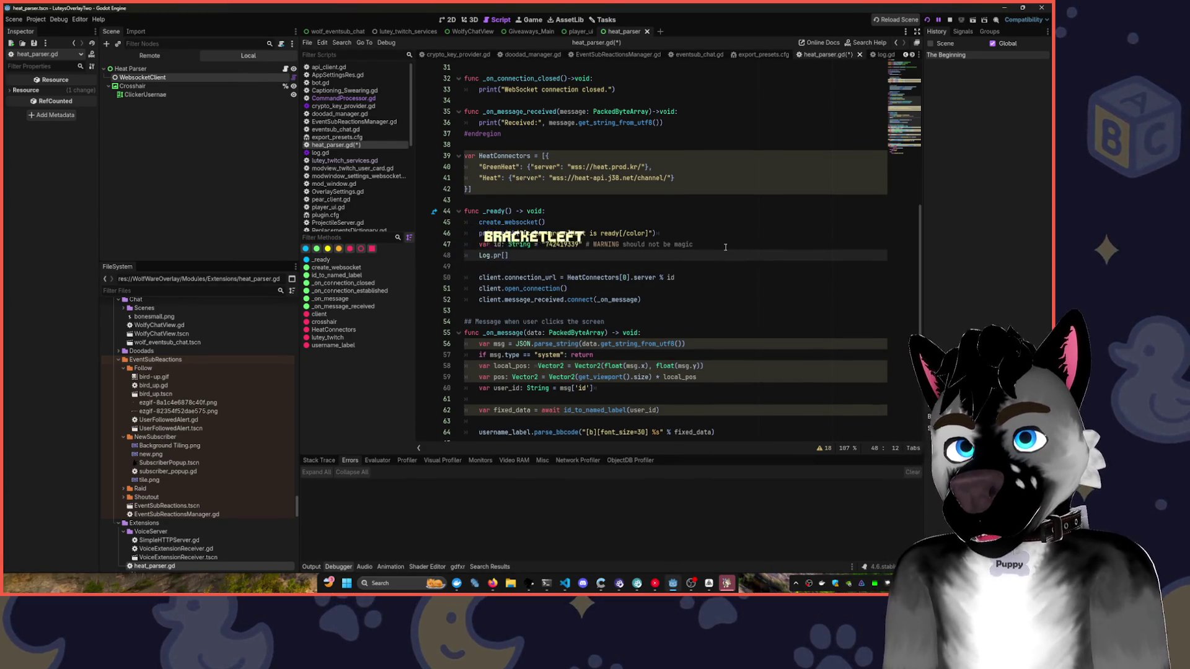
key("BackSpace")
type("(")
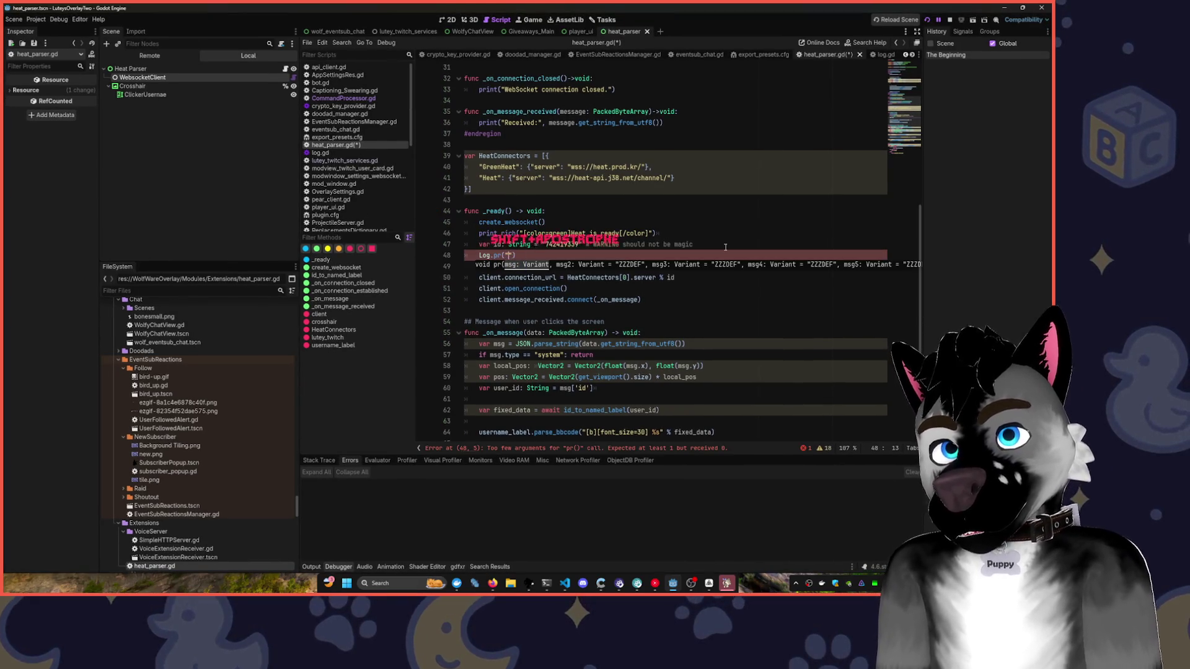
type("\"color")
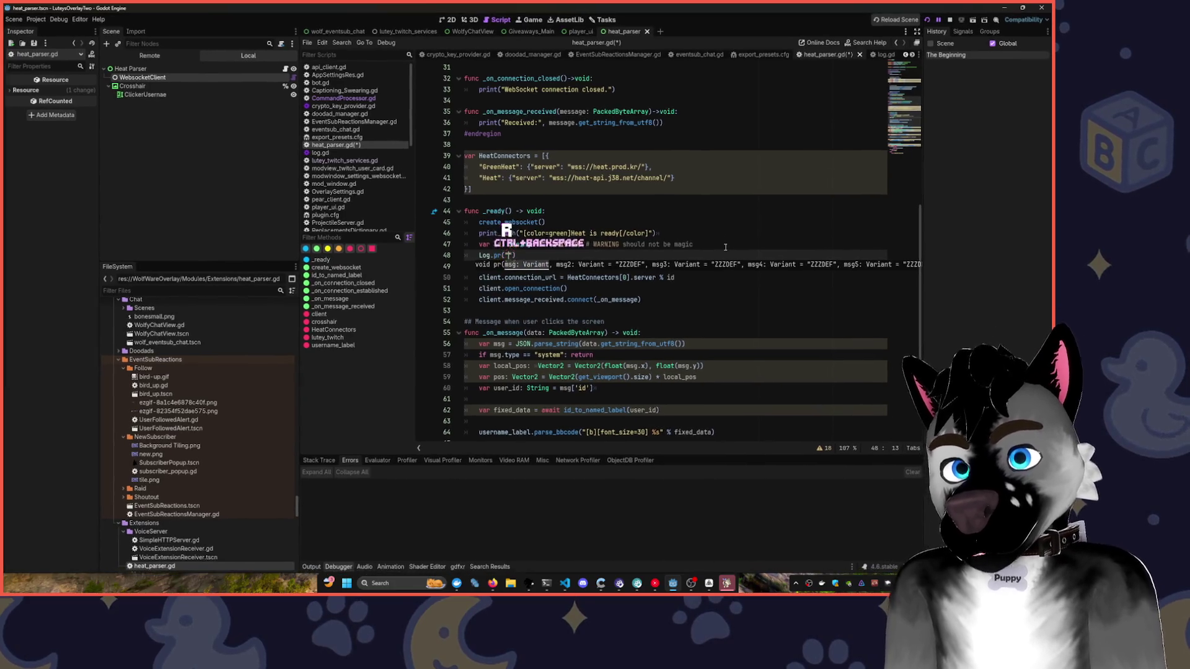
key("ctrl+BackSpace")
type("[color=p")
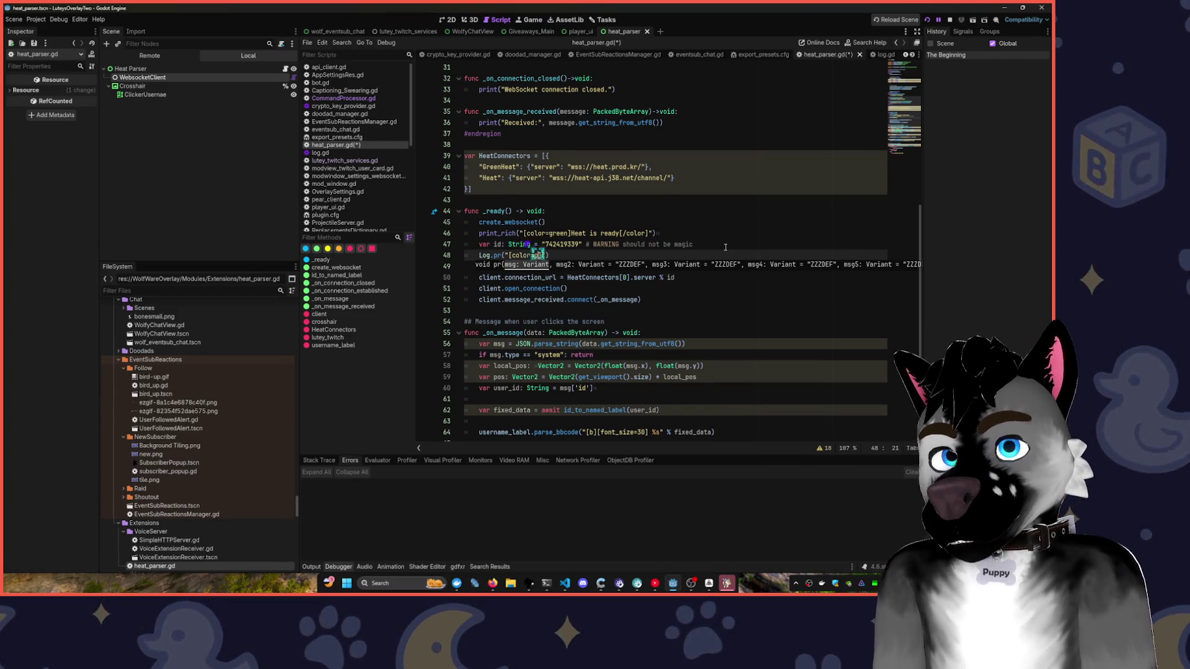
type("le]\"")
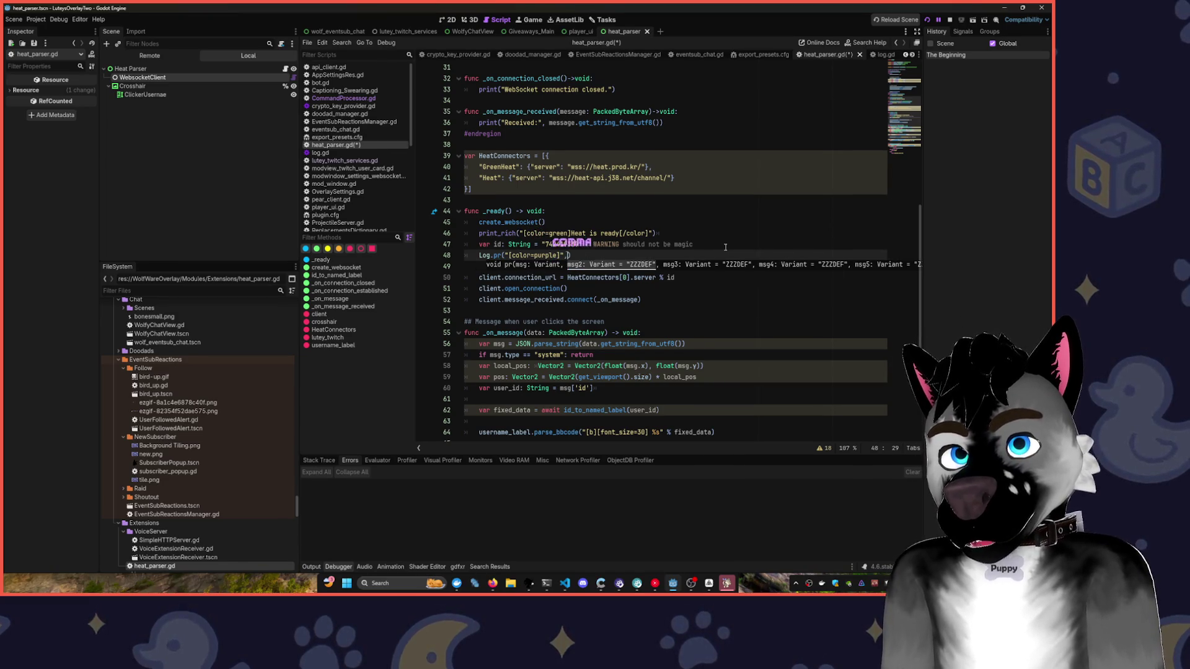
type(",")
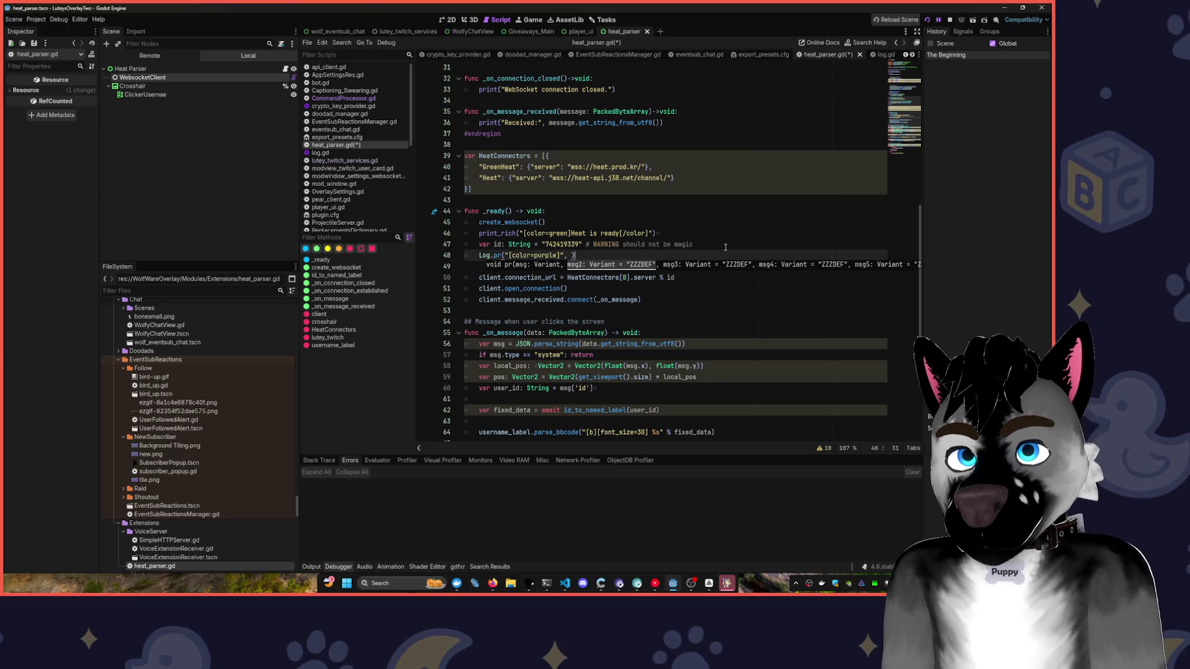
- Make the message 'SELECTED HEAT SERVER' and add HeatConnectors[0] as a second argument
key("Home")
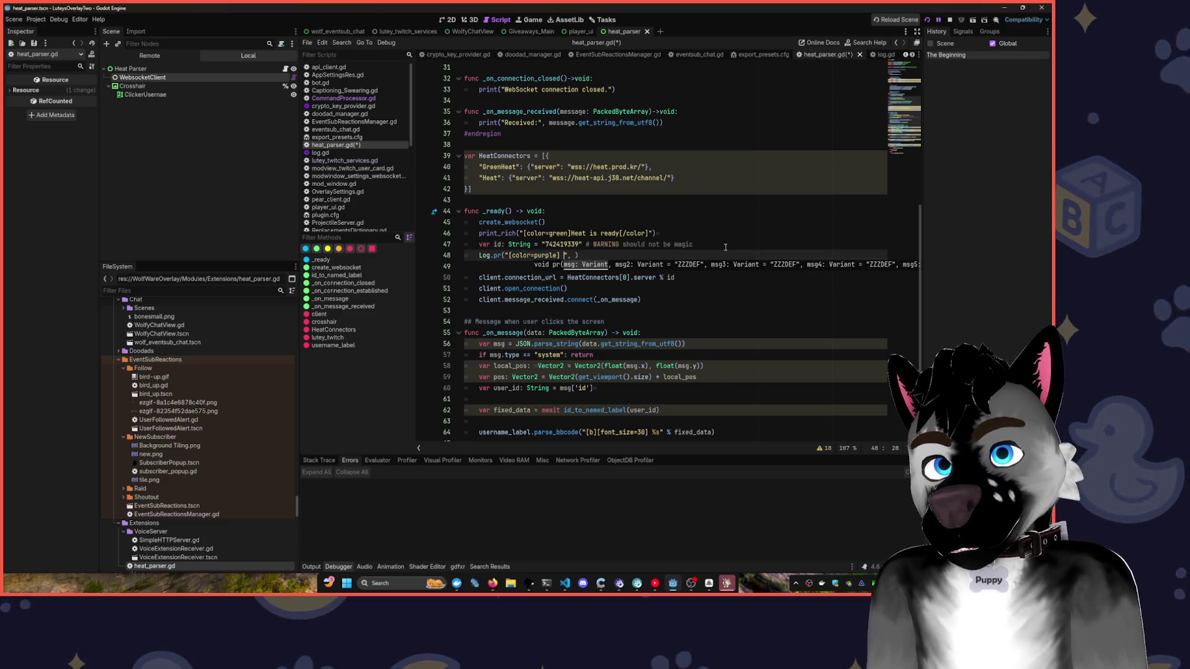
key("shift+BackSpace")
key("shift+BackSpace")
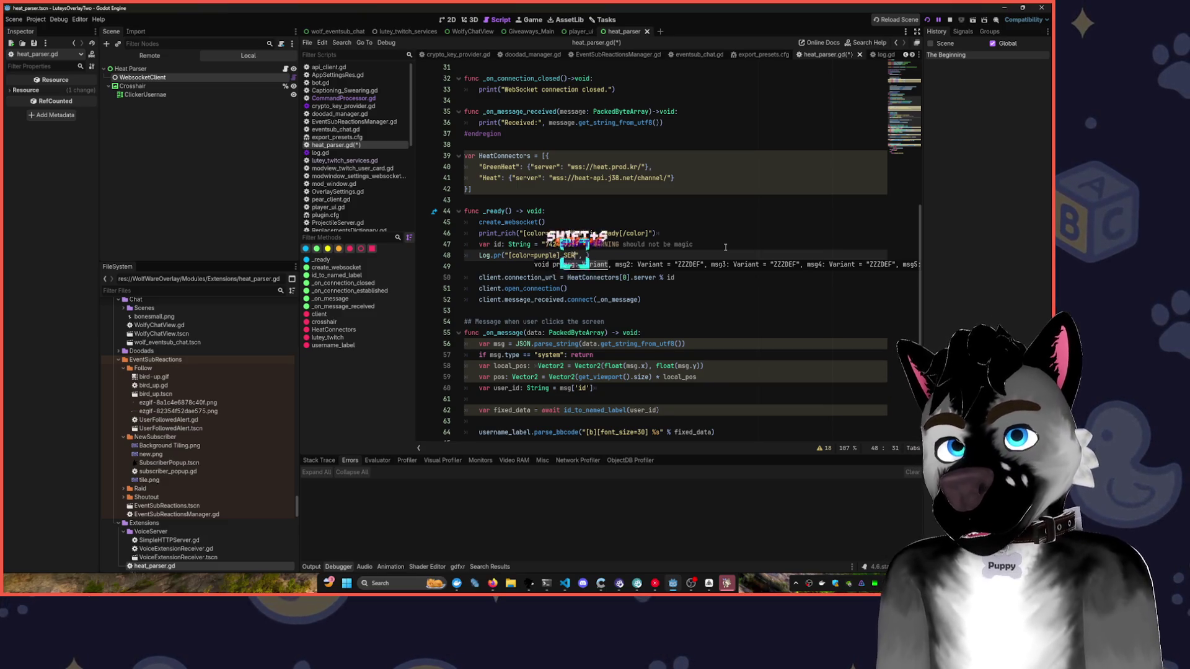
type("SELECTED HEAT")
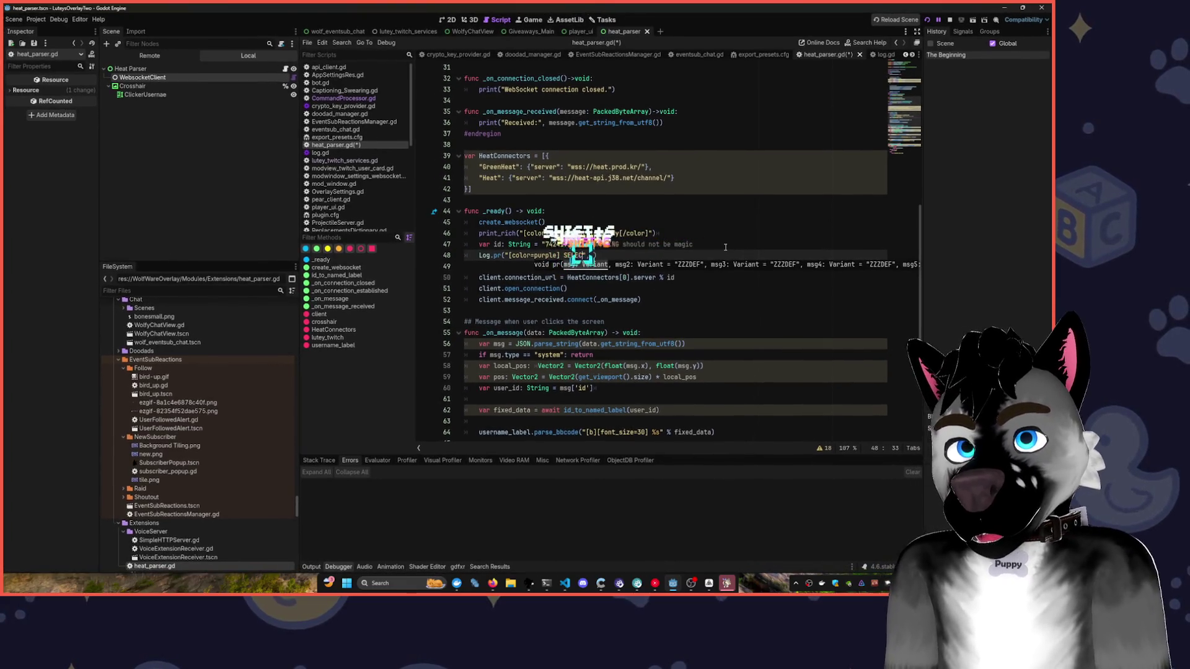
type(" SERVER")
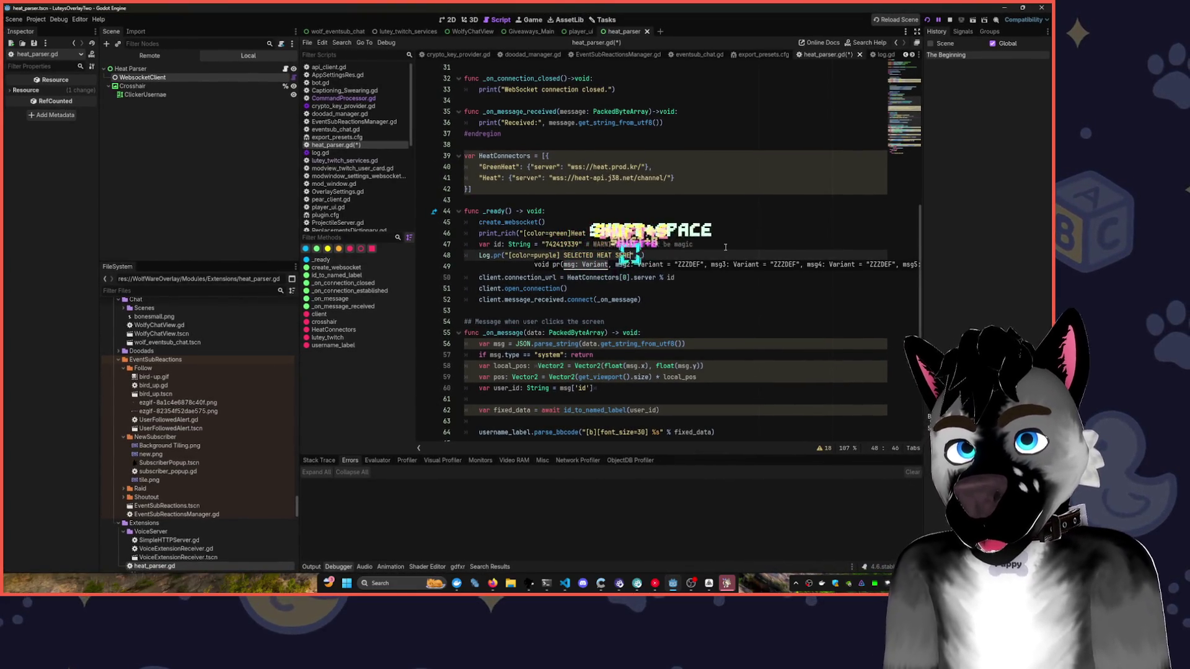
type("\",")
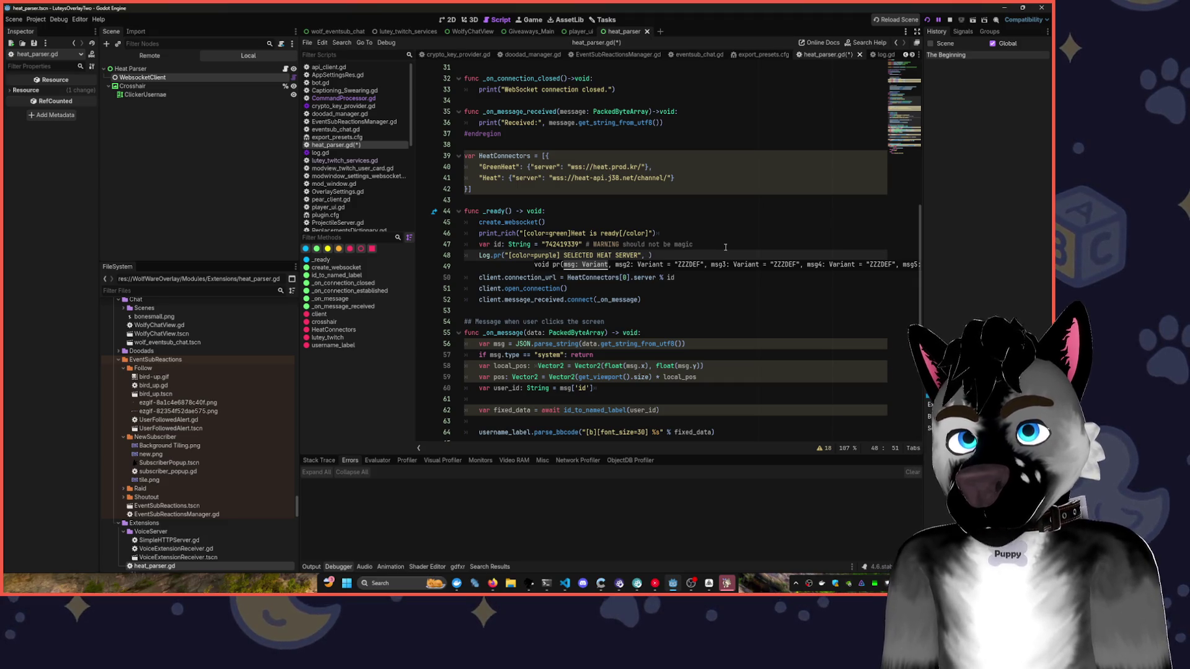
type("Heat")
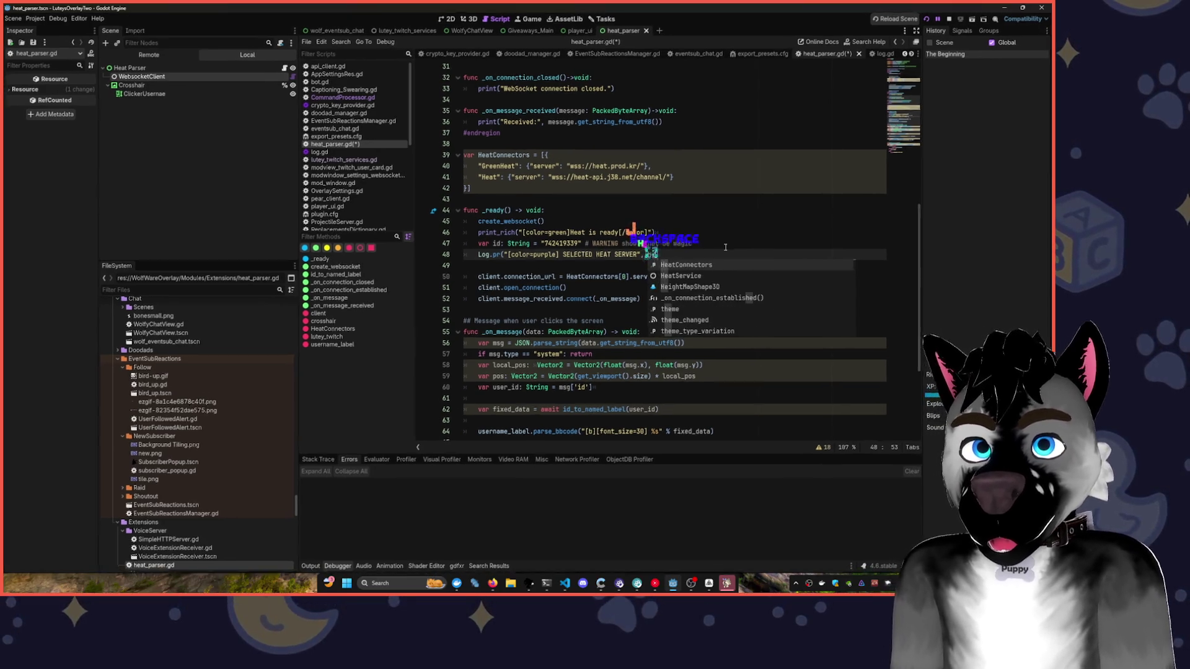
key("Tab")
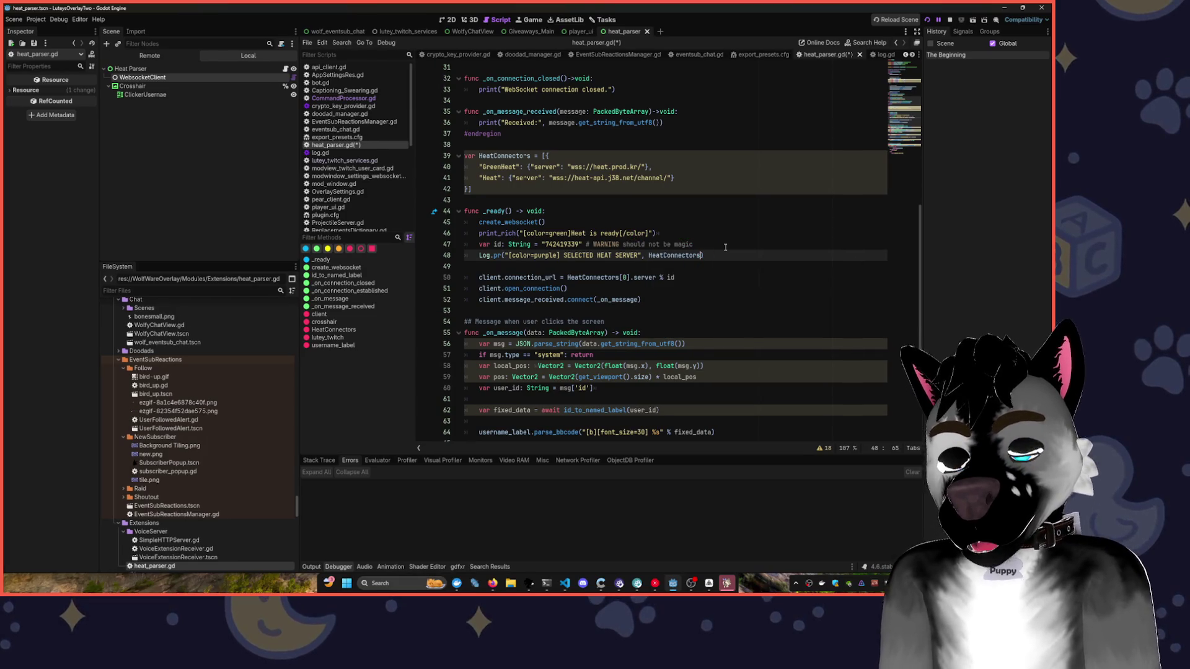
type("[0")
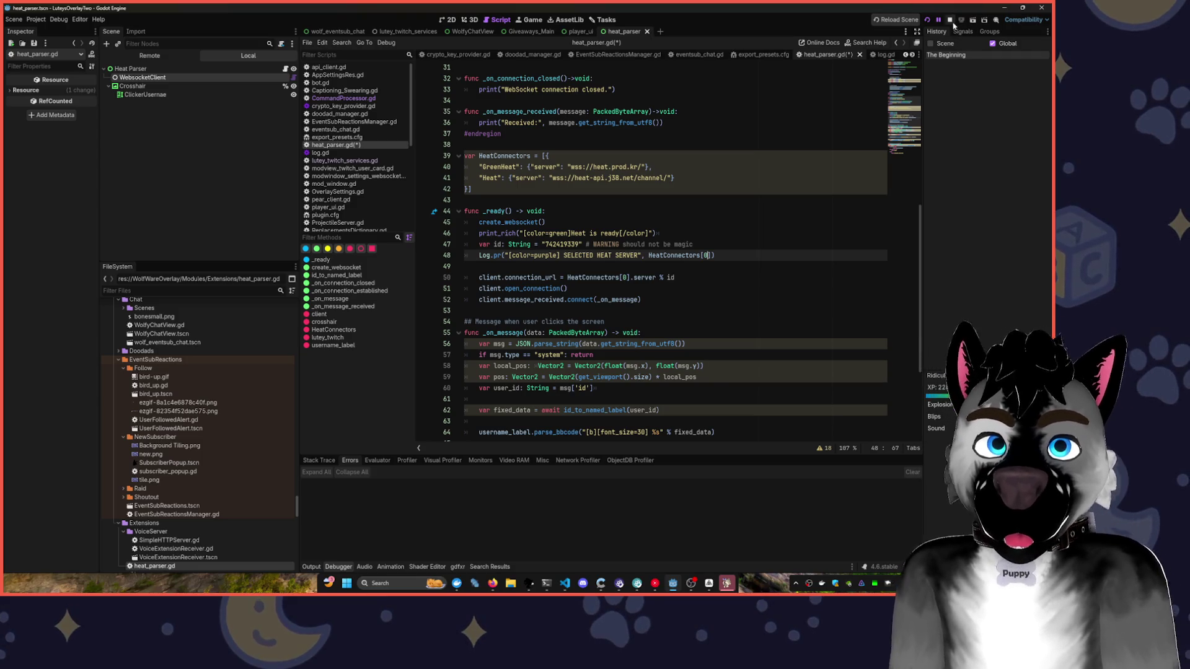
- Save and restart the game, skip the music track, then resume past the error with F12
left_click(928, 19)
left_click(663, 583)
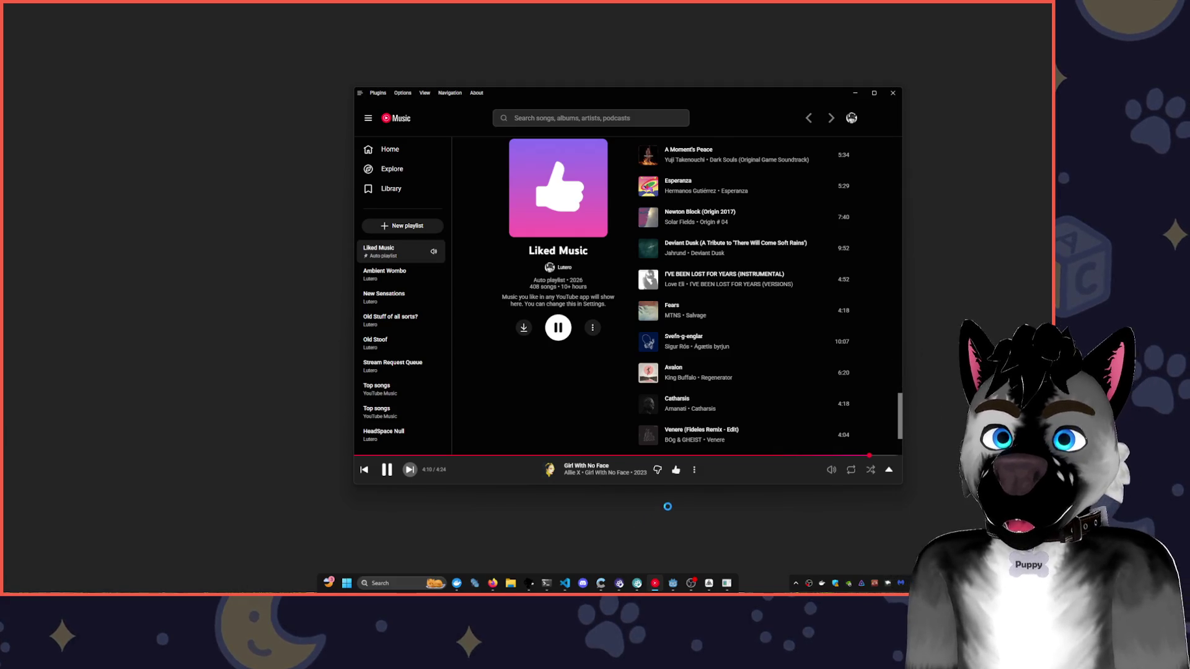
left_click(410, 469)
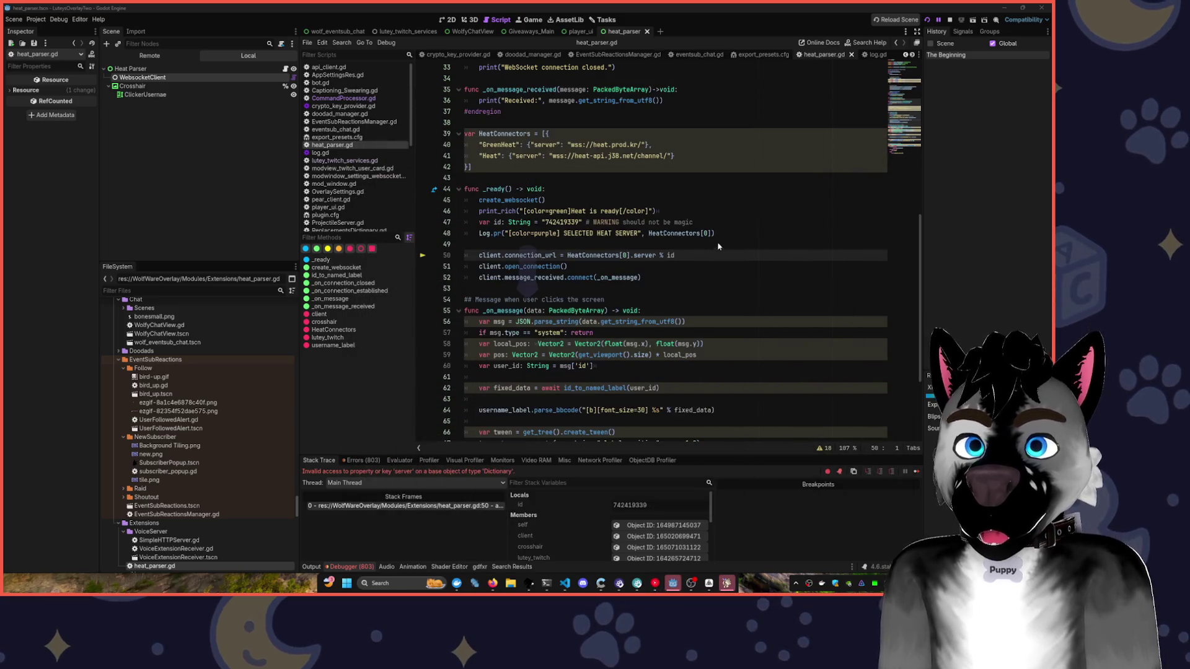
left_click(673, 584)
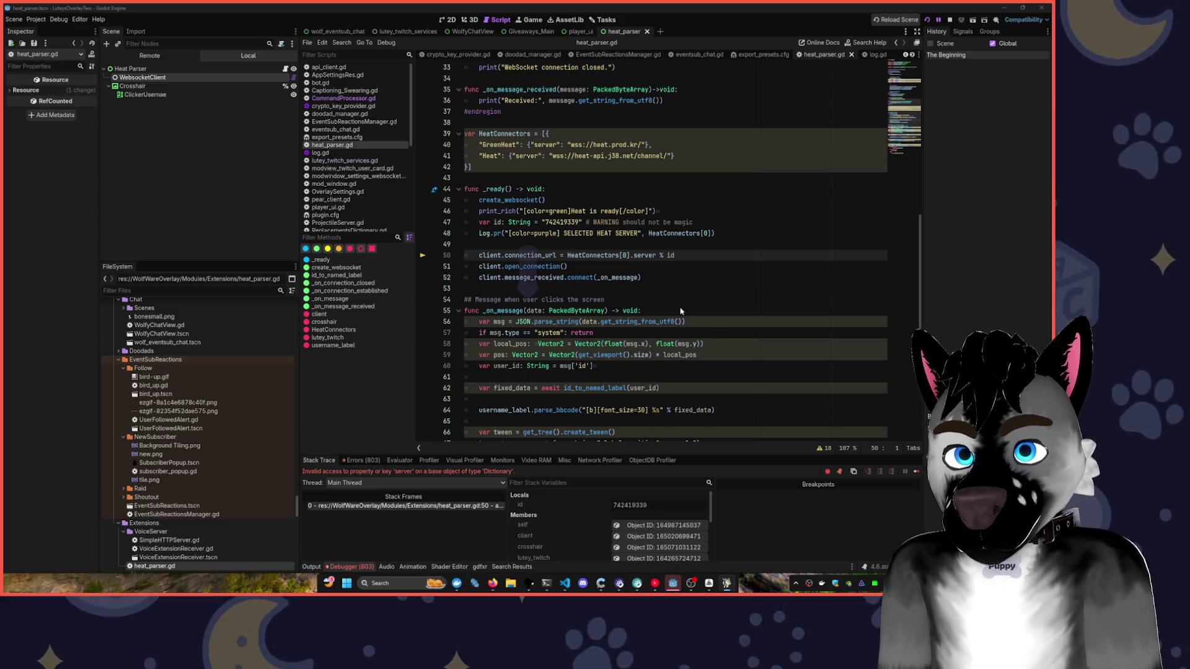
left_click(736, 306)
key("F12")
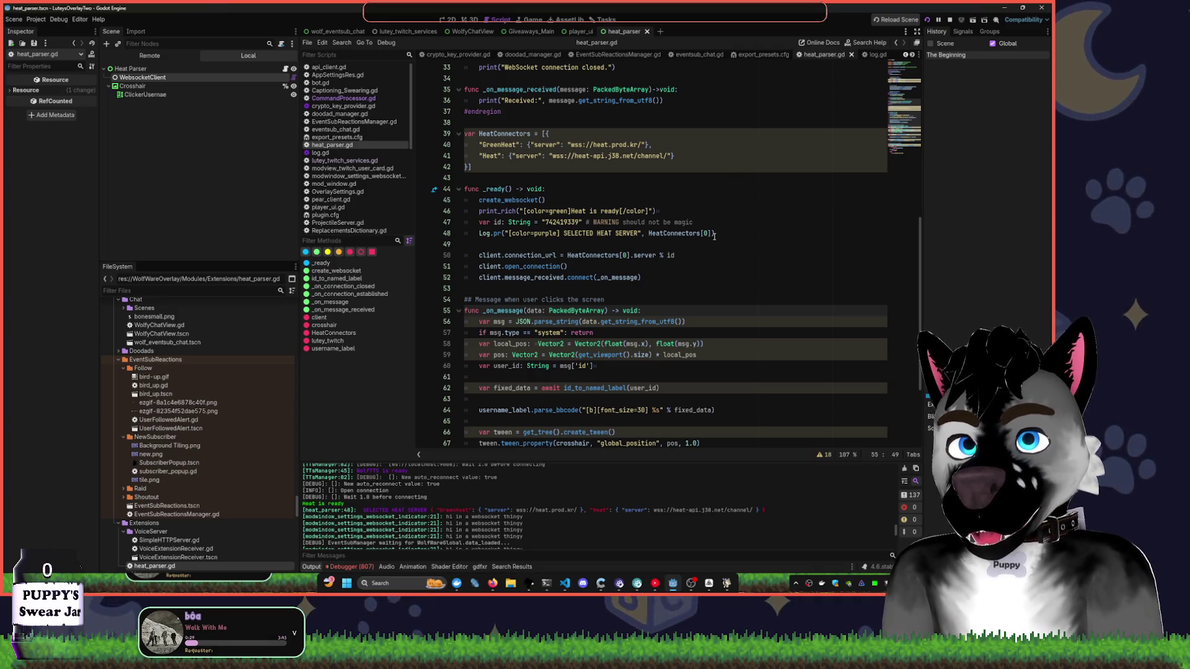
left_click_drag(473, 166, 465, 133)
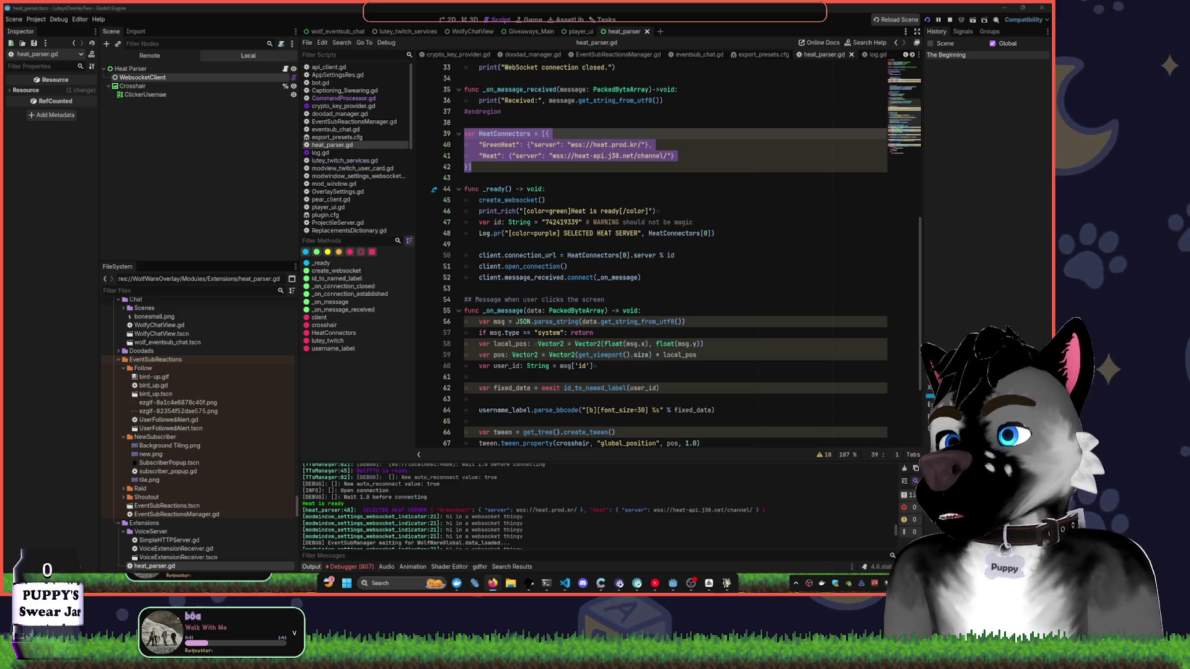
mouse_move(657, 588)
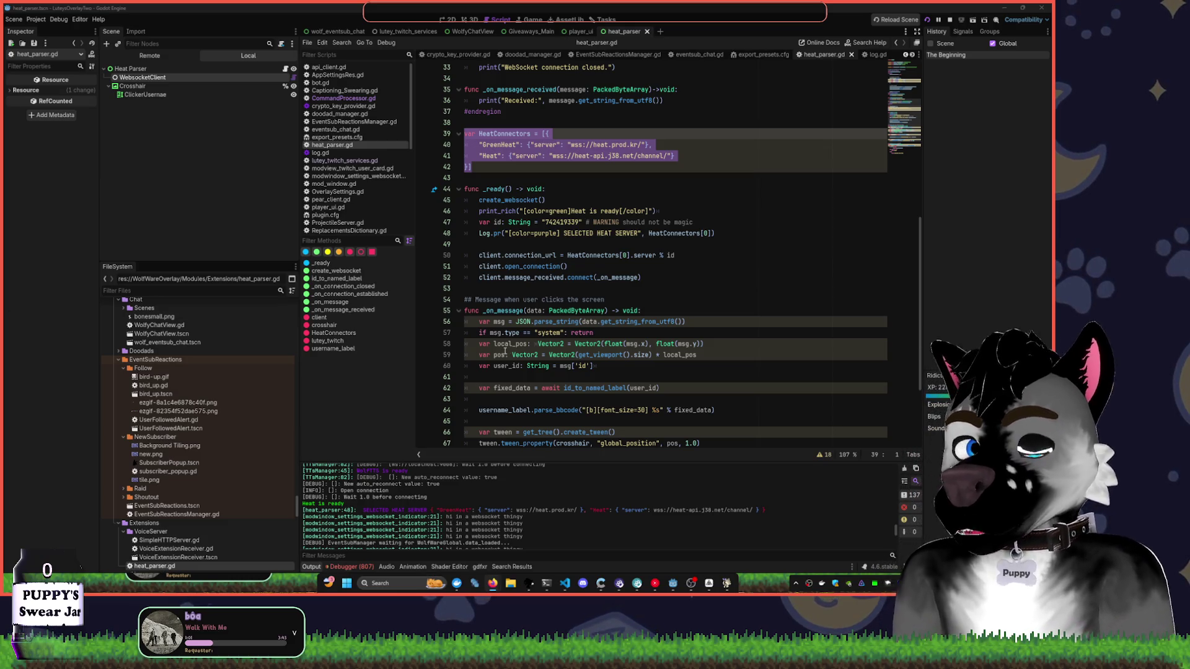
left_click(717, 352)
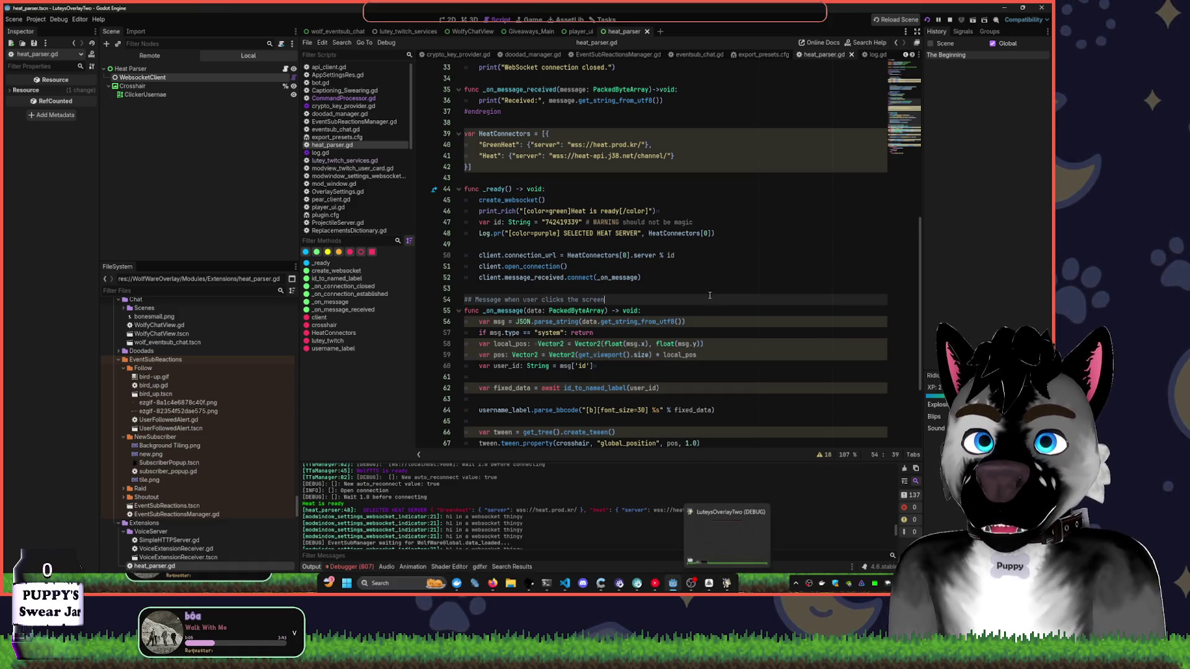
left_click(678, 300)
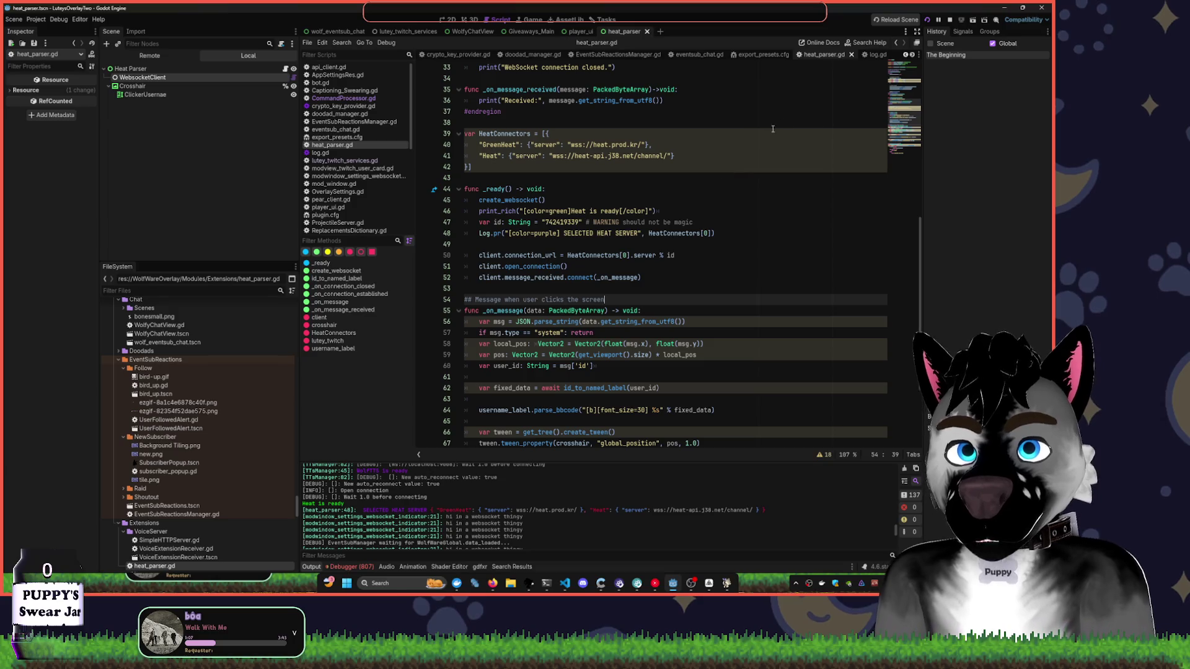
left_click(750, 178)
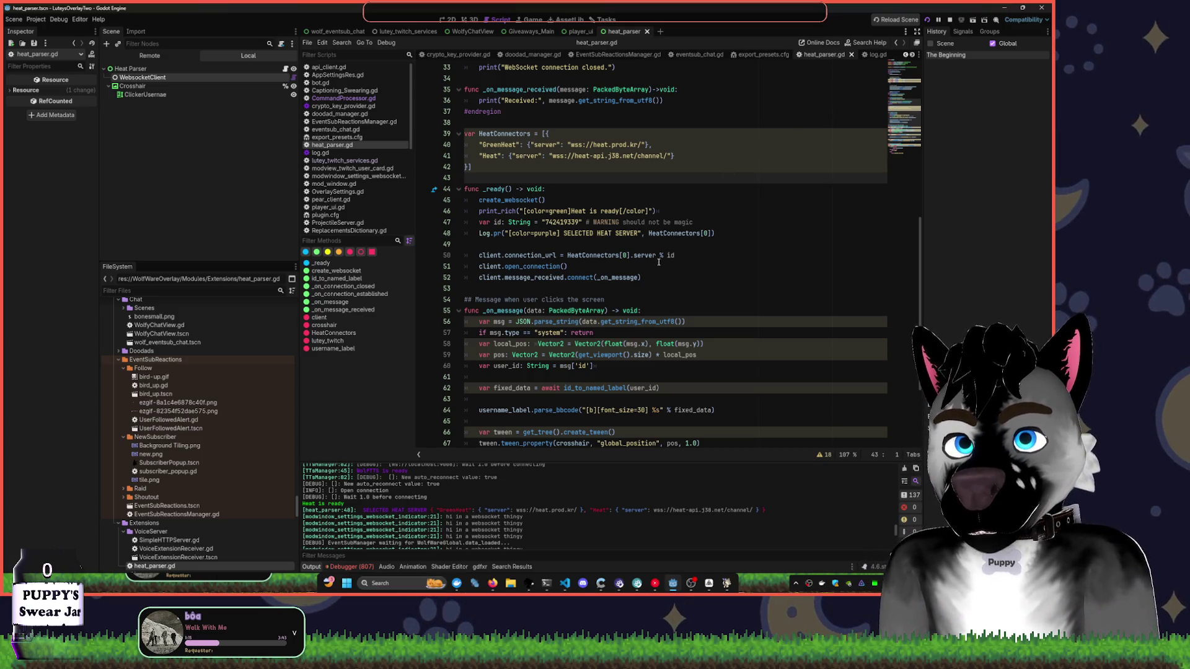
left_click(634, 255)
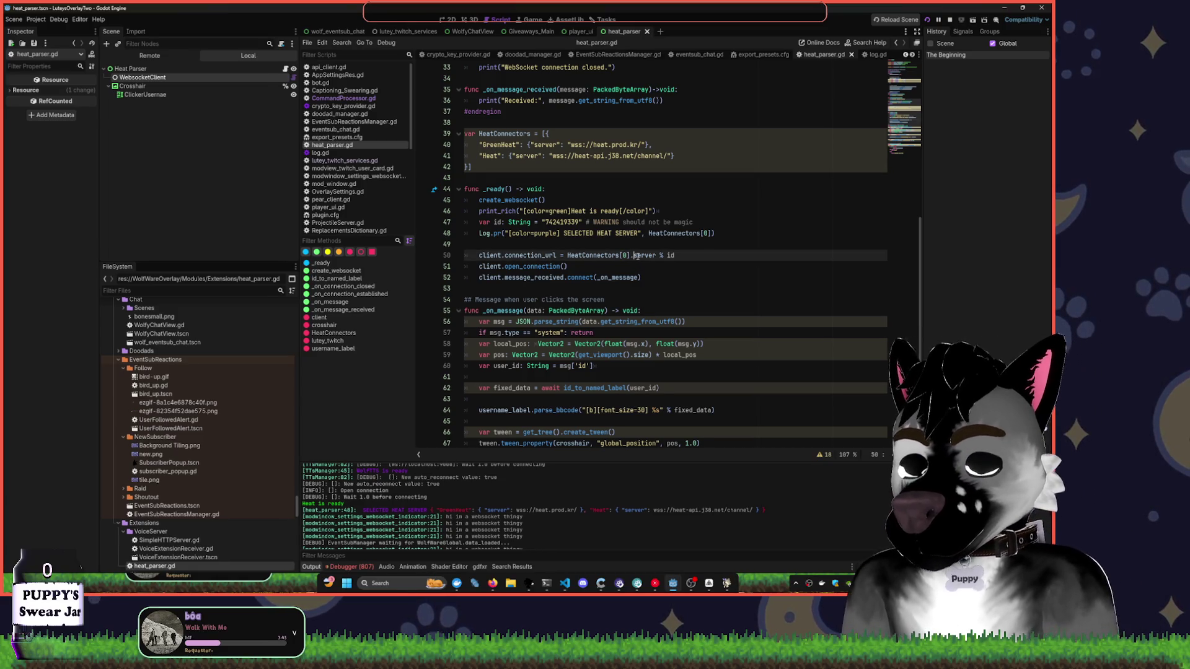
- Point line 50 at HeatConnectors[0].GreenHeat.server, save, stop the game, and paste that expression into Log.pr
type("GreenHeat.")
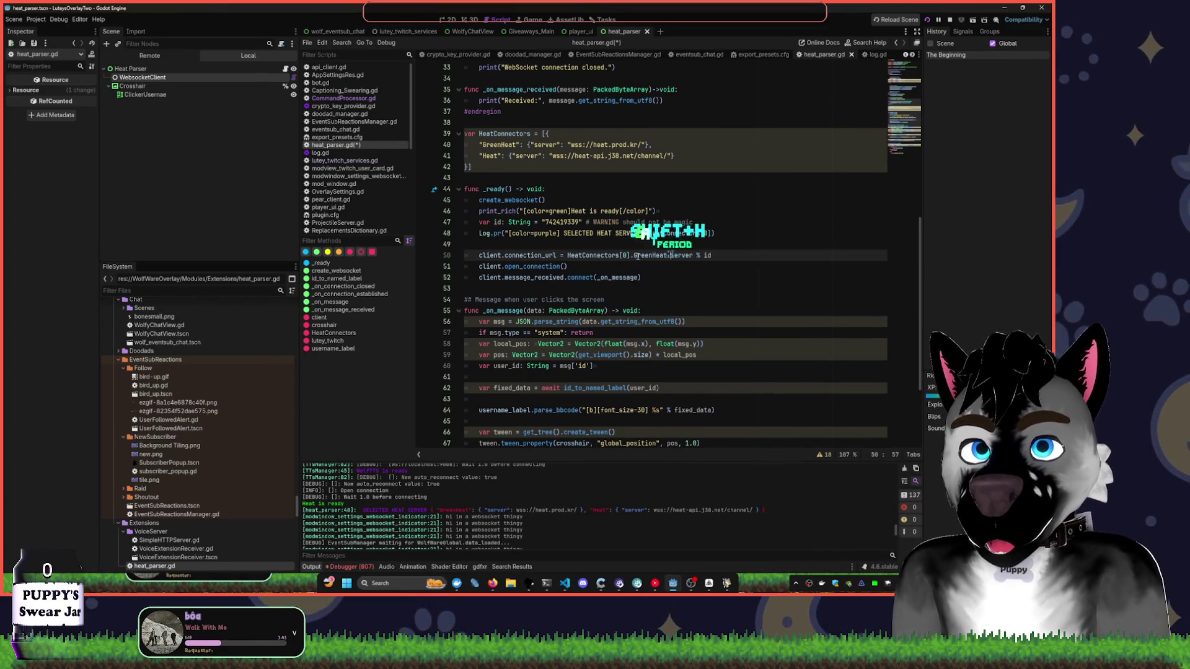
key("ctrl+s")
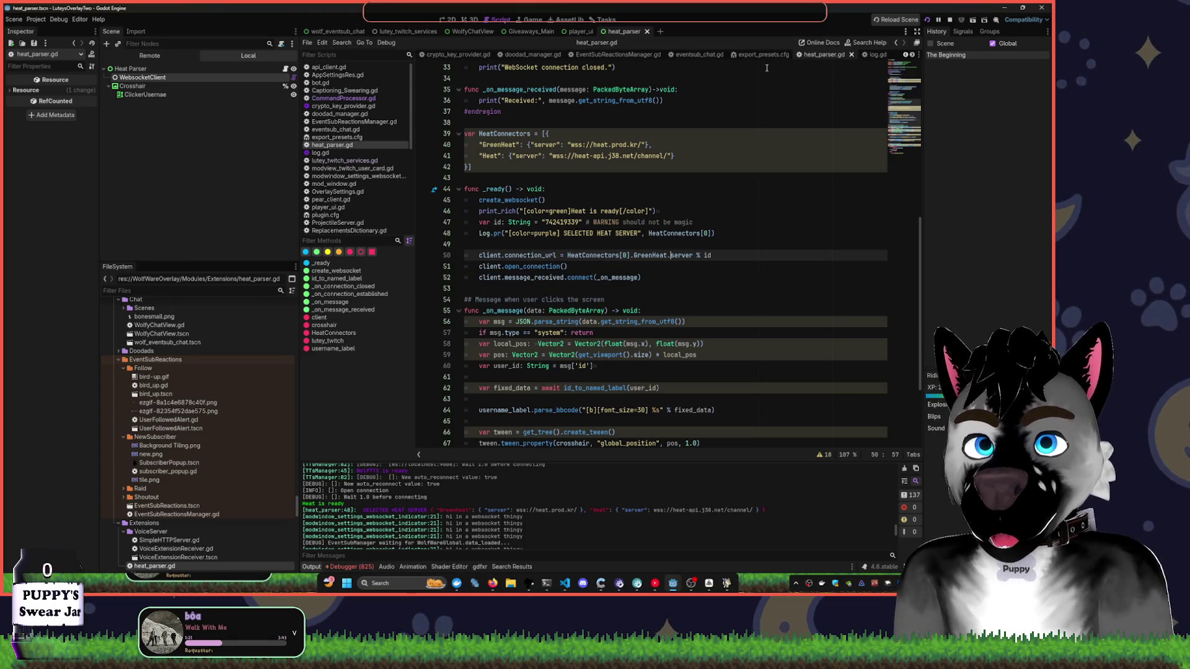
left_click(951, 20)
mouse_move(575, 254)
left_mouse_down()
mouse_move(694, 255)
mouse_move(648, 233)
left_mouse_up()
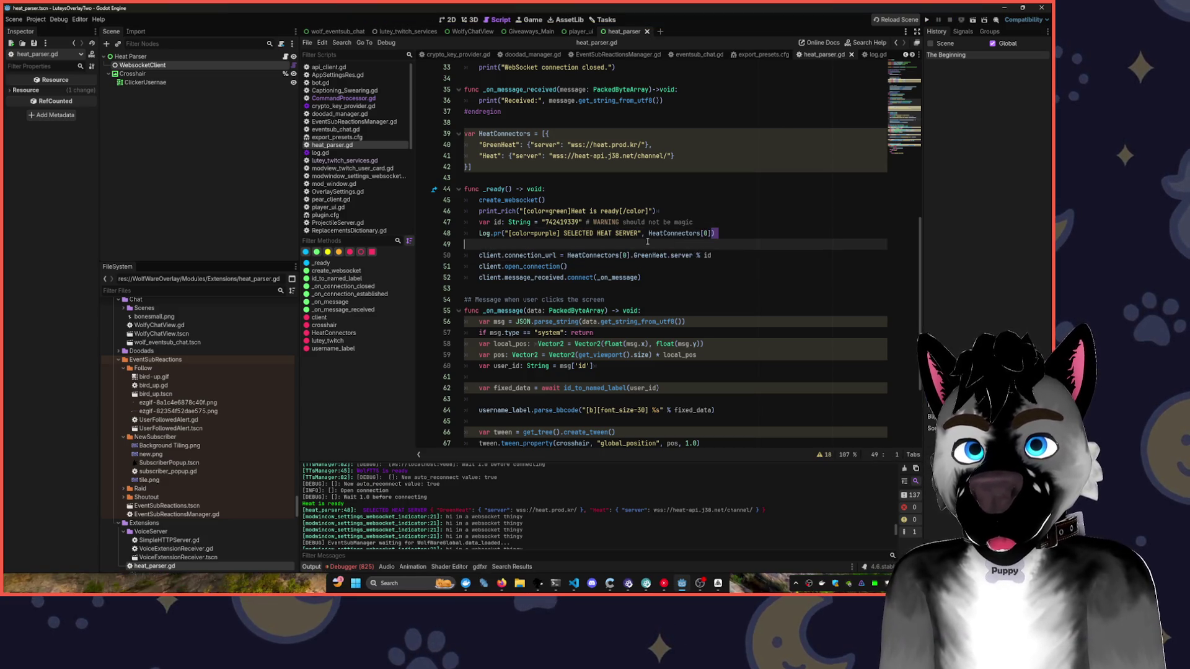
type("HeatConnectors[0].GreenHeat.server")
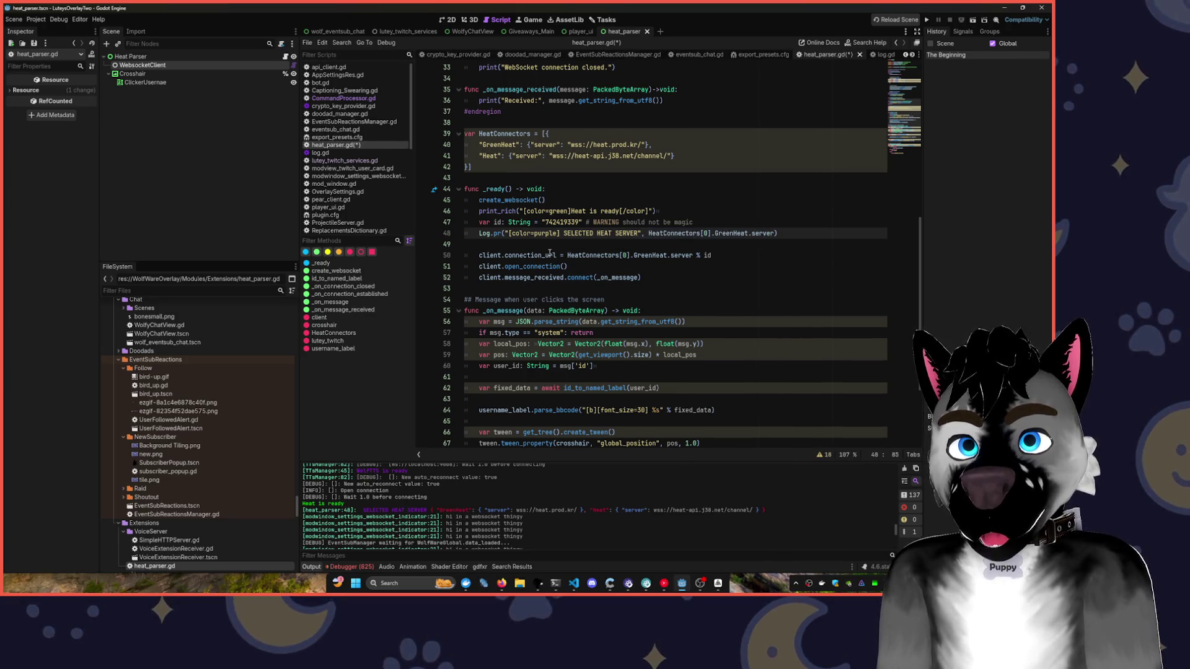
- Move the 'Heat is ready' print_rich line below connection_url, save, and run the project again
mouse_move(479, 211)
left_mouse_down()
mouse_move(688, 201)
mouse_move(700, 214)
left_mouse_up()
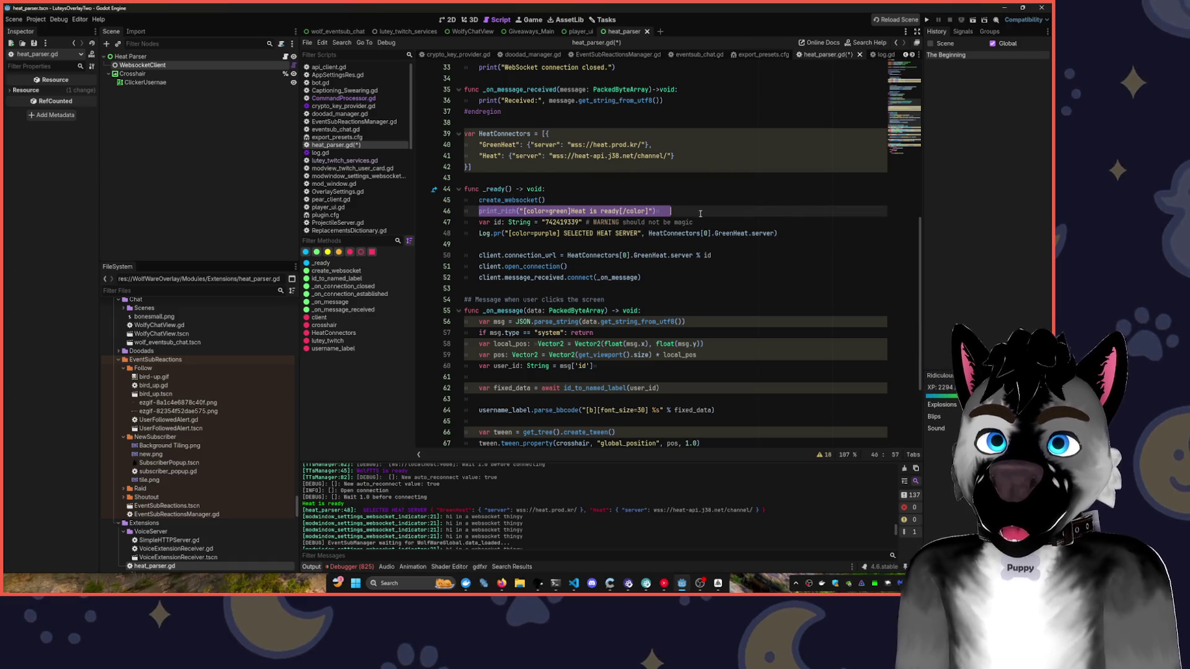
key("alt+Down")
key("alt+Down")
key("alt+Down")
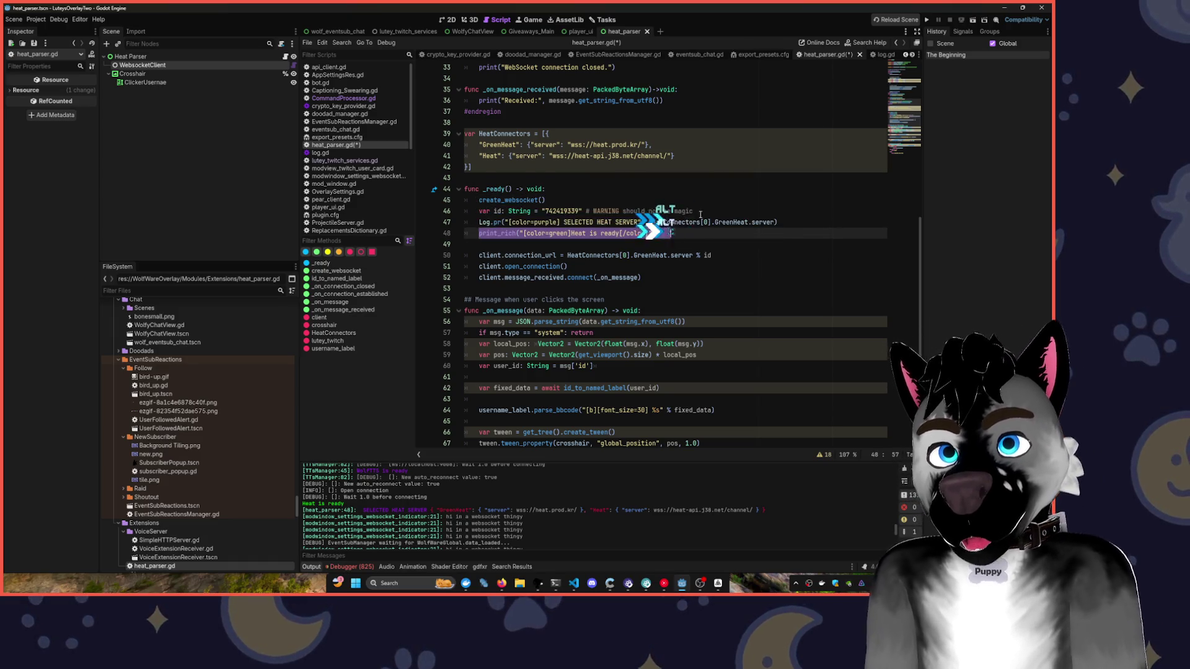
key("ctrl+s")
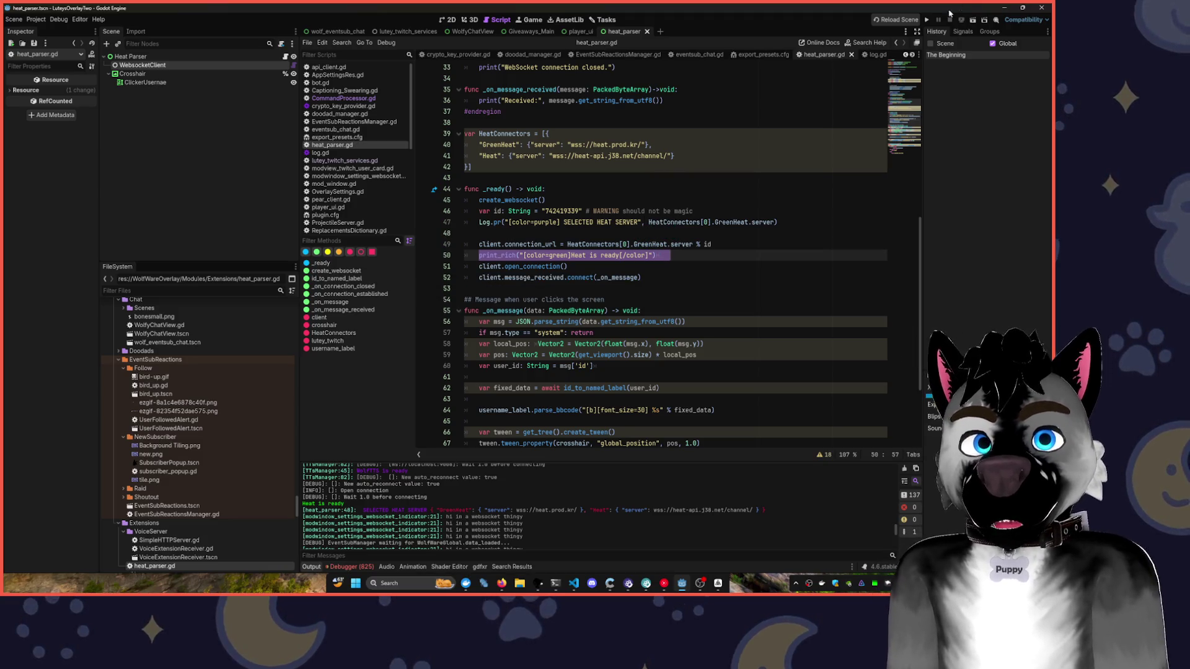
left_click(926, 19)
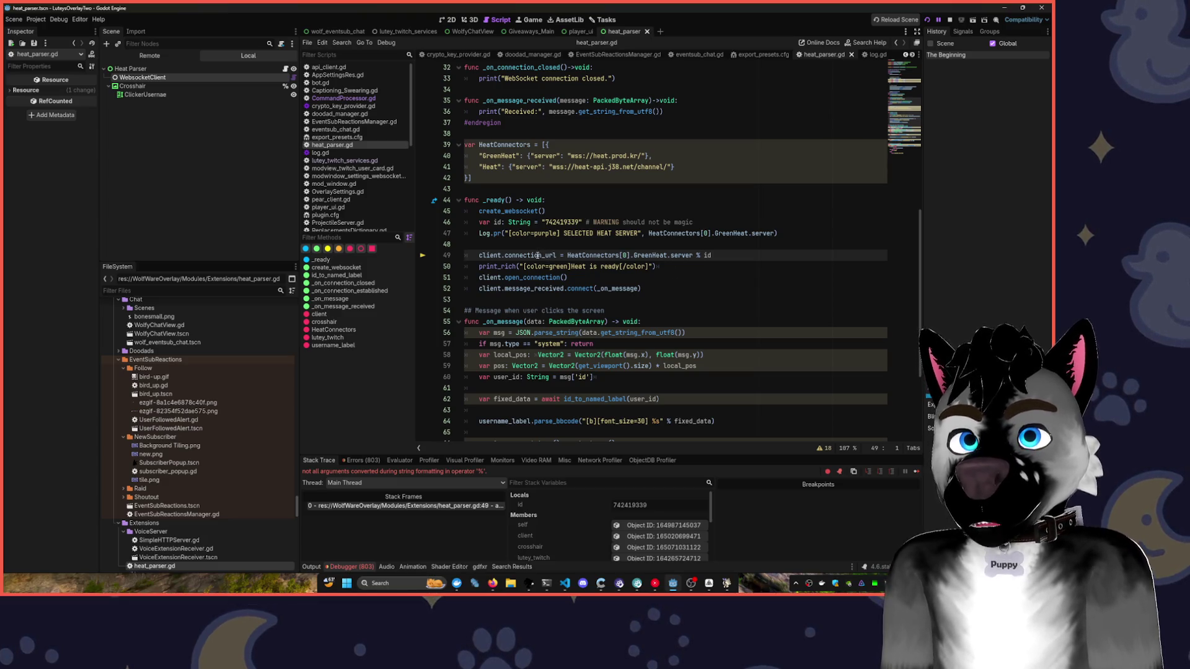
- Move the ready message back above connection_url and undo the log line to HeatConnectors[0]
left_click_drag(479, 267, 671, 266)
key("alt+Up")
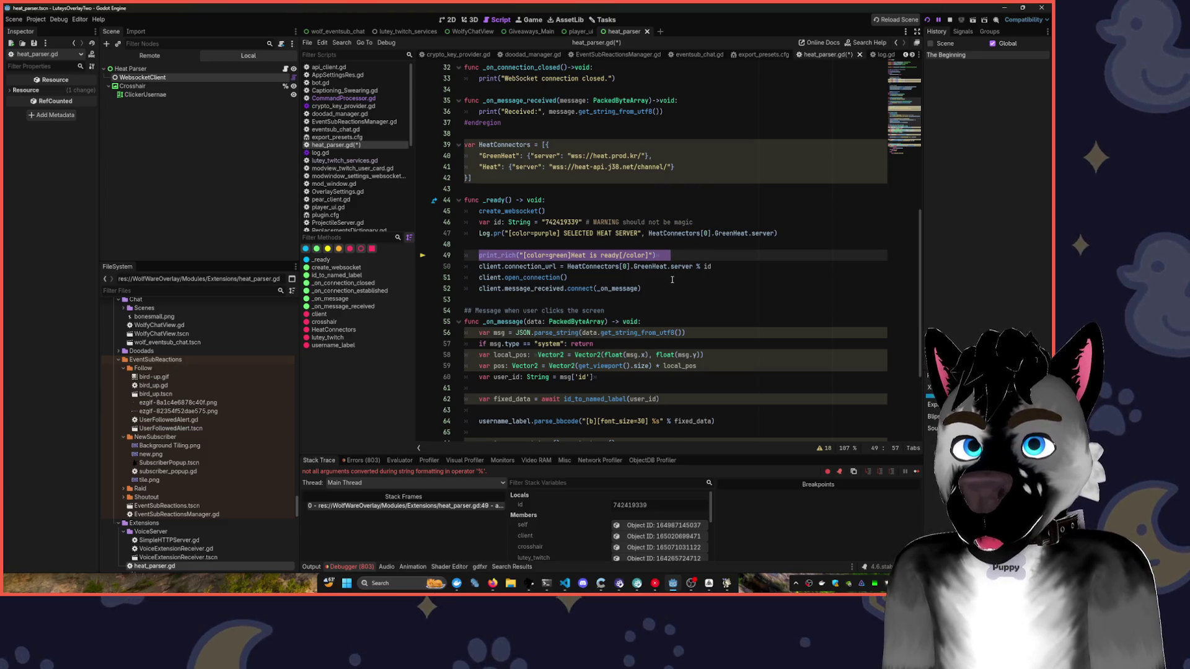
key("BackSpace")
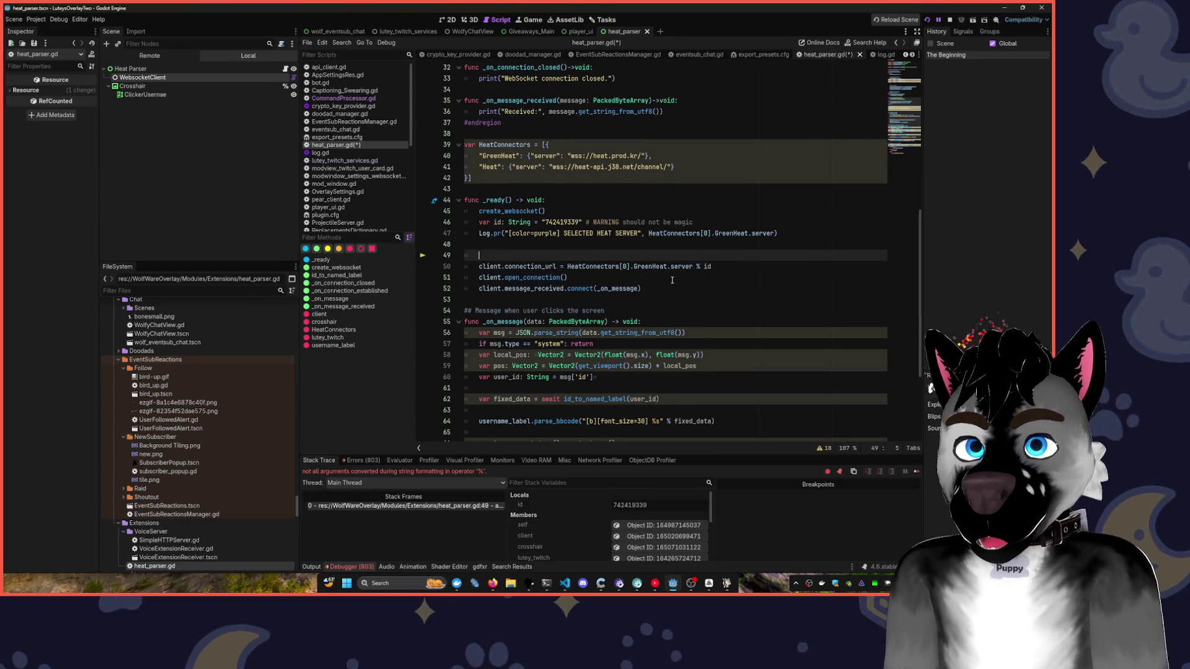
key("ctrl+z")
key("ctrl+z")
key("ctrl+z")
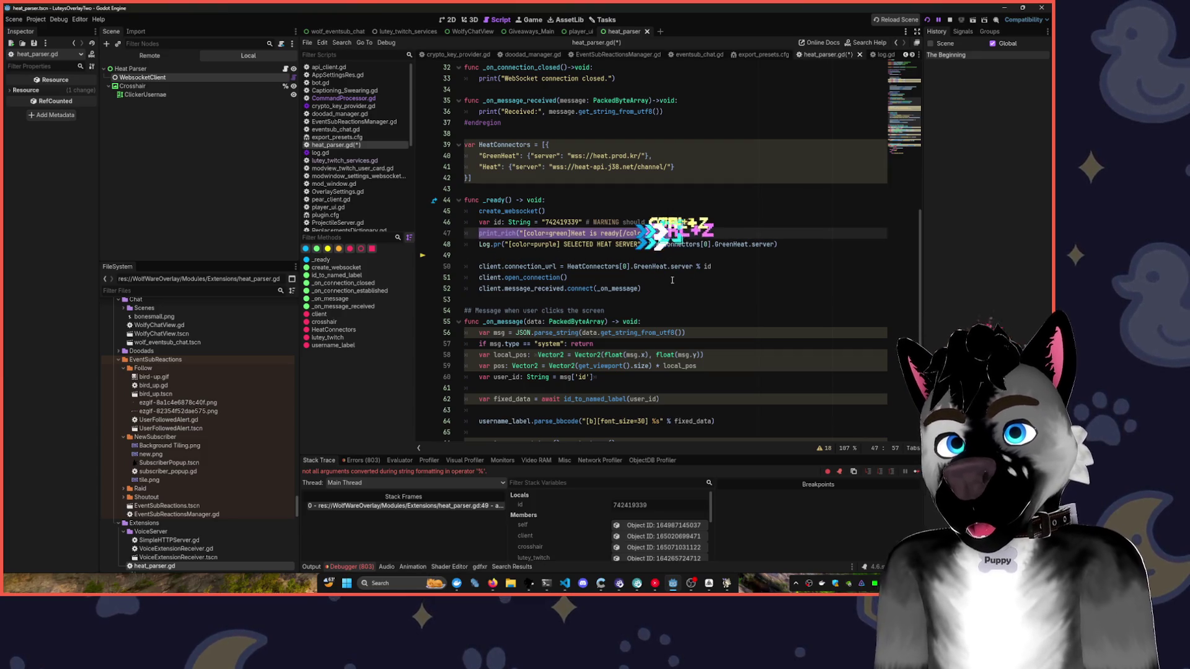
key("ctrl+z")
key("ctrl+z")
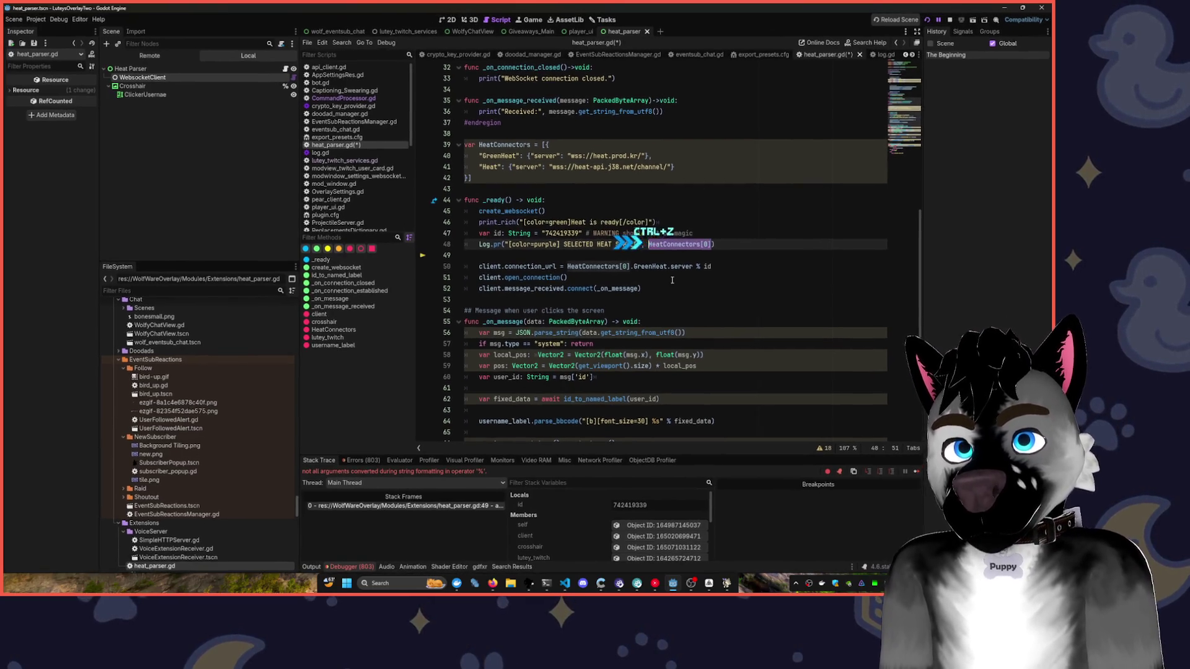
- Stop the debug session, undo and redo the last edit, and relaunch the project
left_click(949, 19)
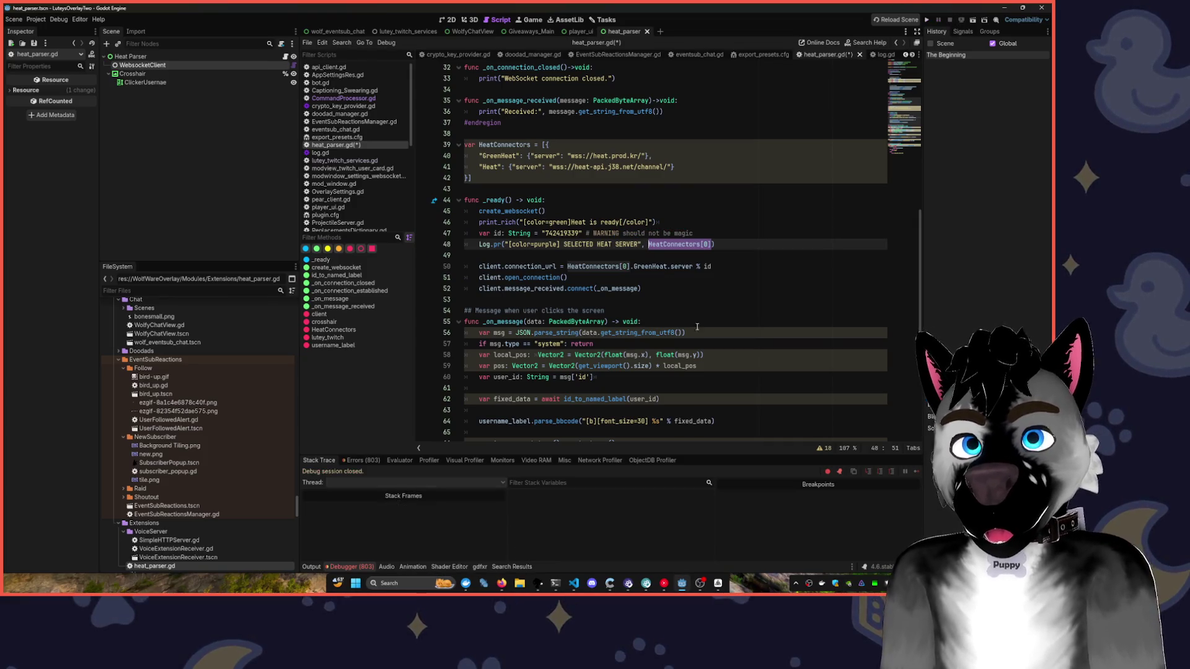
key("ctrl+z")
key("ctrl+z")
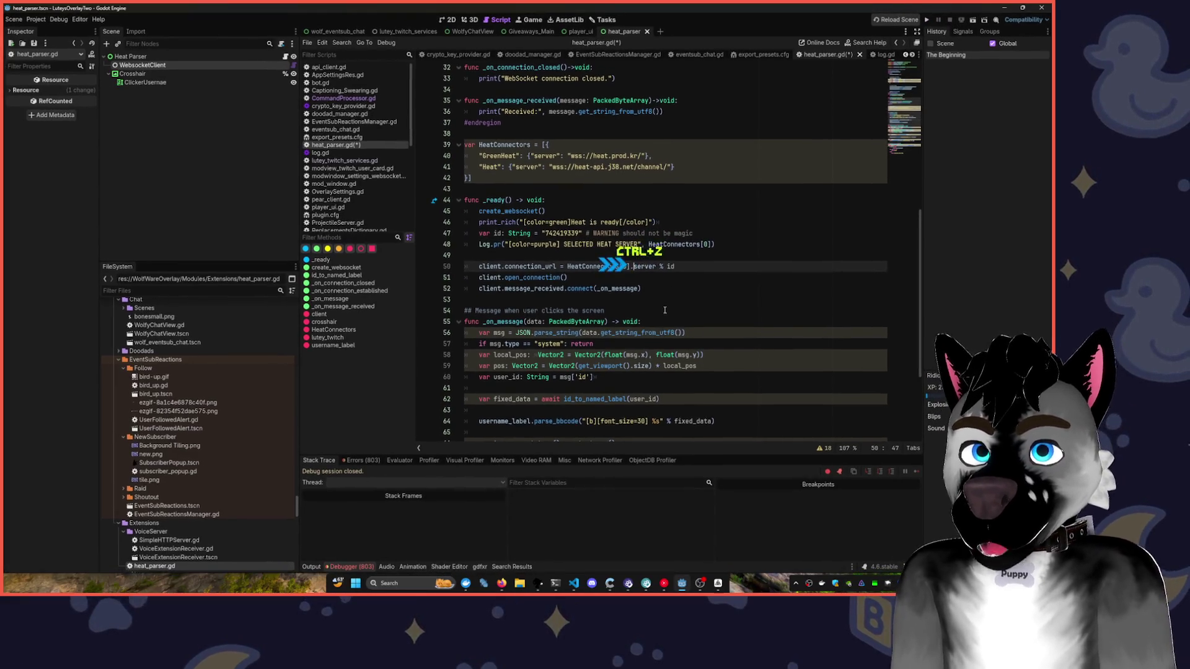
key("ctrl+shift+z")
key("ctrl+shift+z")
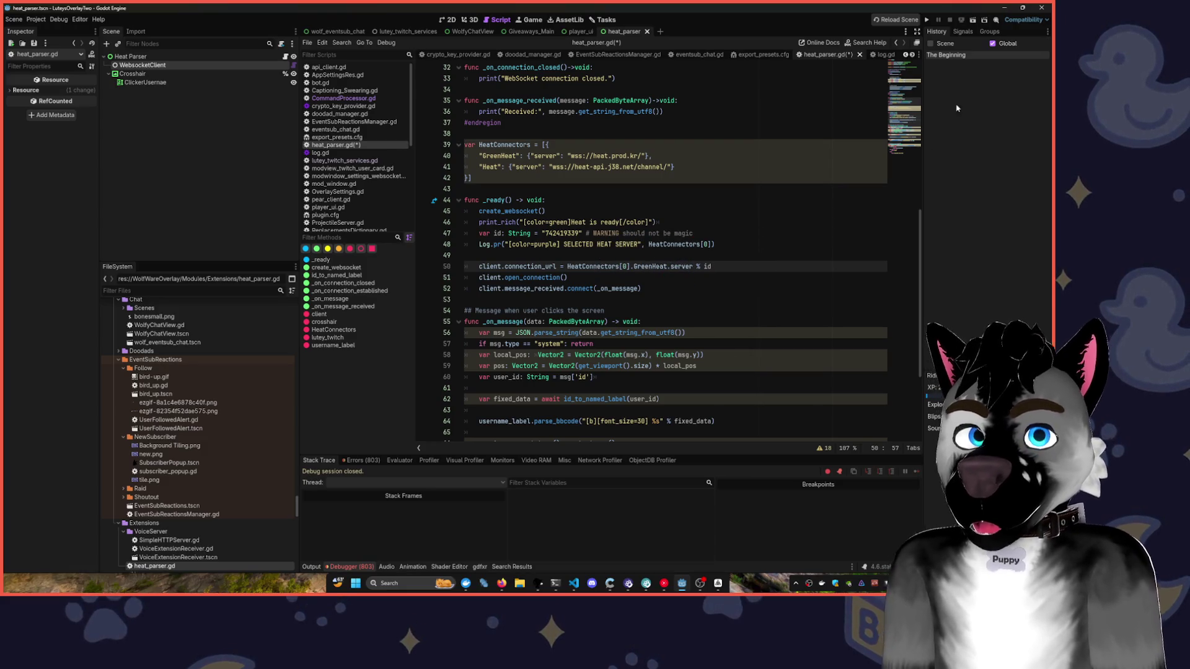
left_click(928, 19)
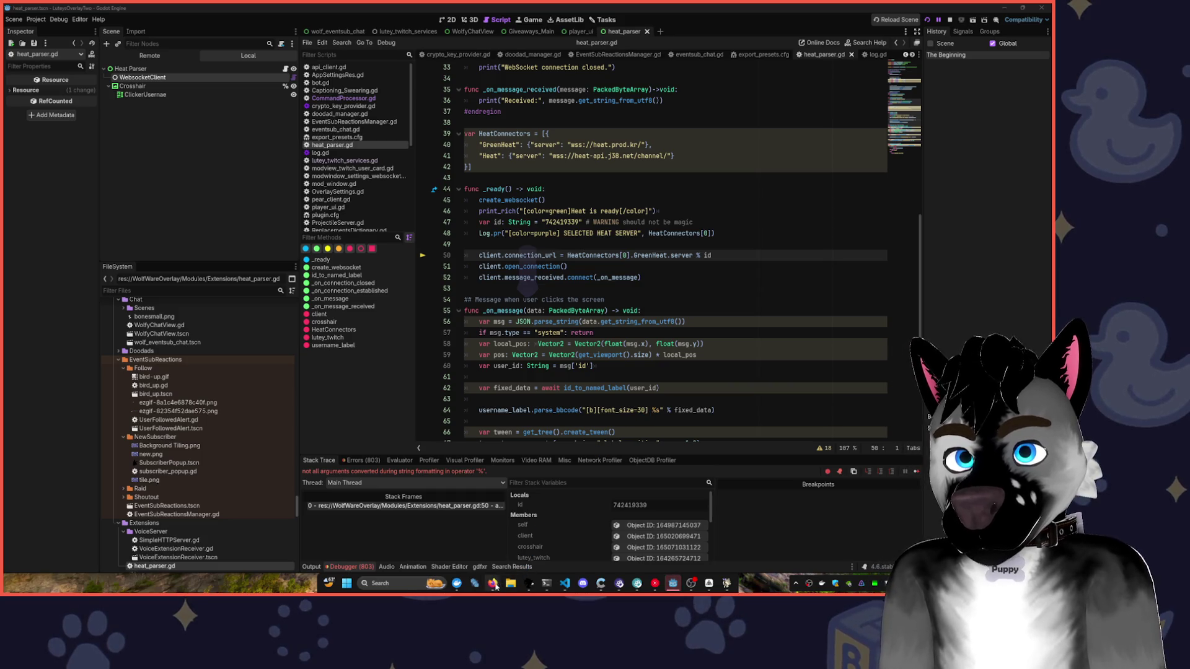
- Show the Output log, continue past the line 50 breakpoint with F12, and bring Godot forward
mouse_move(637, 585)
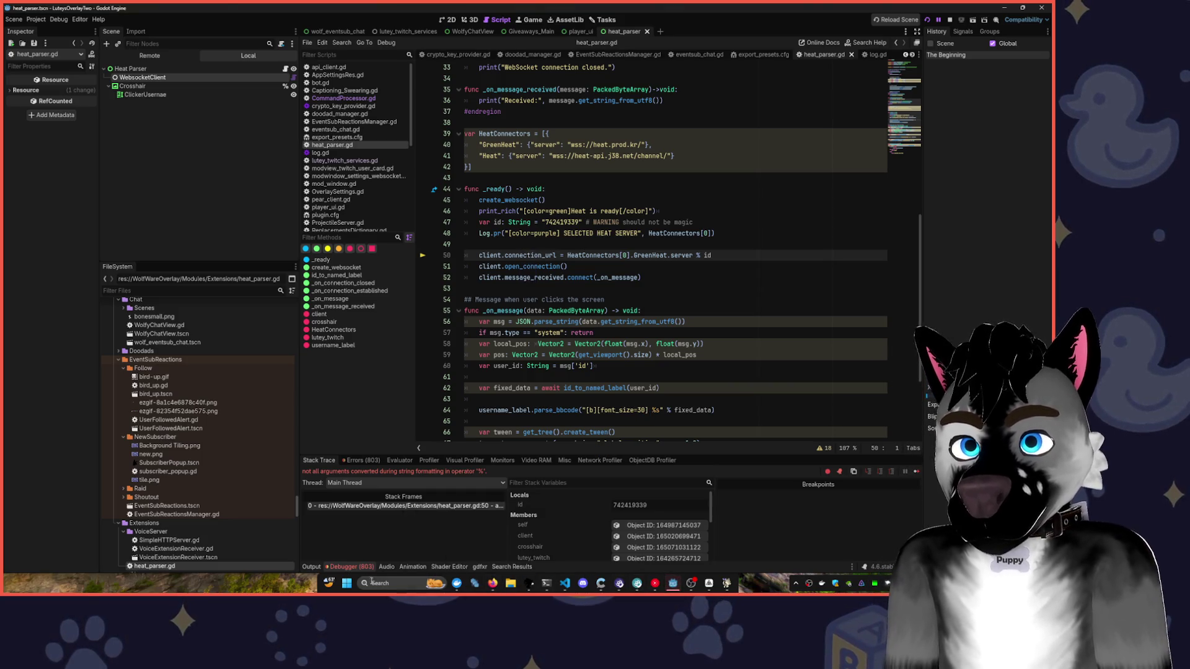
left_click(311, 567)
left_click(605, 365)
key("F12")
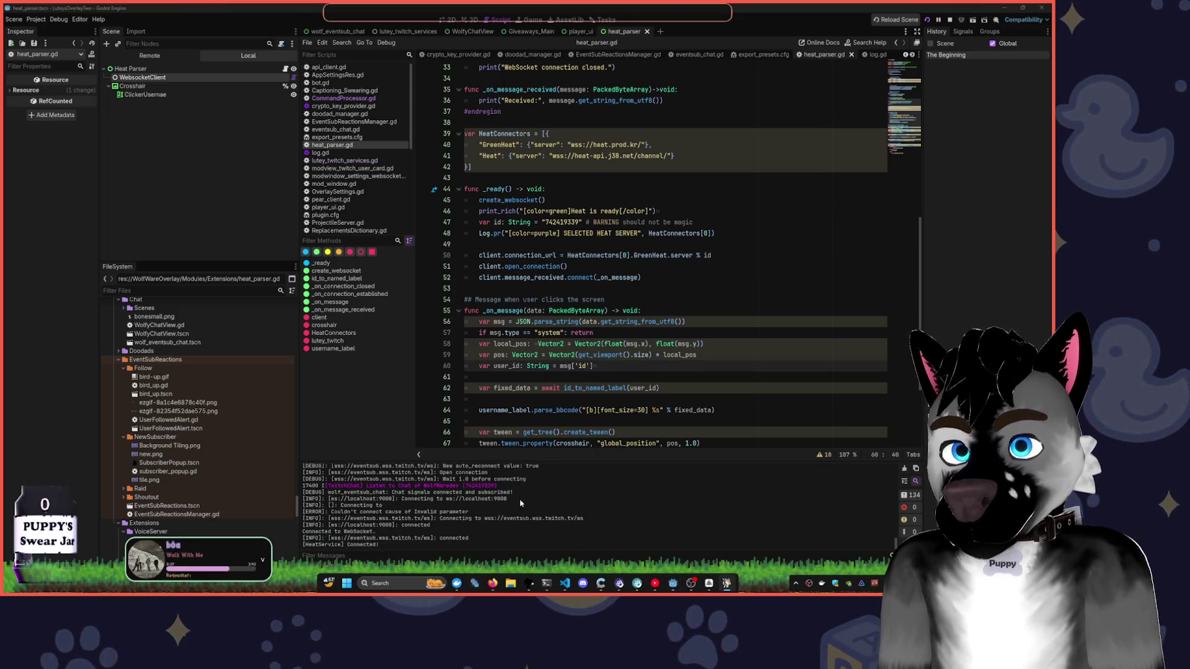
mouse_move(492, 583)
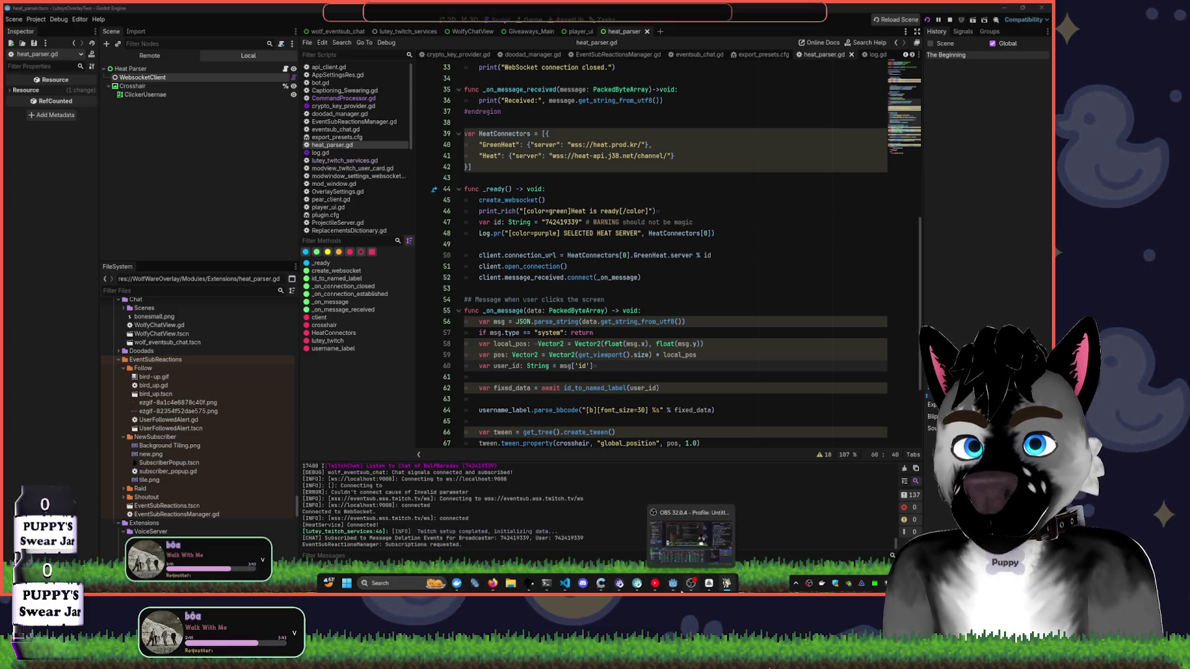
left_click(674, 583)
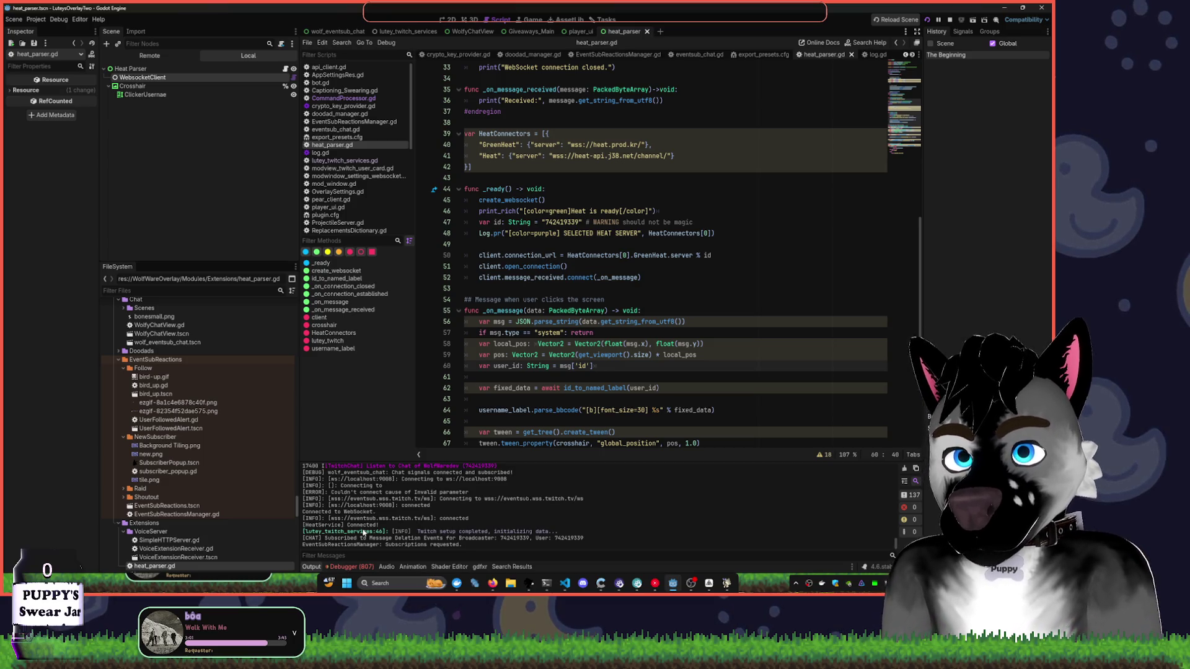
mouse_move(493, 585)
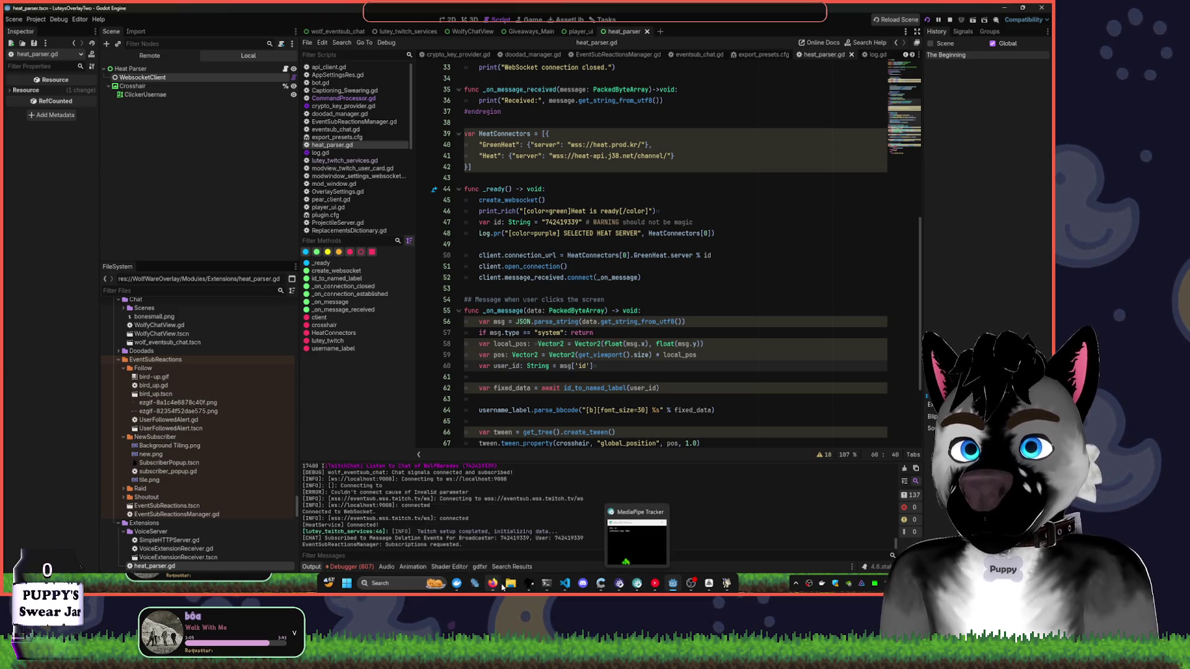
- Switch from Godot to the YouTube Music player on the Ambient Wombo playlist
left_click(519, 559)
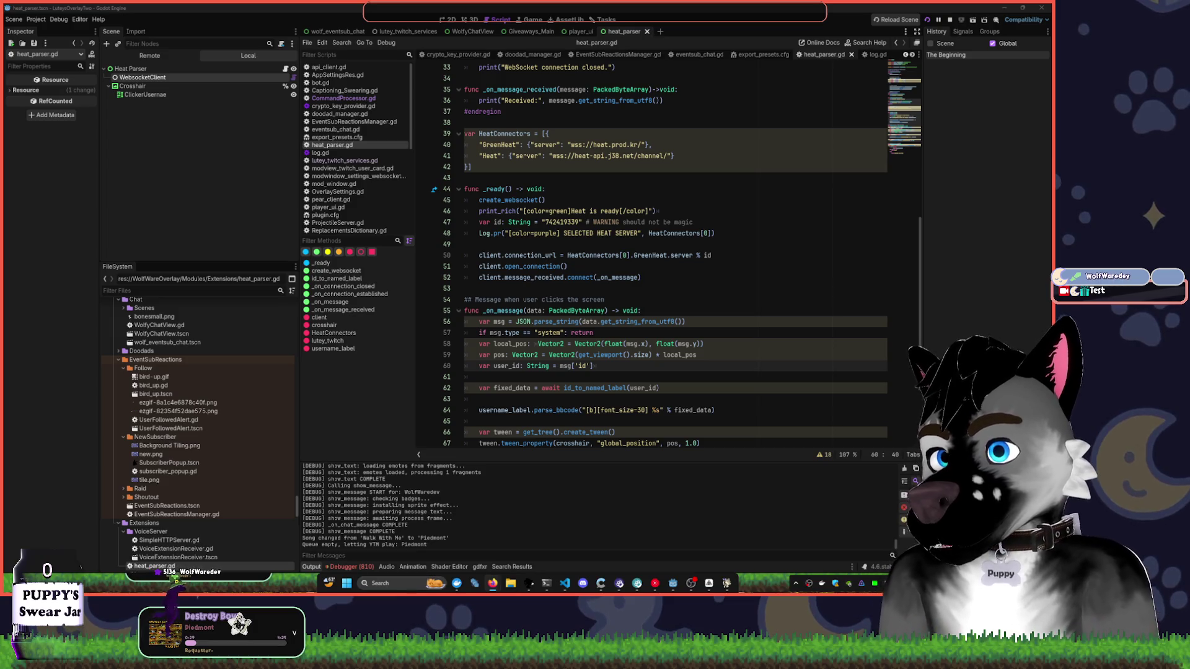
left_click(657, 583)
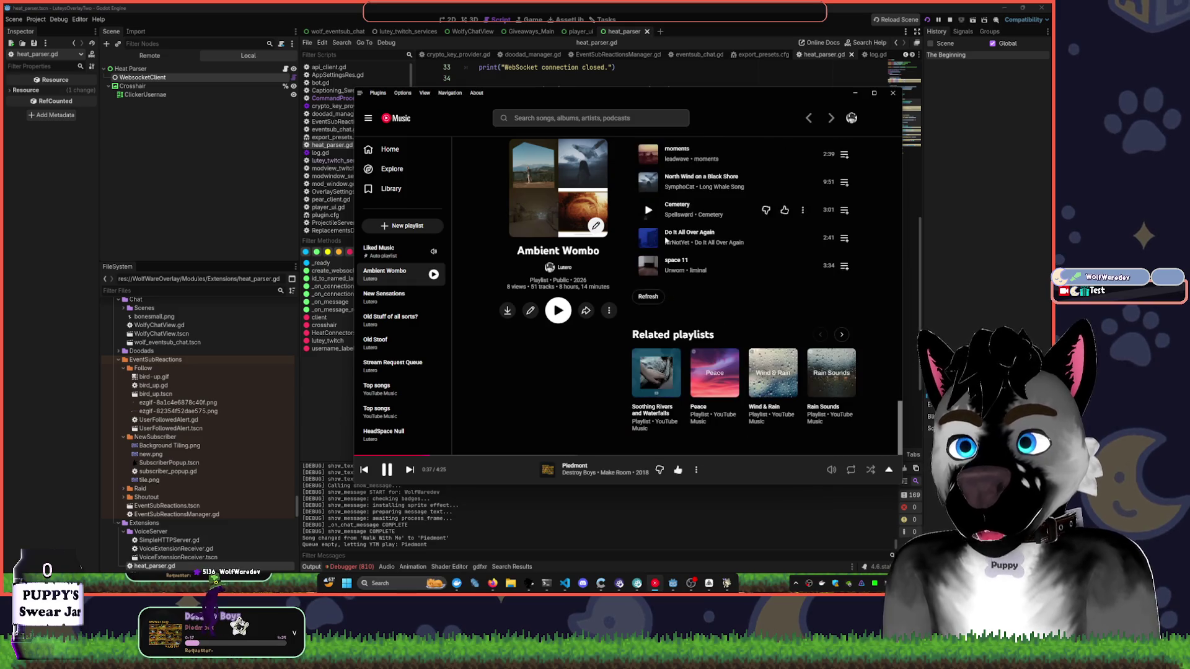
scroll(664, 240, "up", 10)
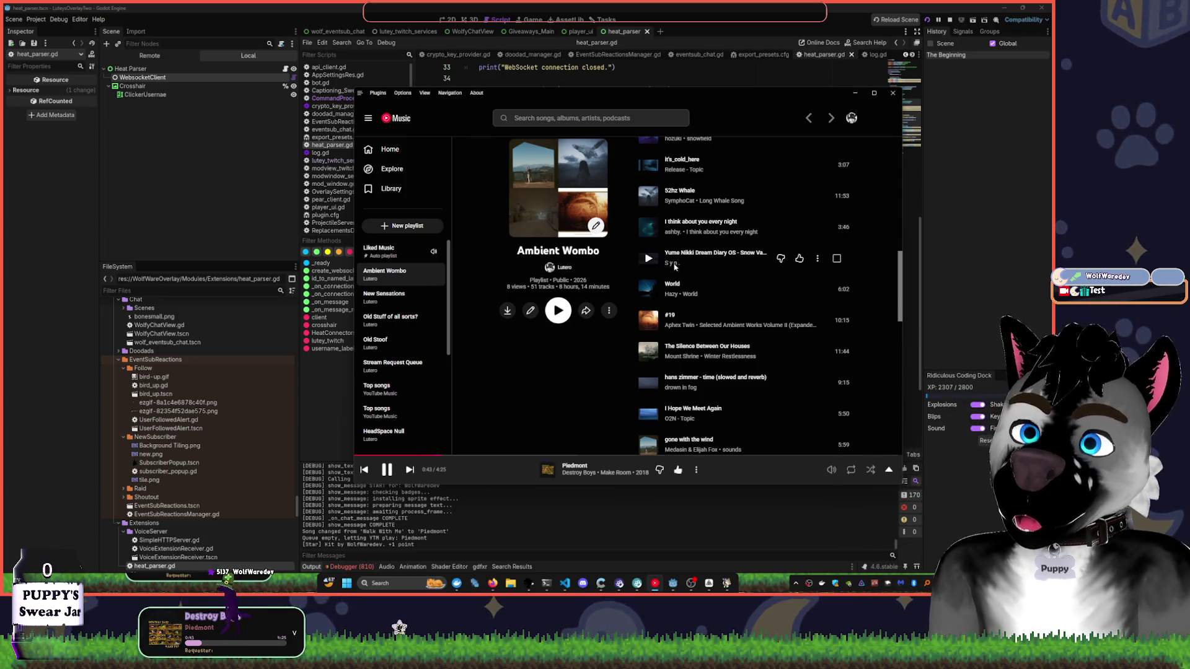
- Start METAROOM - GOD RACE (Jersey Club Remix) from Liked Music, then minimize the player
scroll(672, 267, "down", 4)
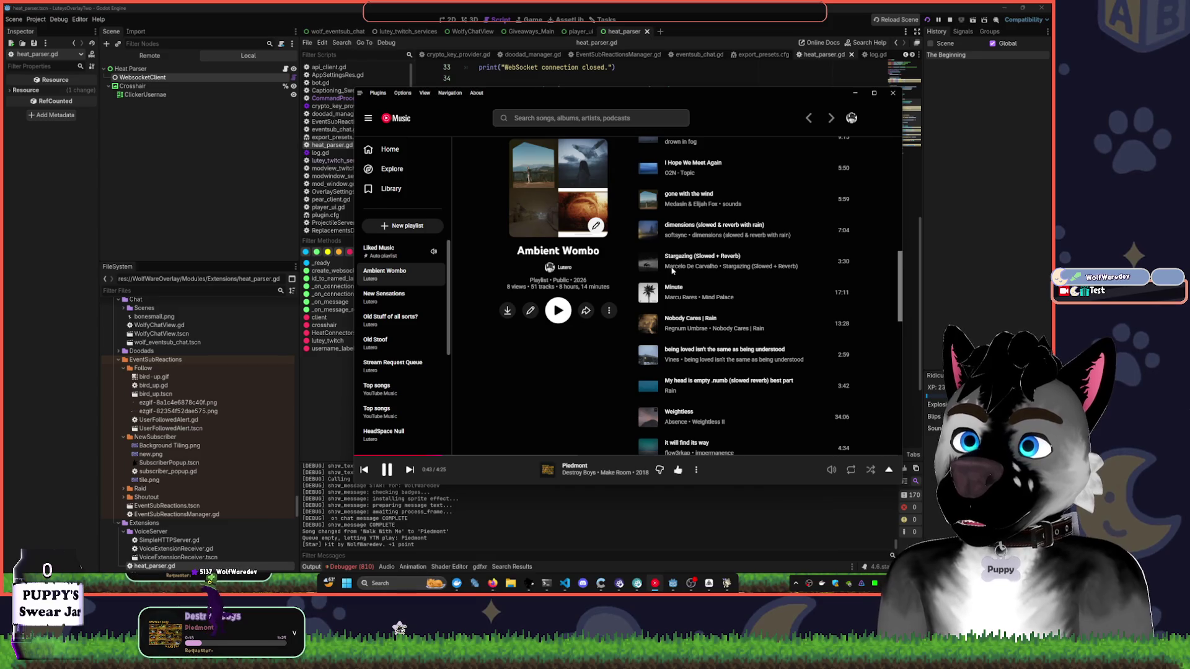
key("alt+Left")
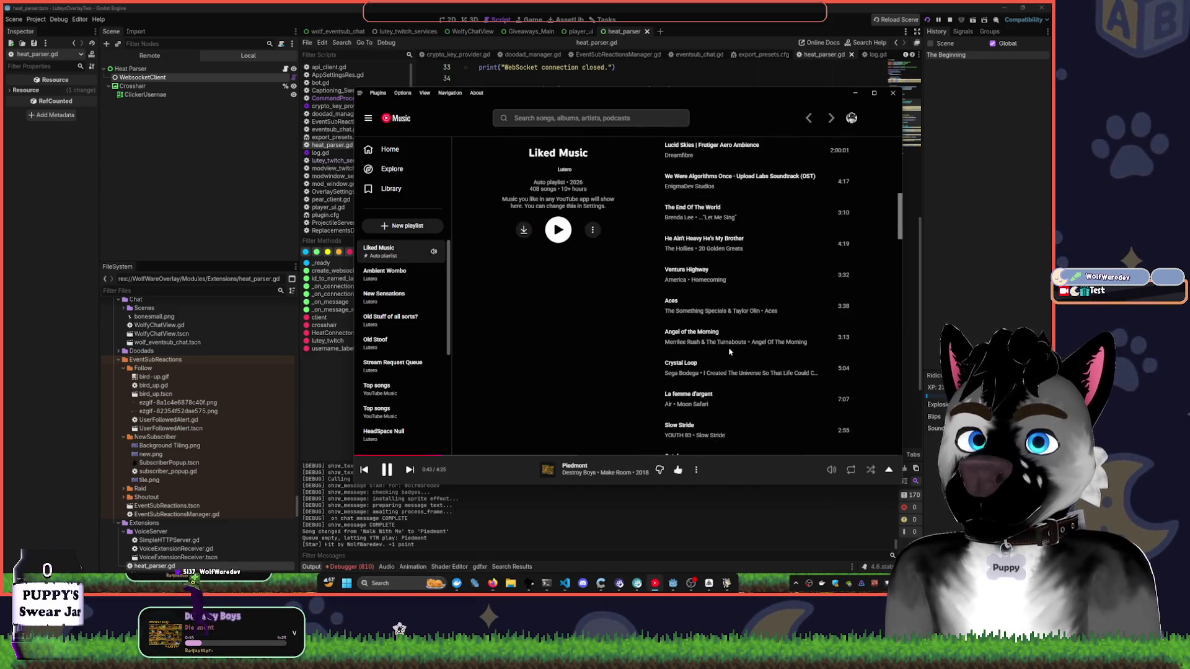
scroll(688, 344, "down", 3)
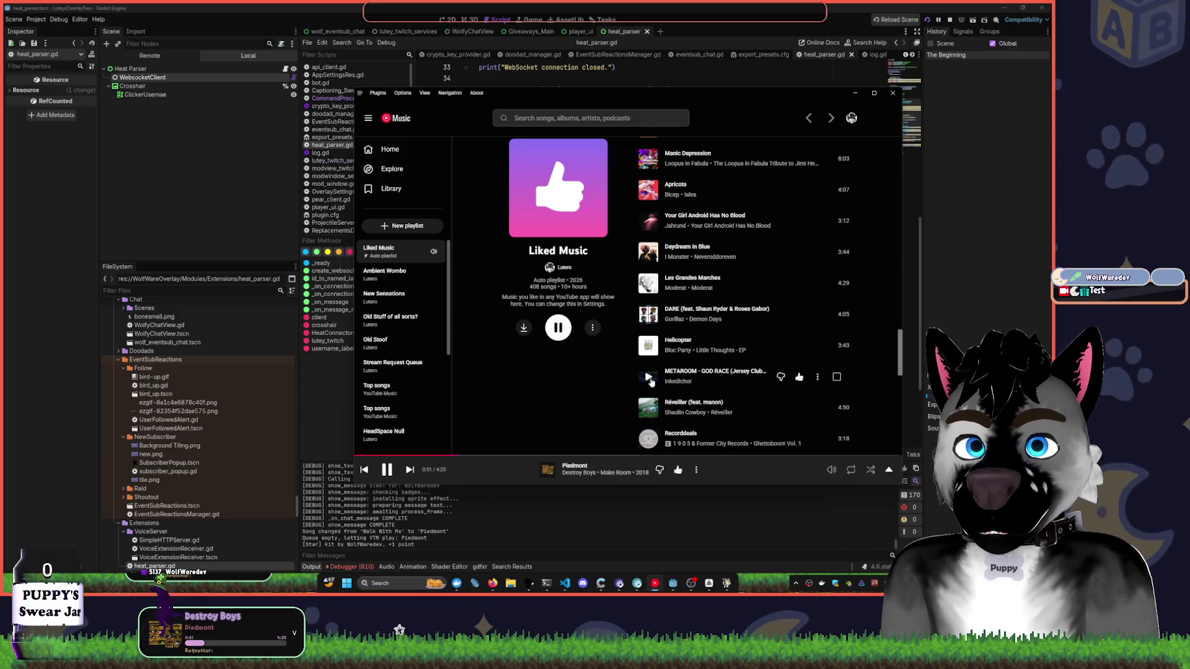
left_click(817, 377)
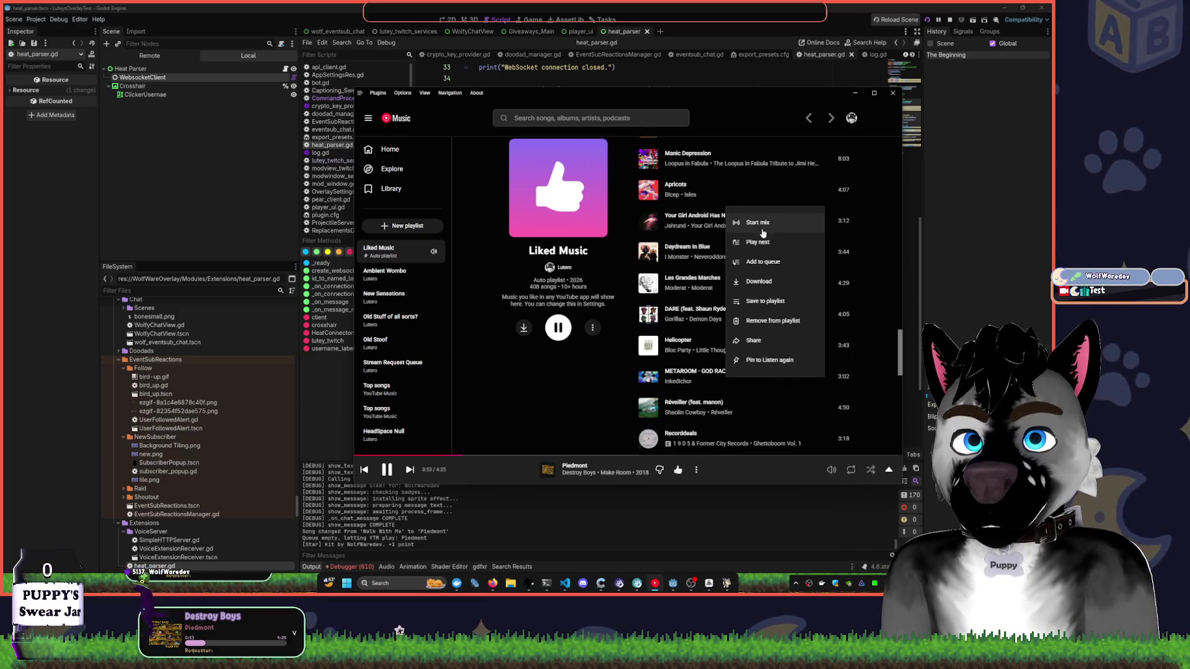
left_click(761, 223)
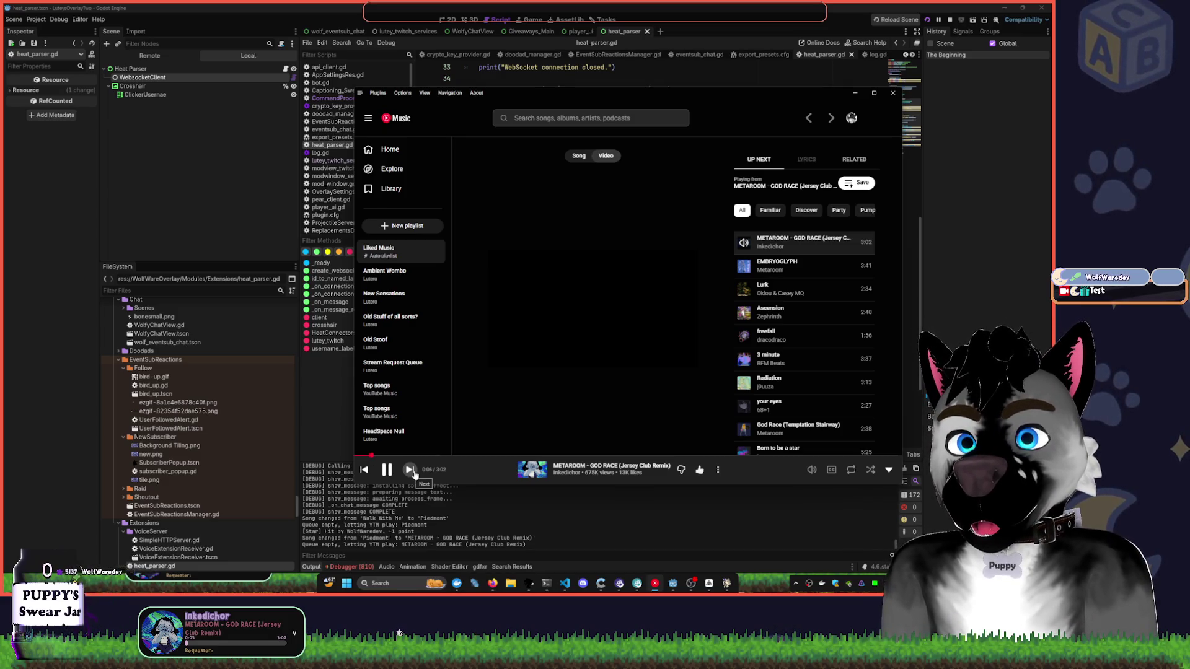
left_click(857, 94)
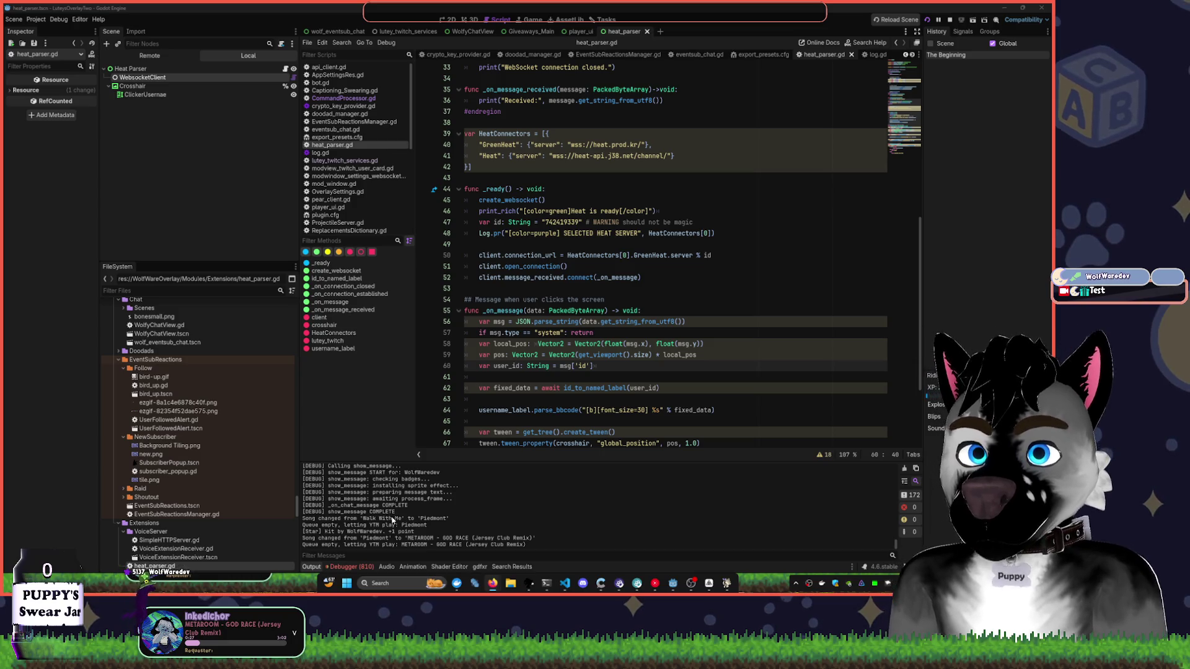
- Fold the id_to_named_label function at line 70 of heat_parser.gd
scroll(596, 326, "down", 4)
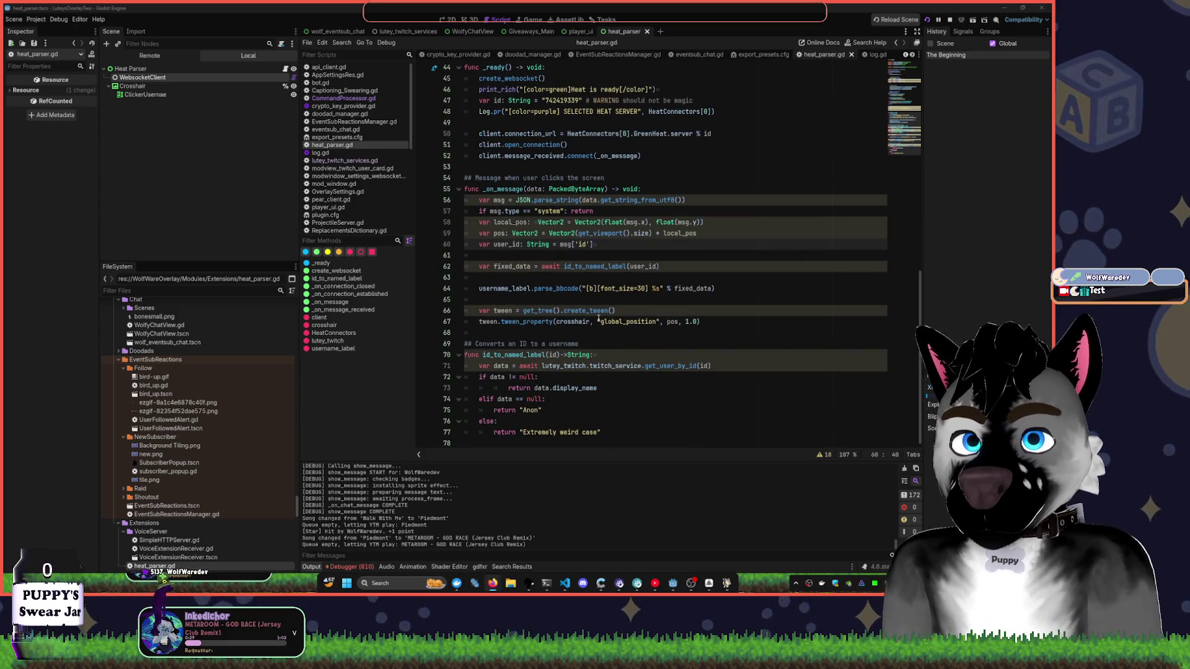
left_click(595, 327)
scroll(601, 389, "up", 1)
scroll(601, 389, "up", 1)
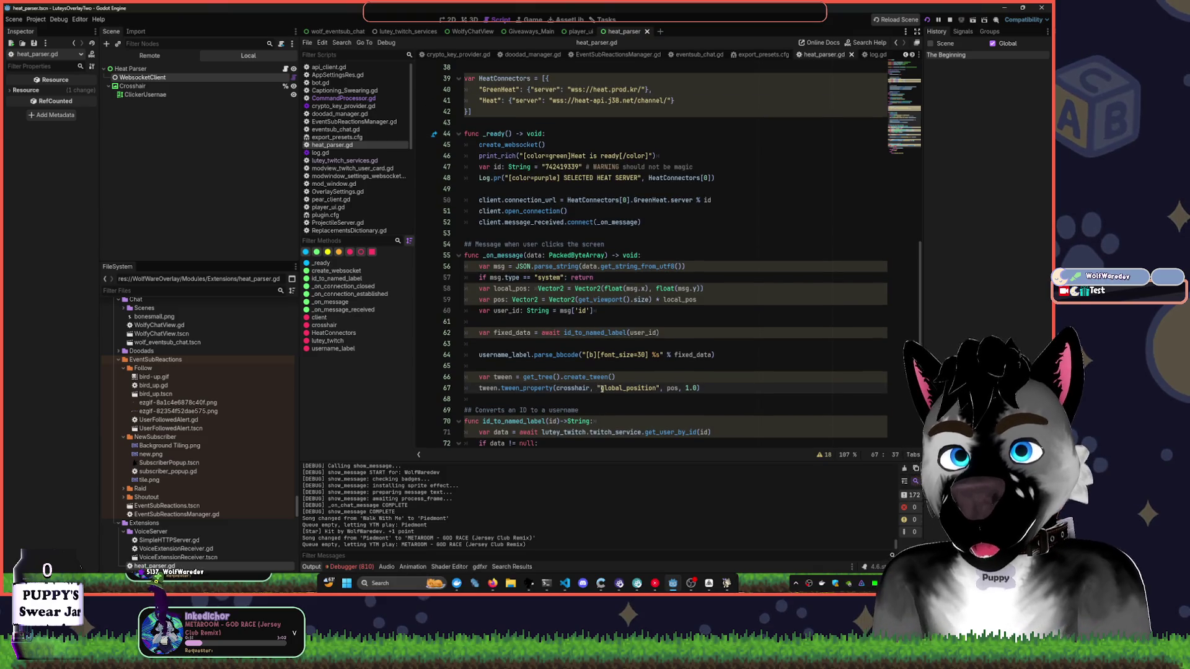
left_click(459, 422)
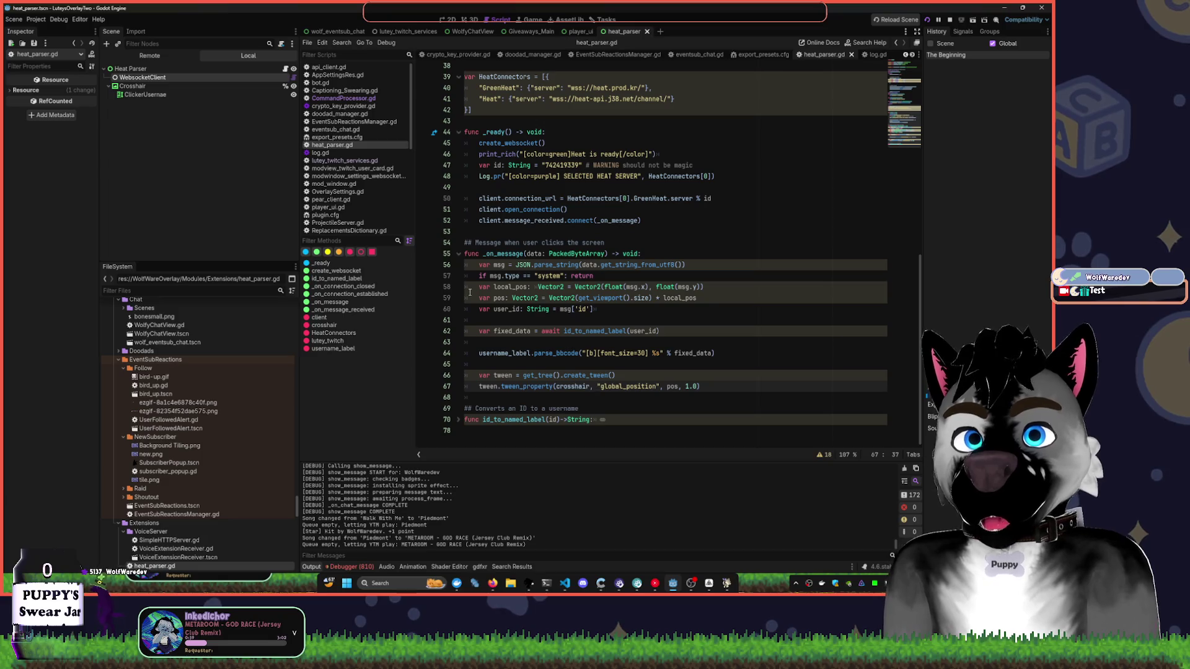
scroll(480, 288, "up", 1)
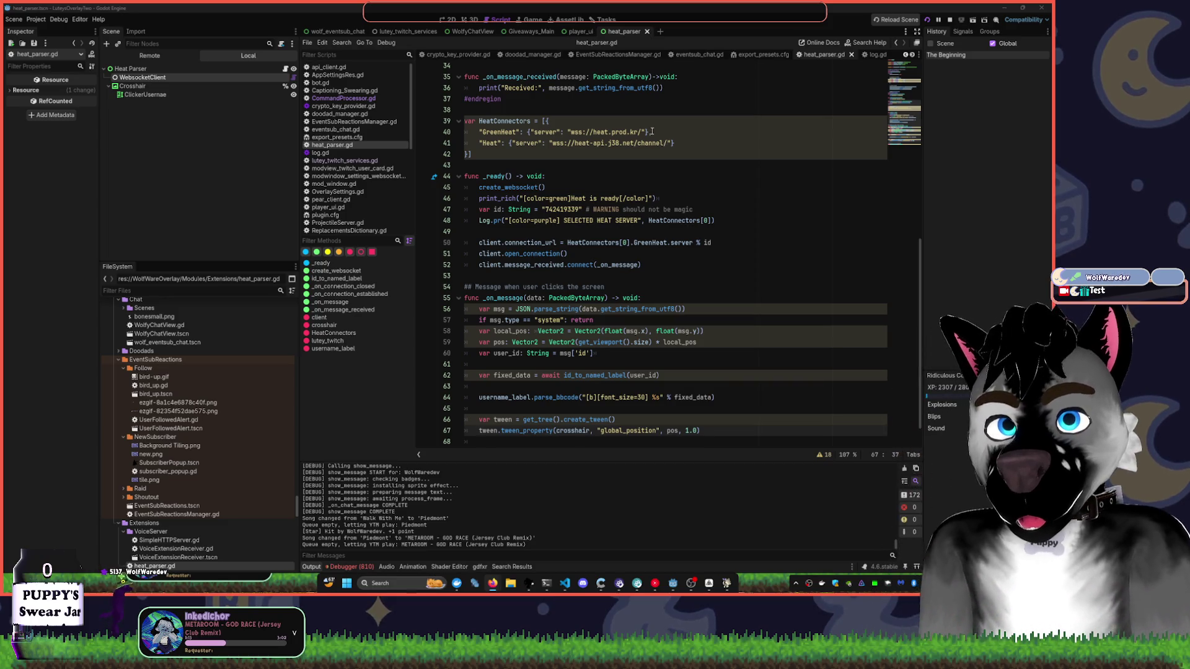
- Append /wolfwaredev to the GreenHeat URL and paste the channel id after channel/ in the Heat URL
left_click(640, 132)
type("/")
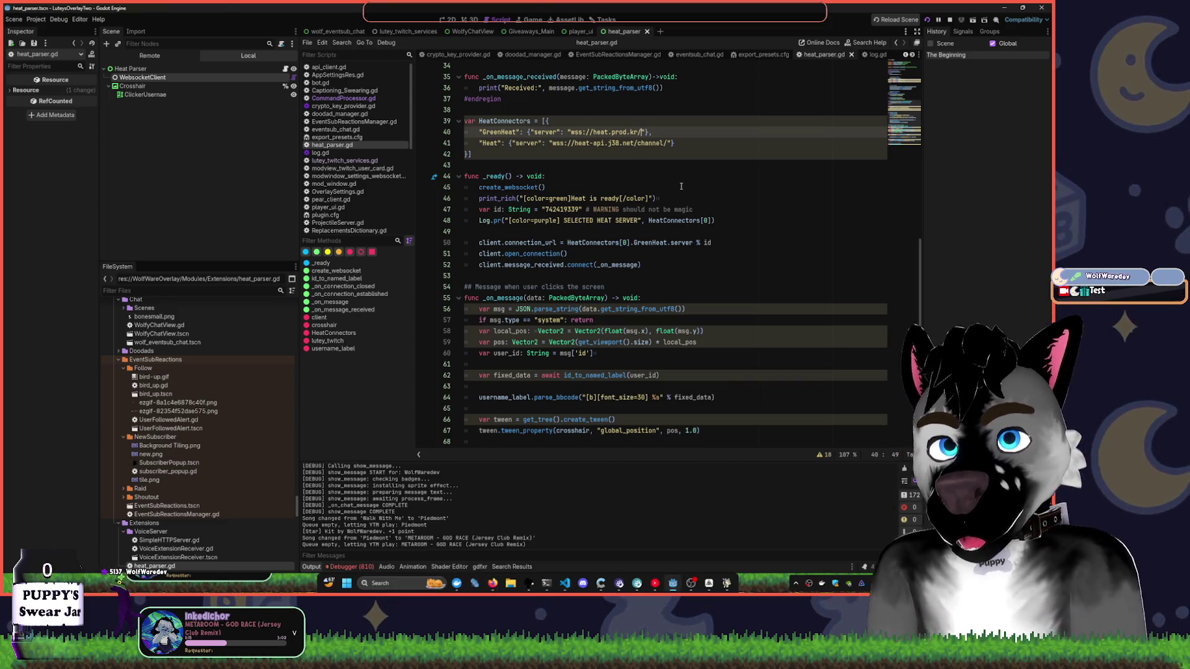
type("wolfwaredev")
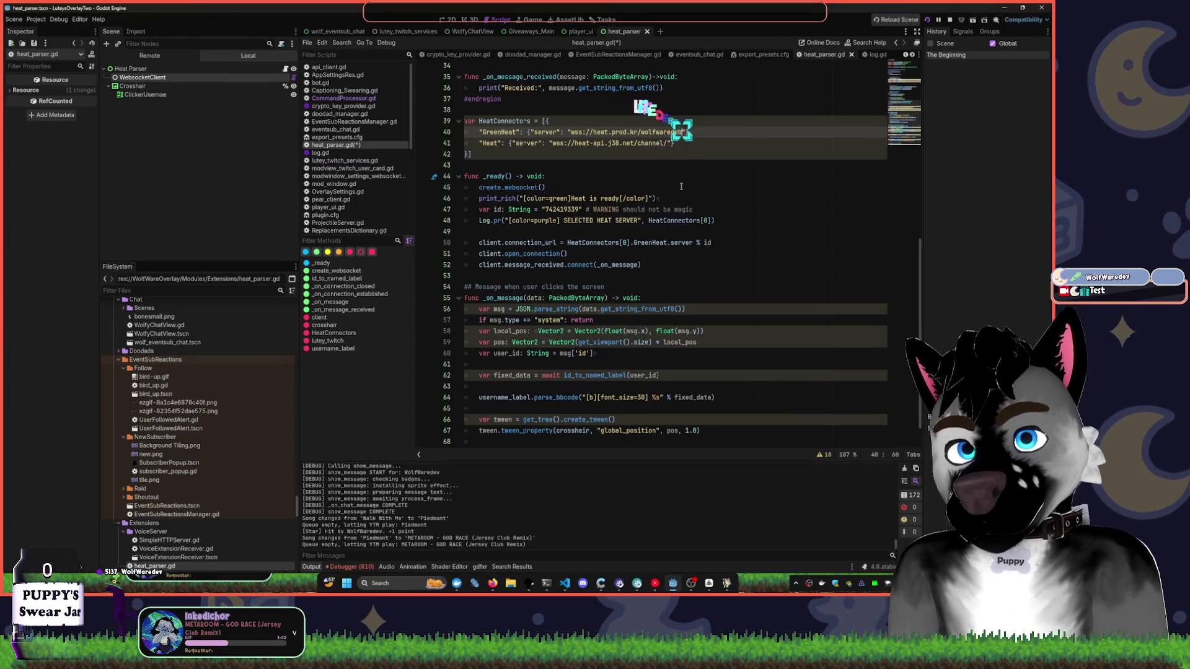
key("BackSpace")
type("v")
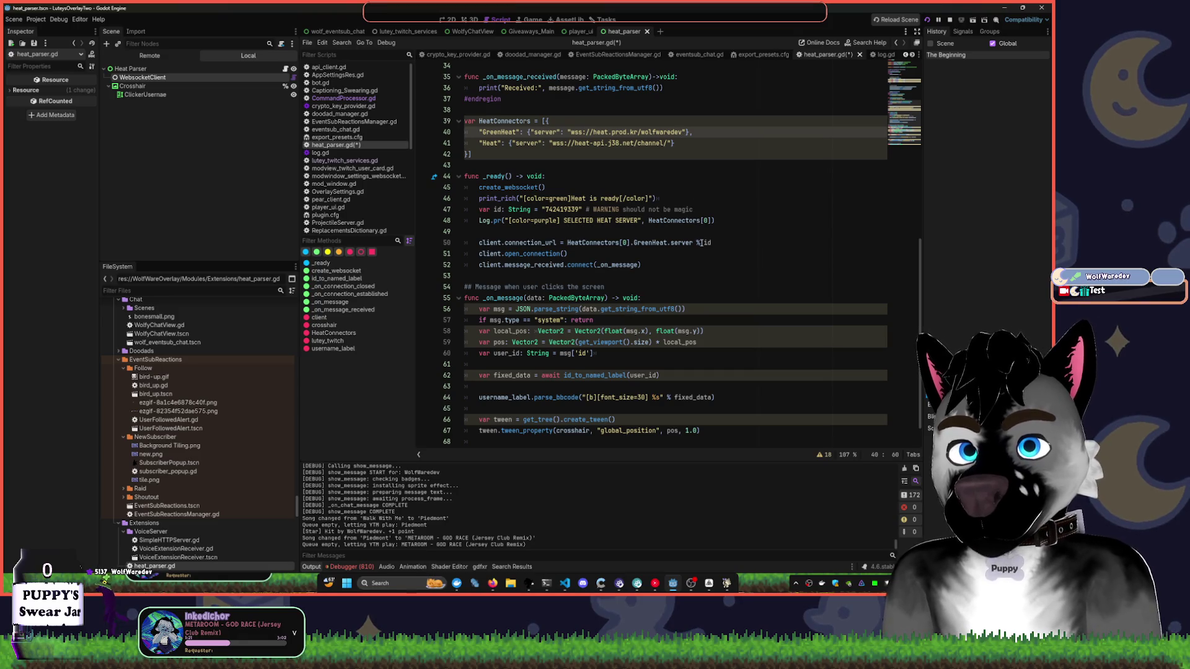
double_click(573, 209)
key("ctrl+c")
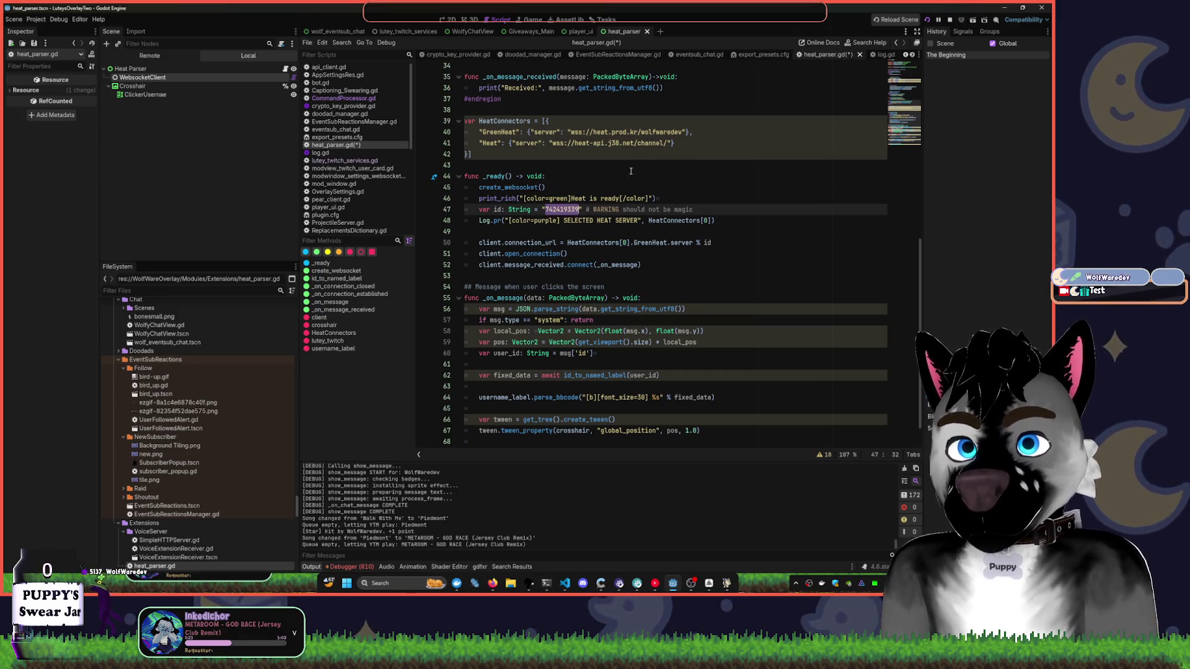
left_click(666, 143)
key("ctrl+v")
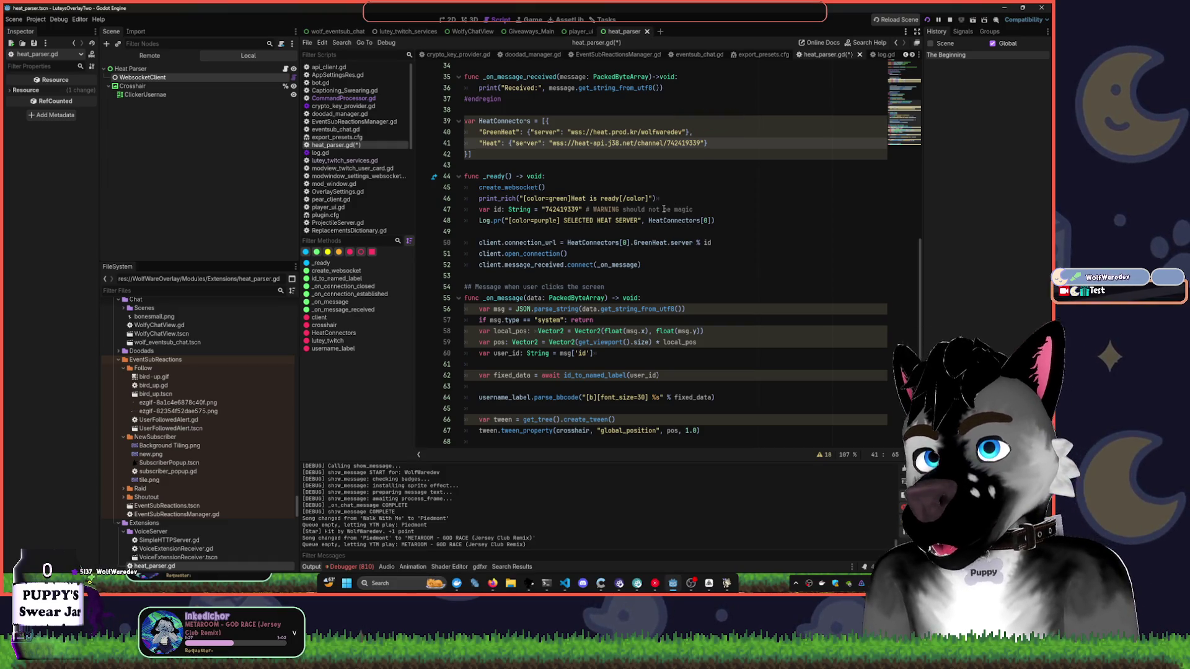
- Copy the WARNING comment onto line 41, mark it FATAL, and save heat_parser.gd
left_click_drag(585, 210, 693, 210)
key("ctrl+c")
left_click(733, 144)
key("ctrl+v")
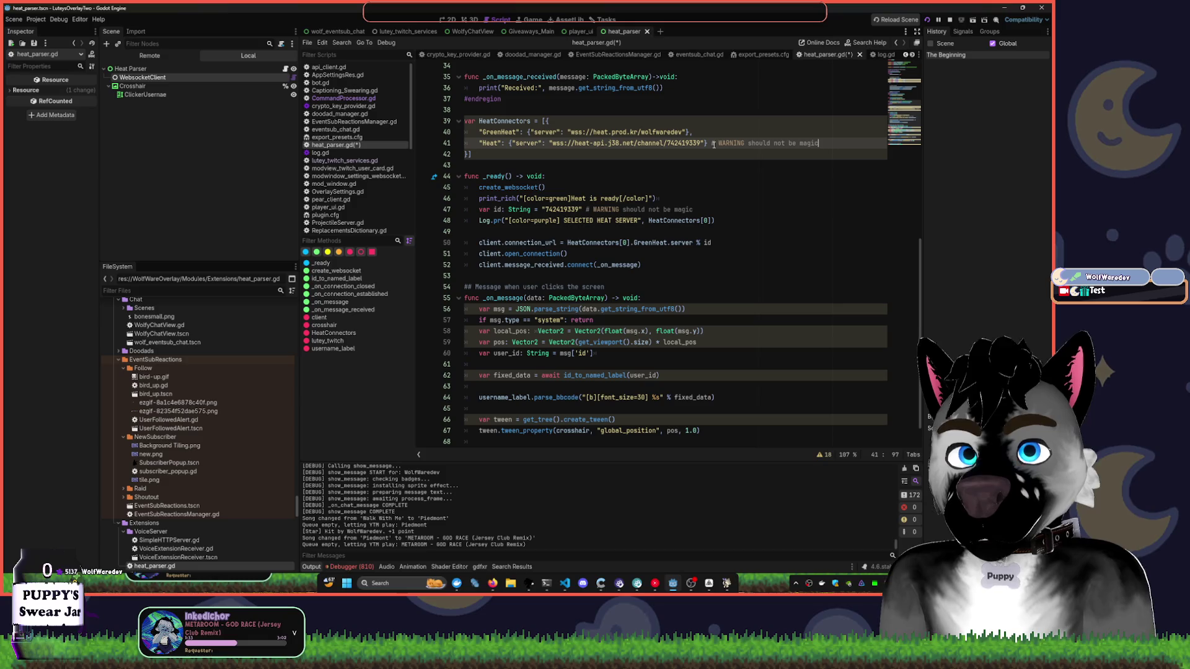
type("FATAL")
key("ctrl+s")
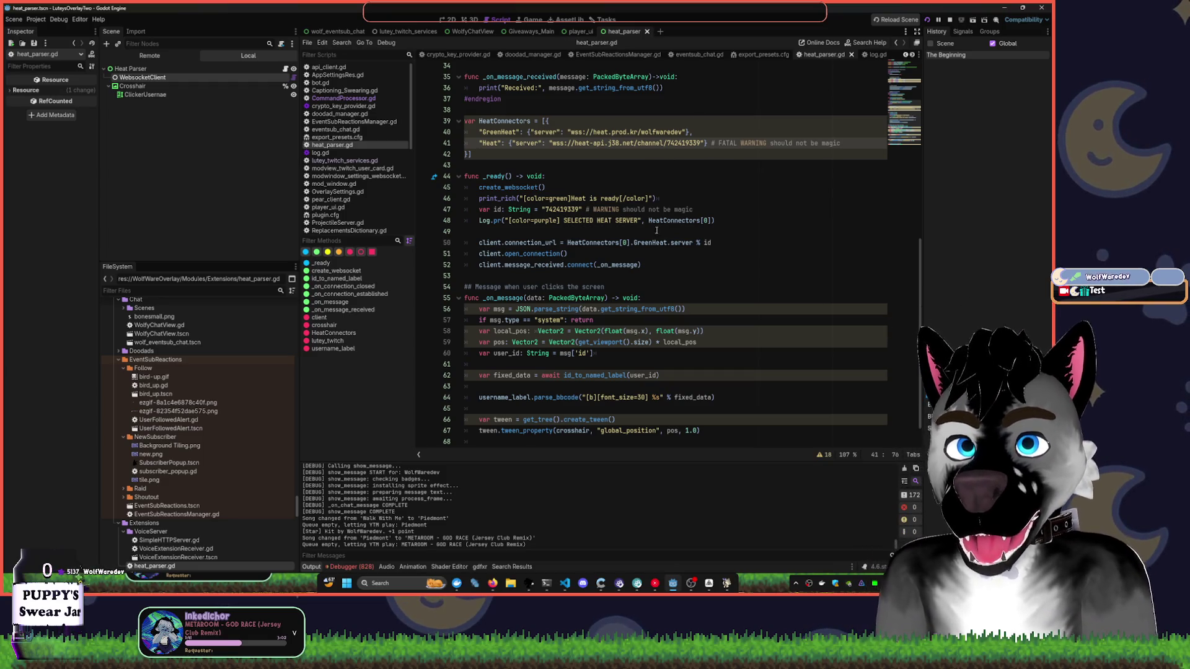
- Delete the trailing % id from line 50 and restart the project with F5
left_click_drag(694, 242, 714, 243)
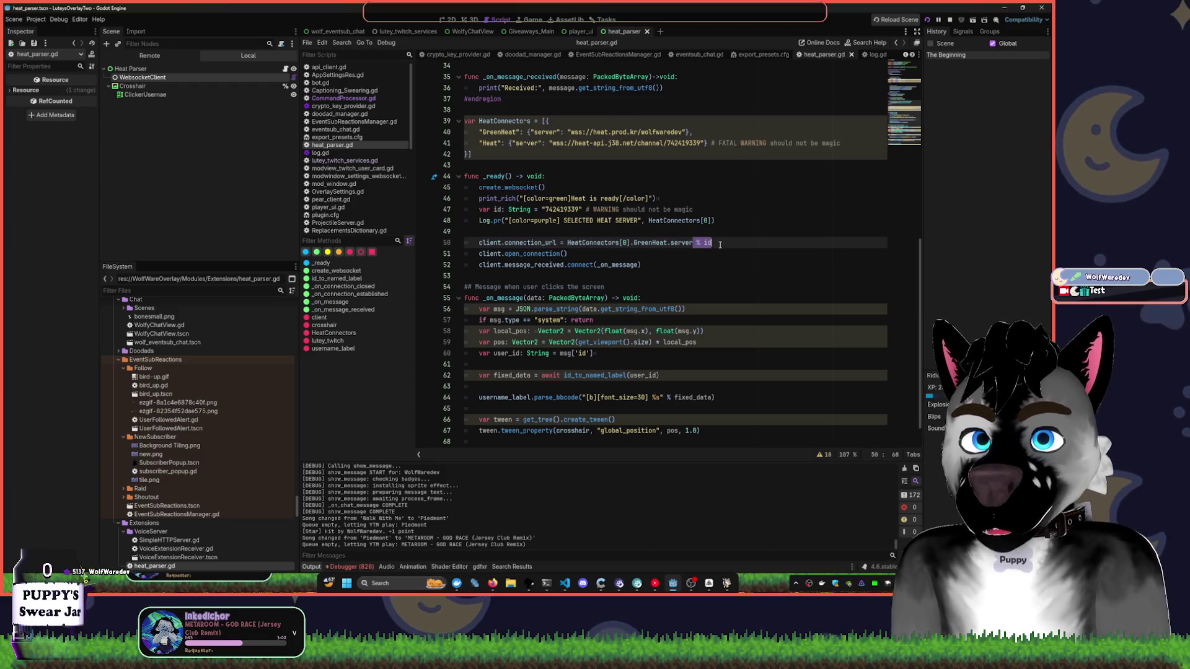
key("BackSpace")
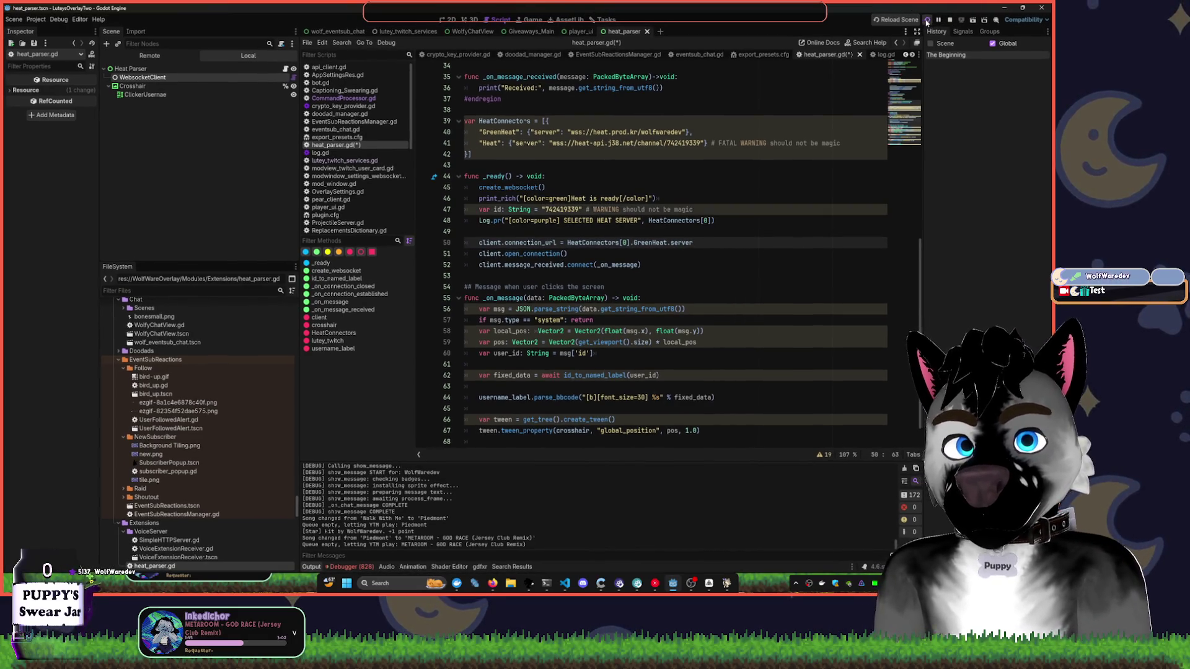
key("F5")
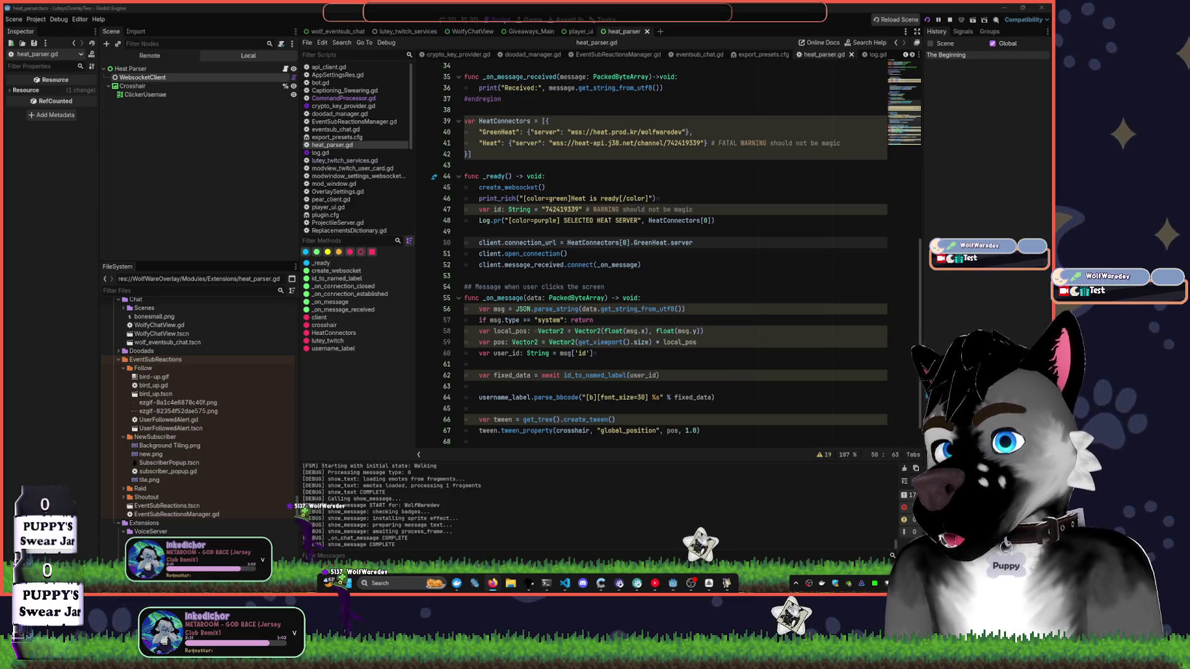
- Wait for the restarted project to run with the saved heat_parser.gd changes
mouse_move(493, 586)
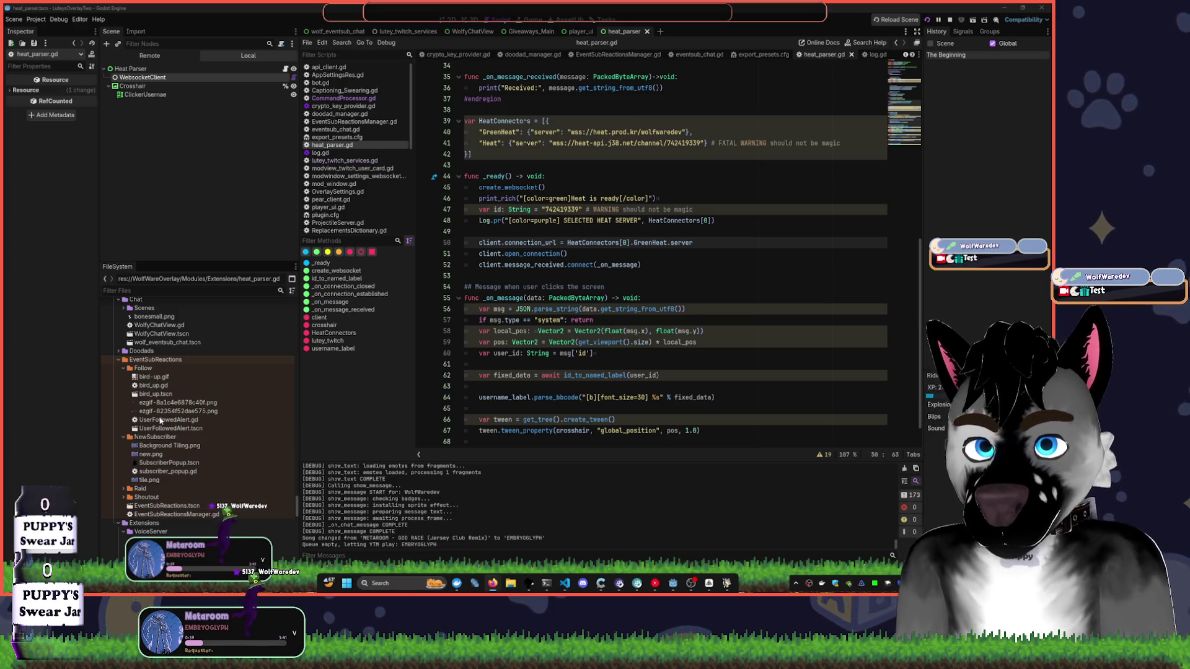
mouse_move(669, 582)
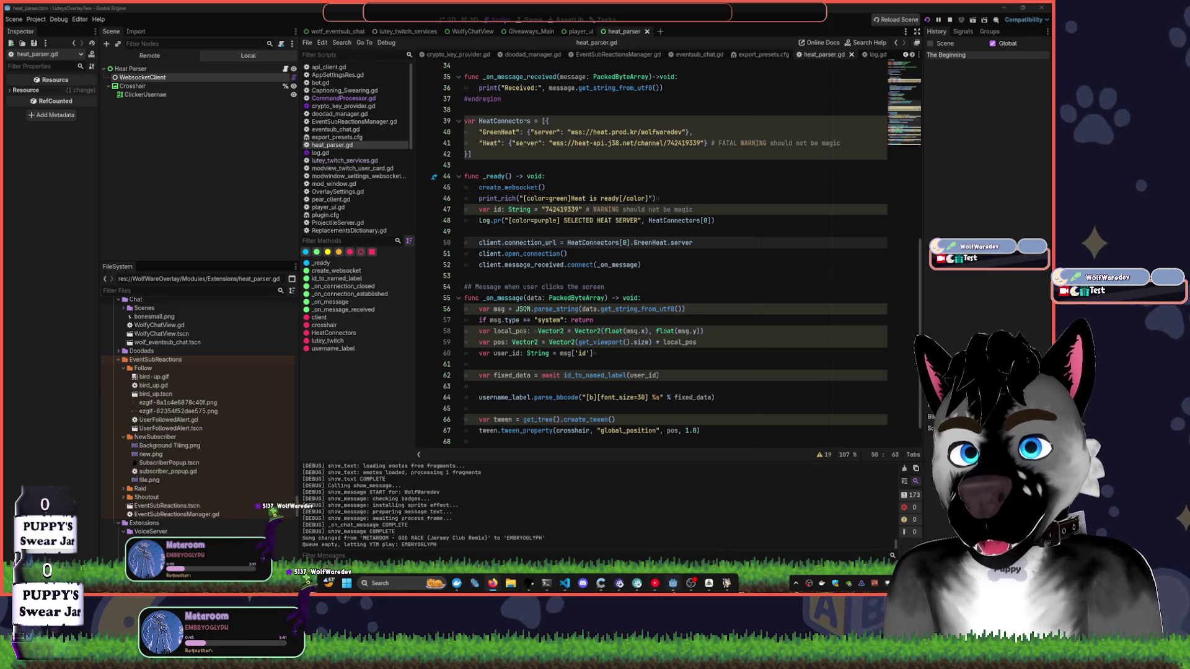
scroll(512, 521, "up", 3)
scroll(512, 520, "up", 2)
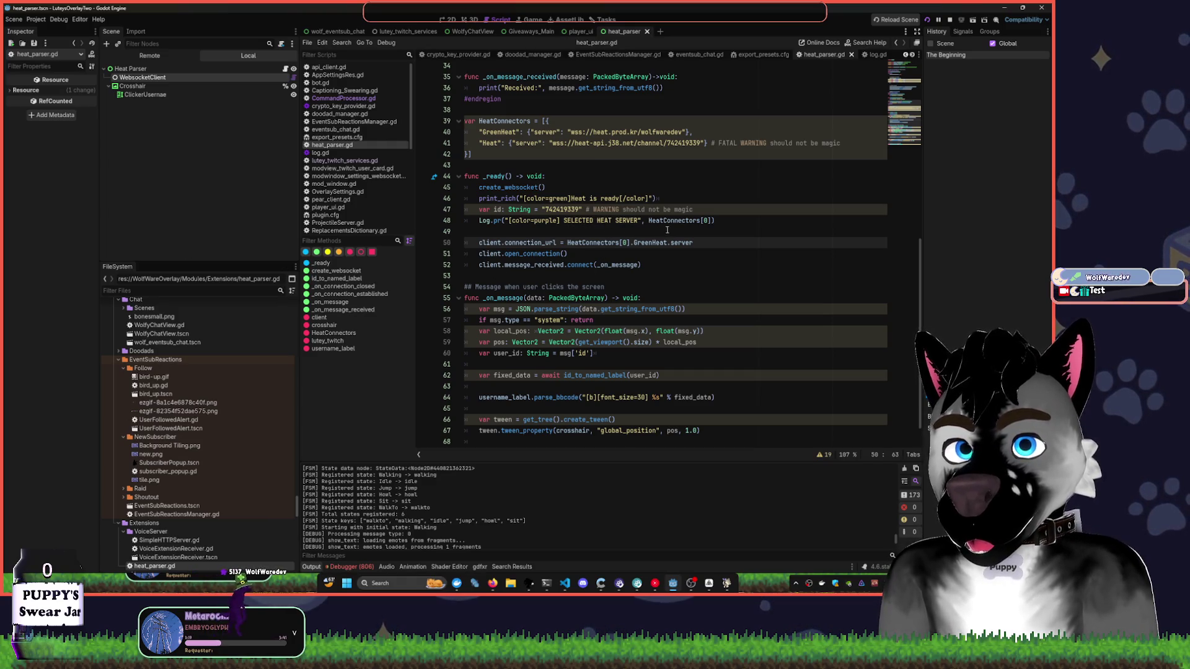
- Delete the HeatConnectors[0] argument from the "SELECTED HEAT SERVER" Log.pr call on line 48
mouse_move(648, 221)
left_mouse_down()
mouse_move(709, 221)
mouse_move(567, 243)
left_mouse_up()
key("Delete")
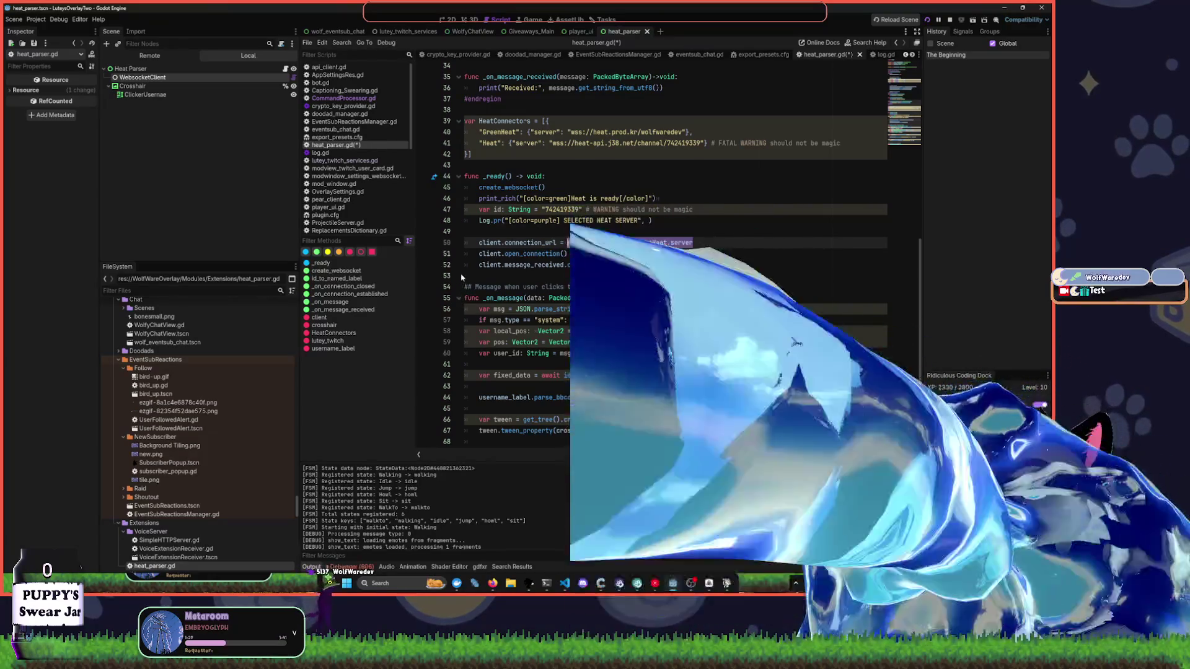
left_click(467, 254)
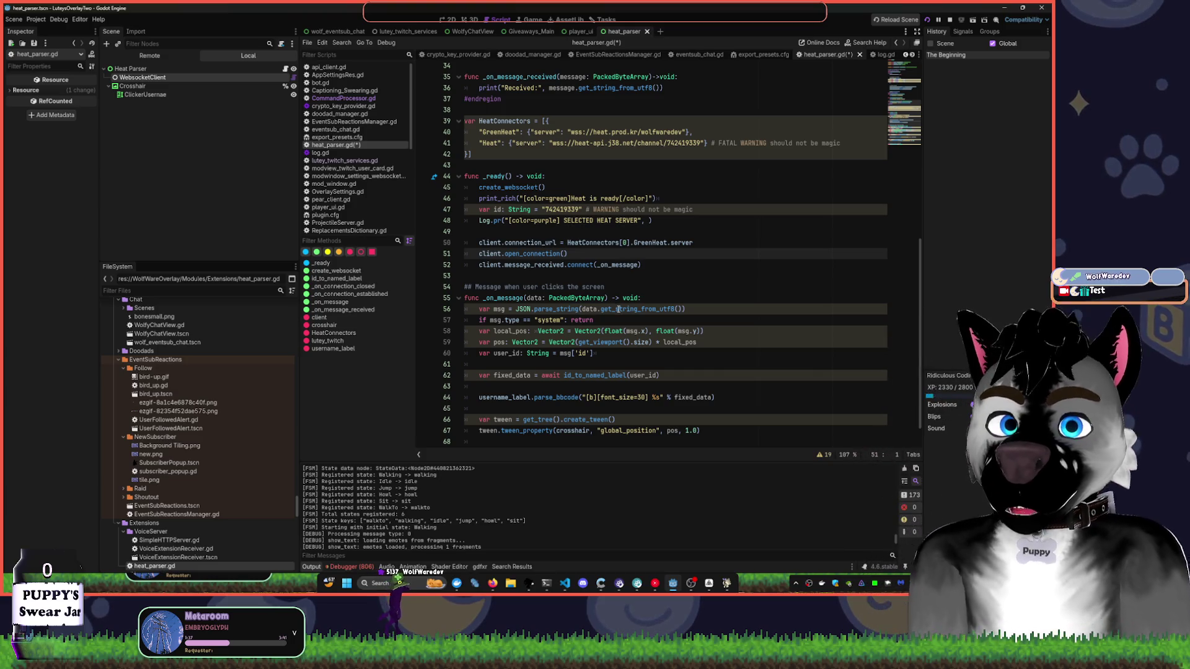
mouse_move(618, 309)
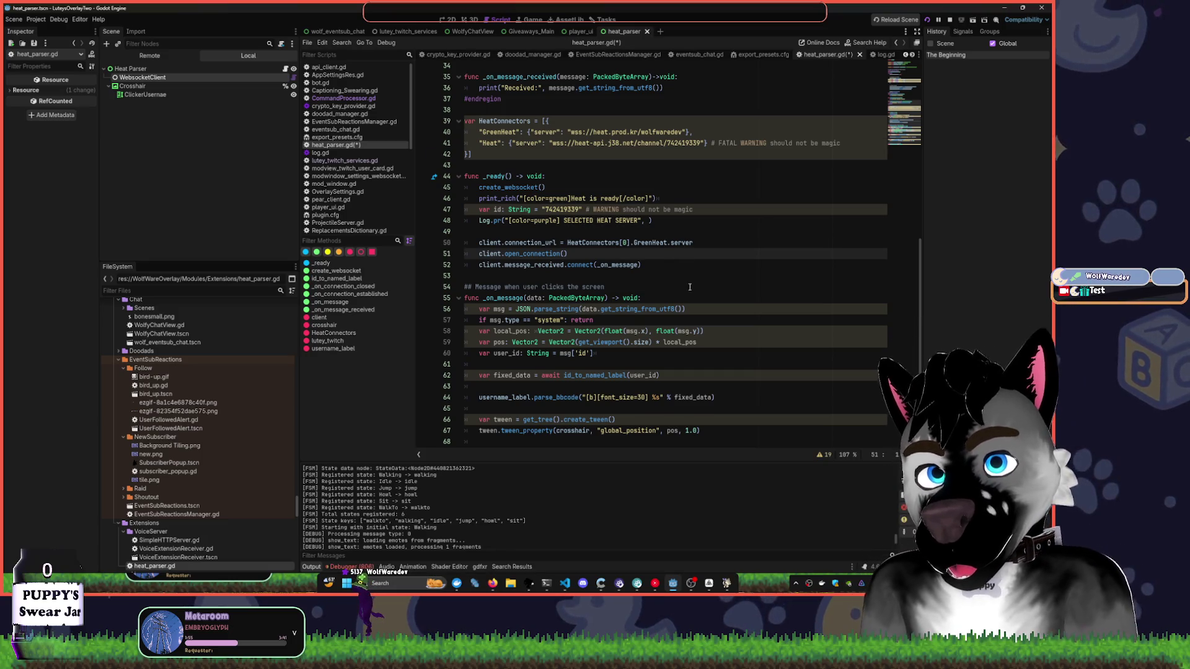
- Remove the blank lines around fixed_data and username_label, keep one before the tween code, and save
scroll(689, 283, "down", 1)
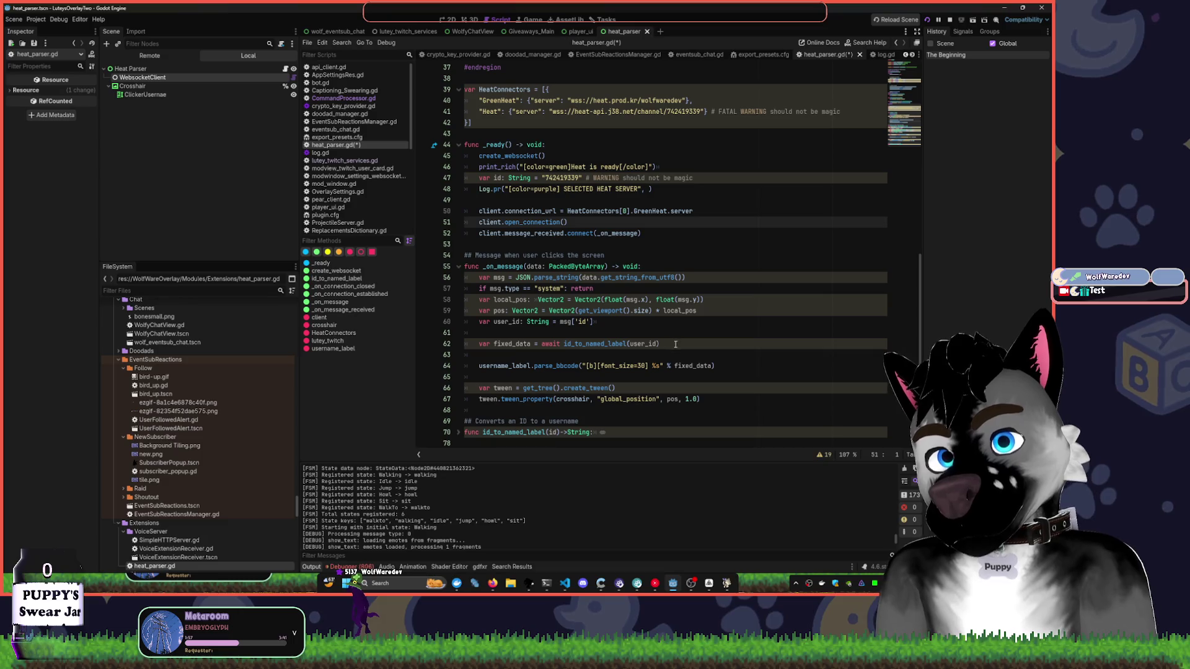
left_click(650, 323)
key("Delete")
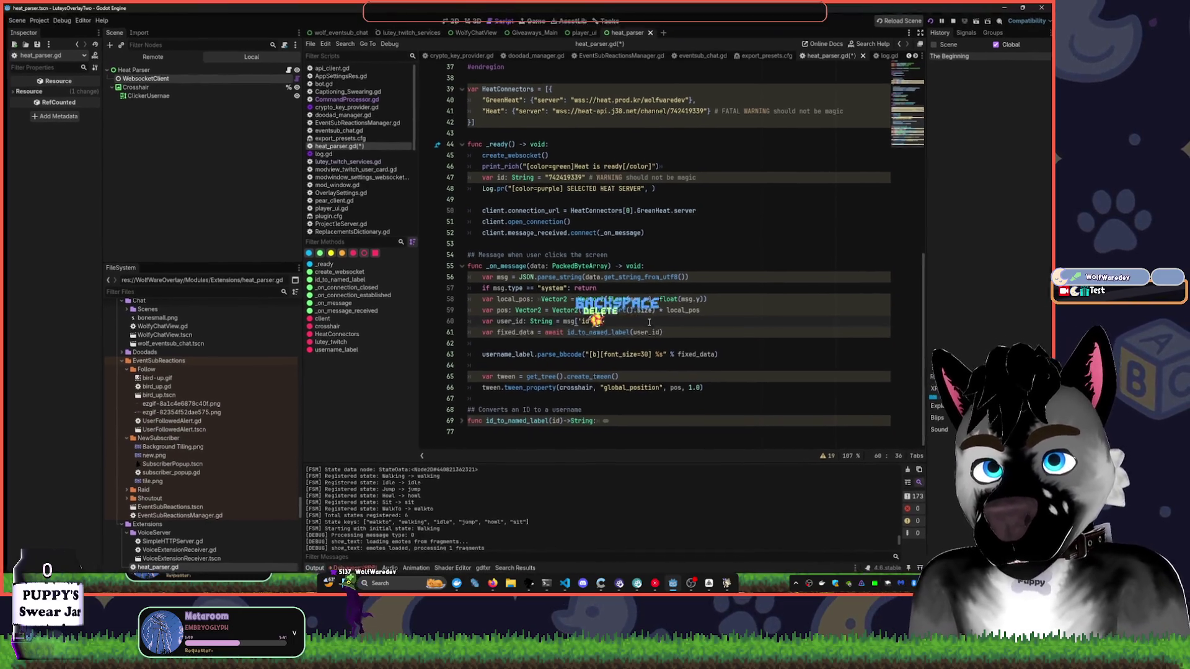
key("Down")
key("Delete")
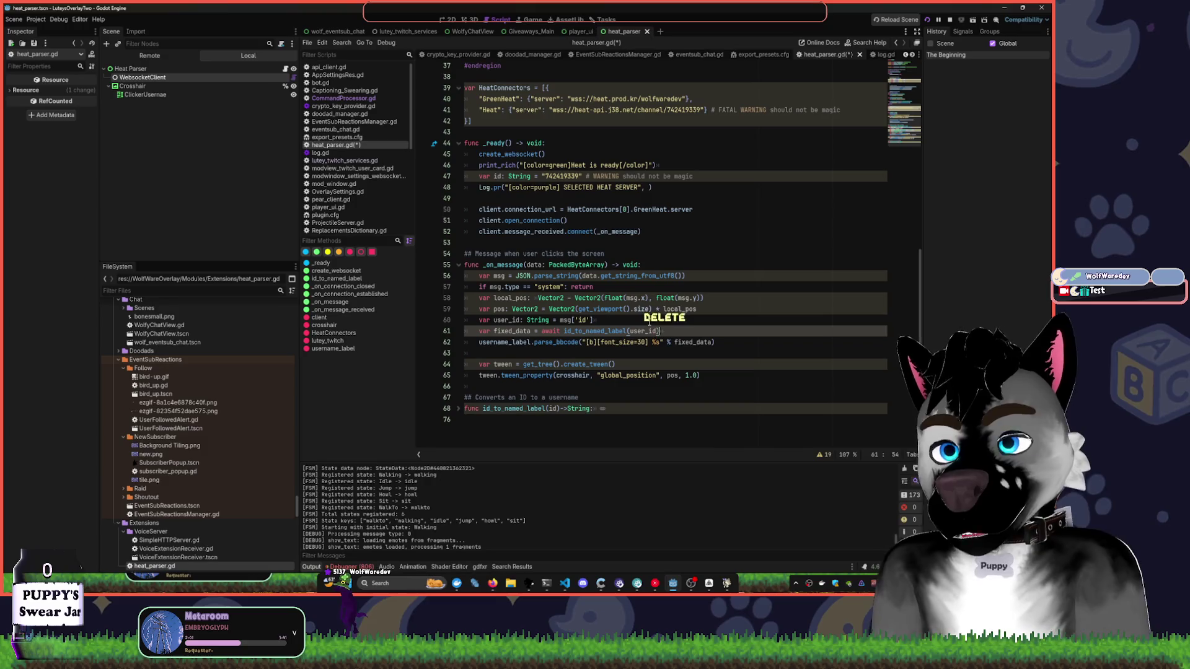
key("Down")
key("Delete")
key("Down")
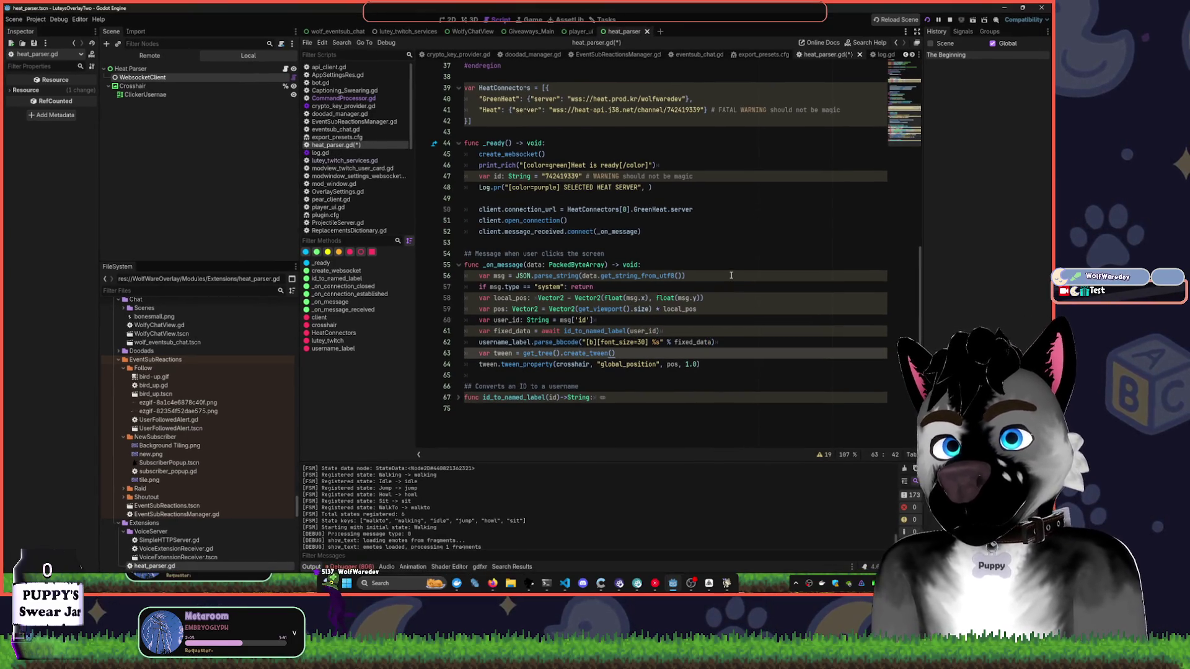
key("Return")
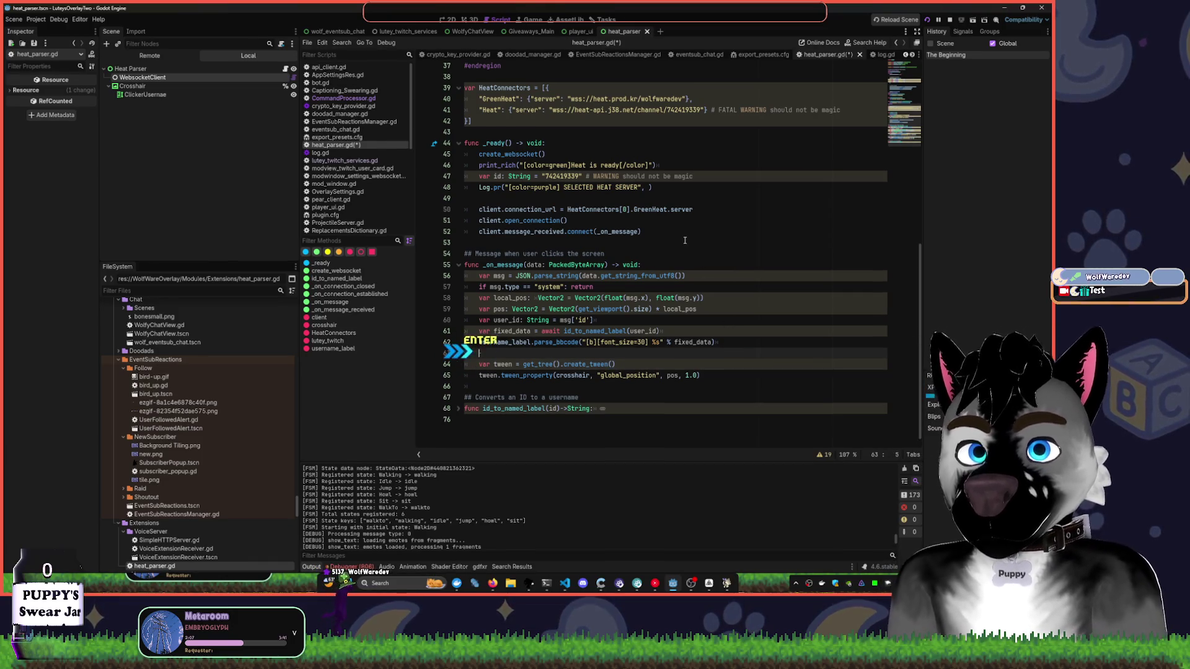
scroll(707, 285, "up", 5)
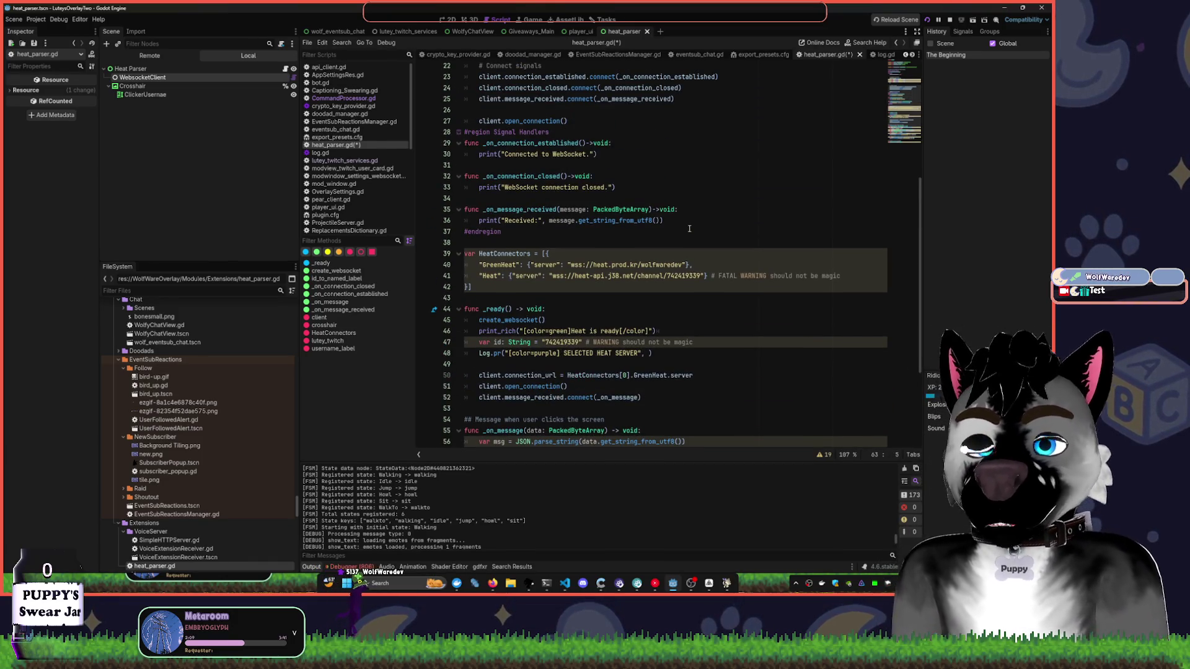
key("ctrl+s")
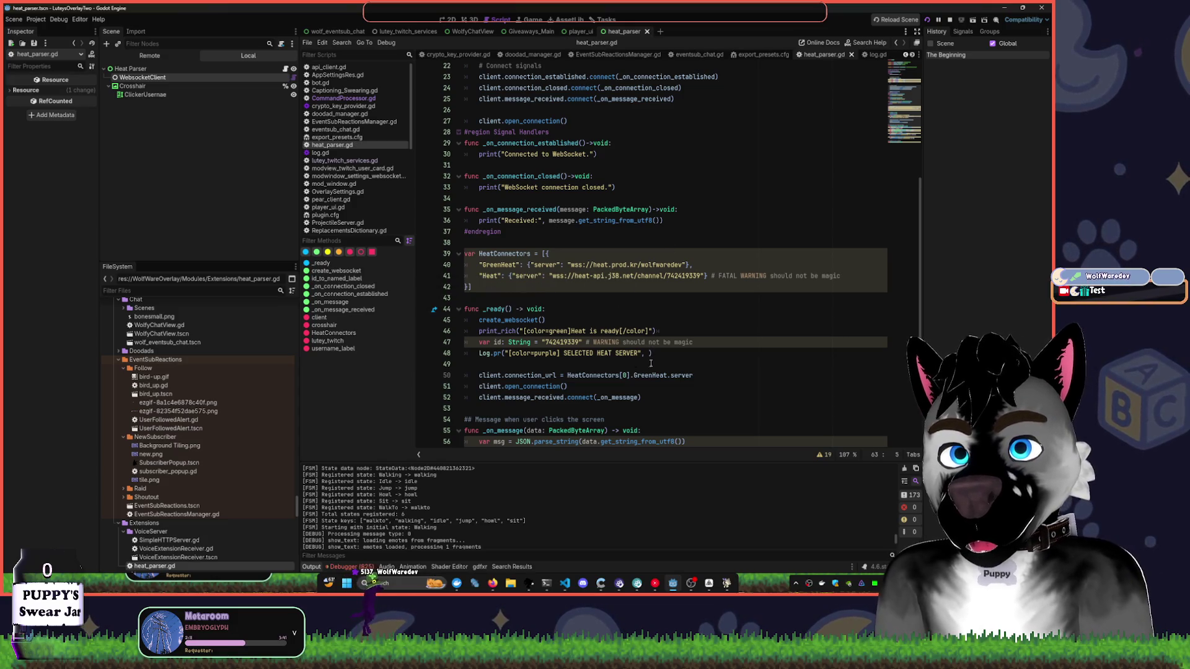
- Review the code after open_connection() and the fixed_data and msg parsing lines
left_click(572, 387)
scroll(571, 372, "down", 1)
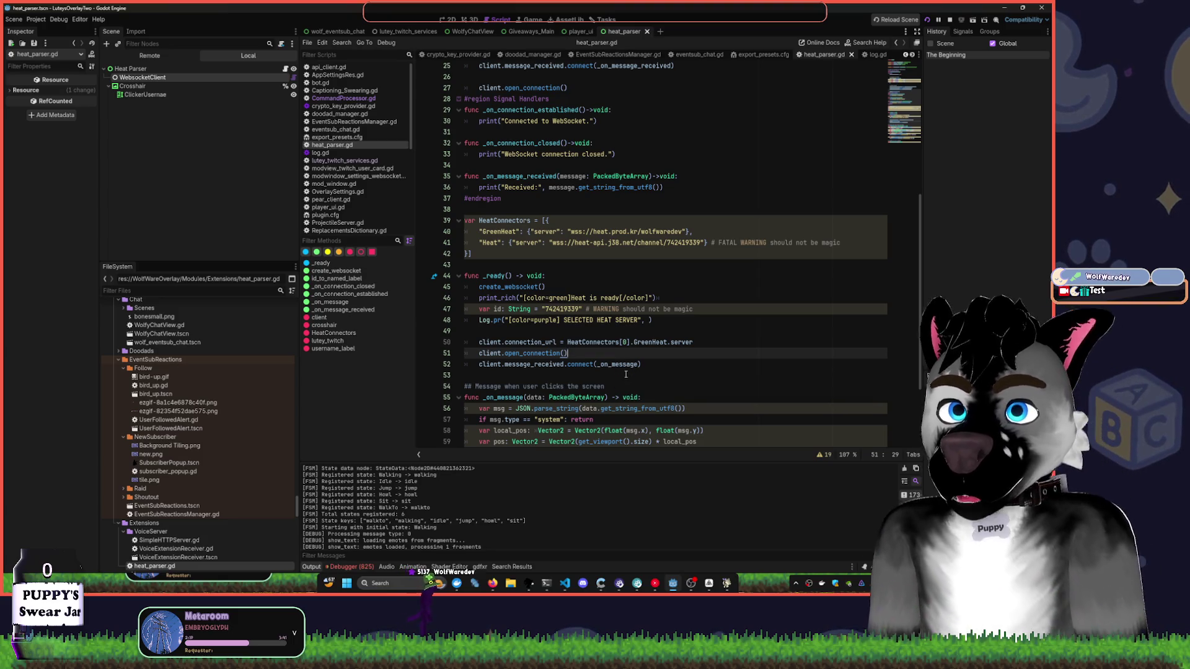
scroll(626, 375, "down", 2)
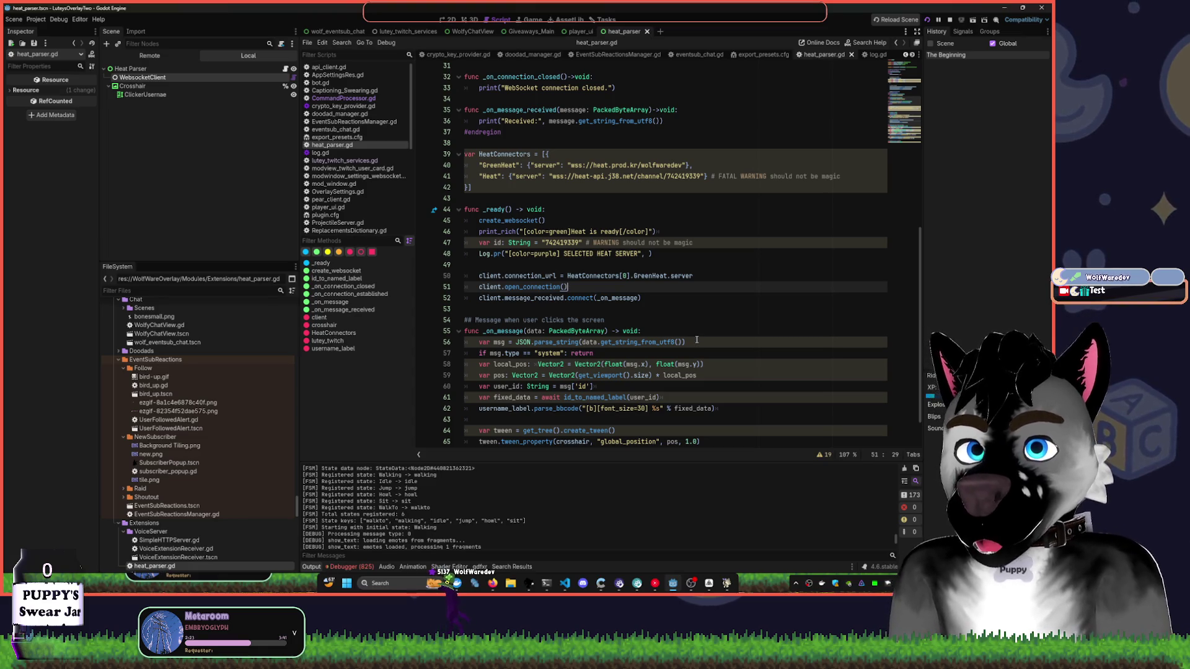
left_click(513, 397)
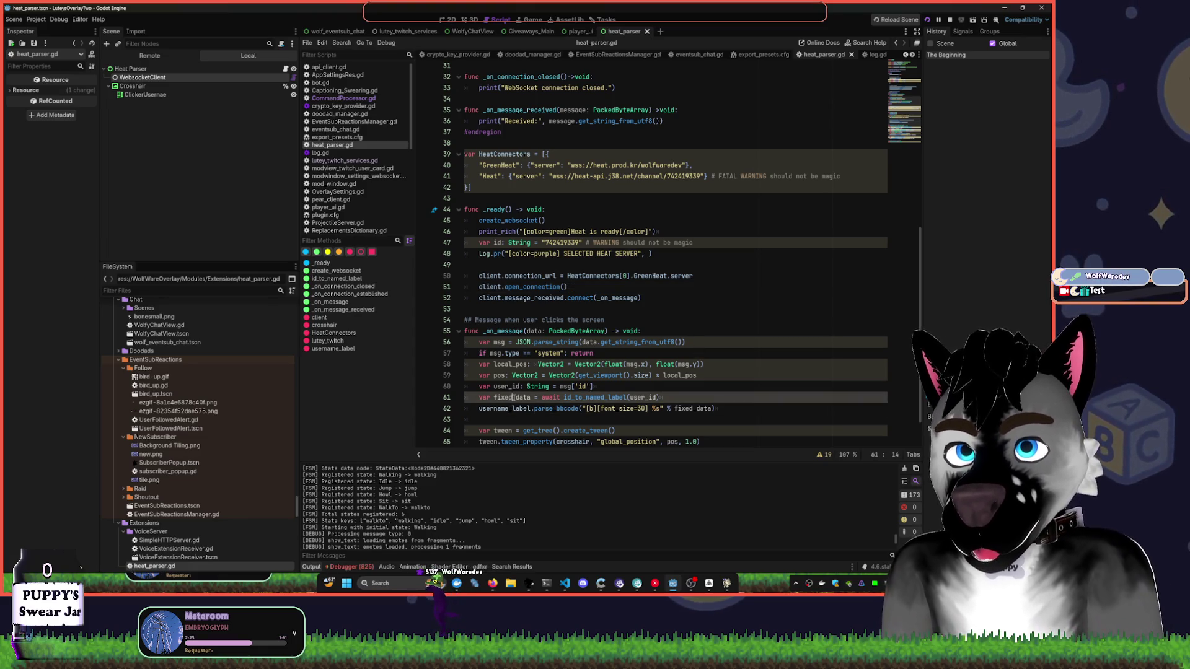
left_click(695, 345)
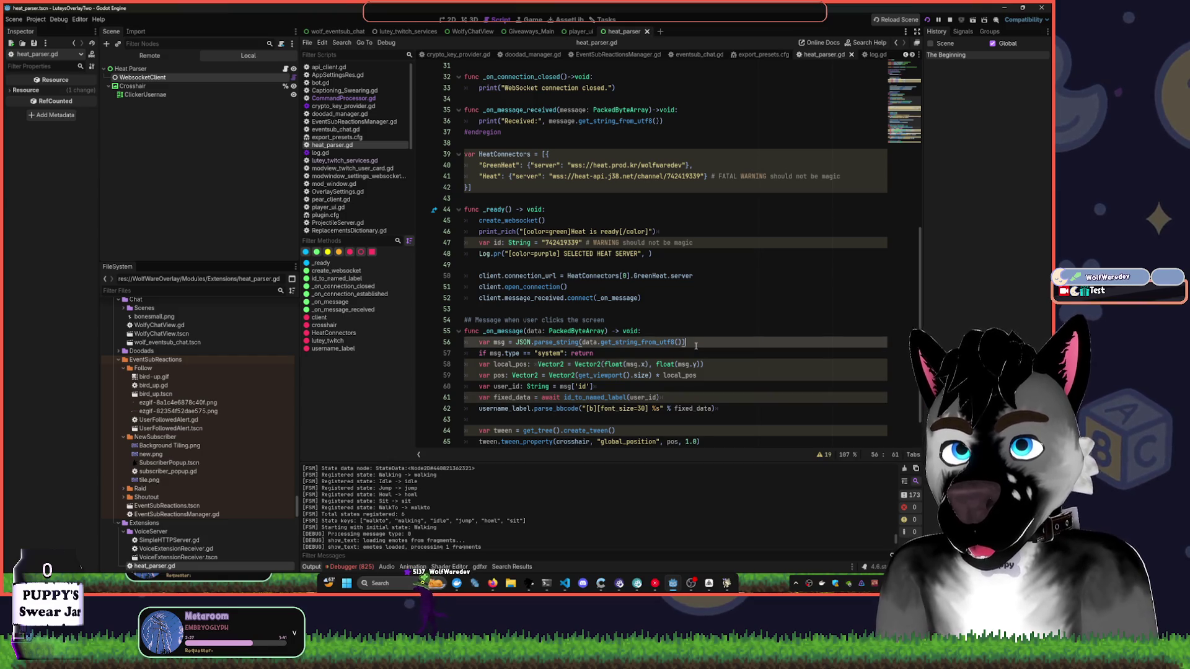
- Add a Log.pr(msg) line after the JSON.parse_string line in _on_message, save heat_parser.gd, then restart the project
key("Return")
type("Log")
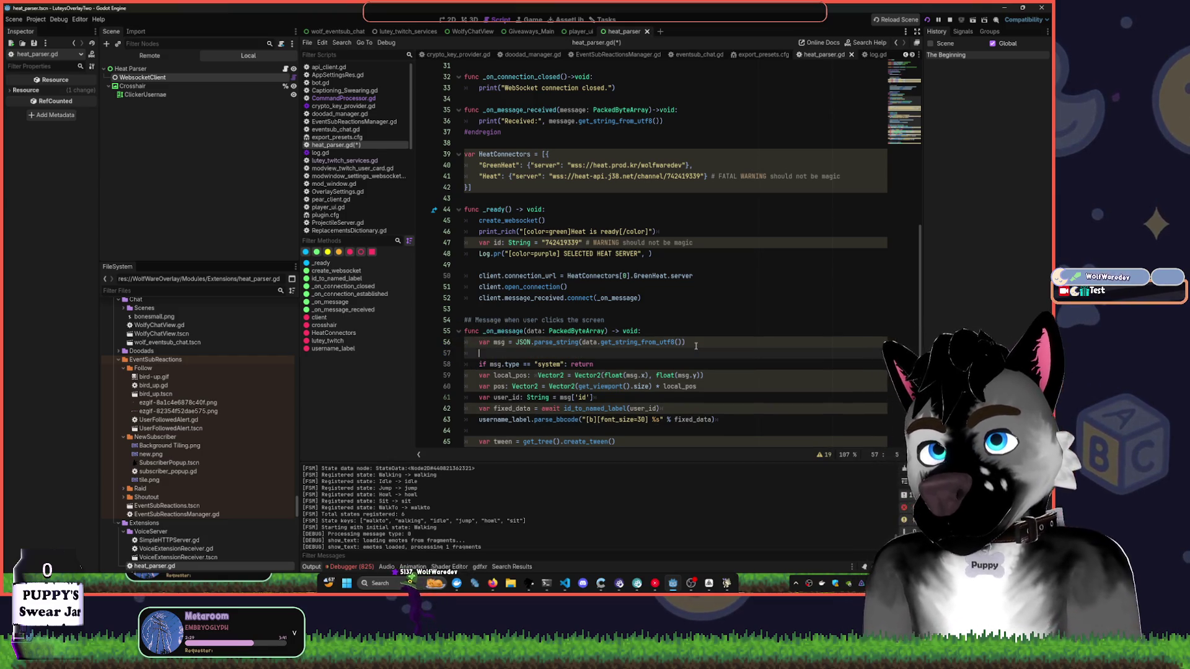
type(".pr")
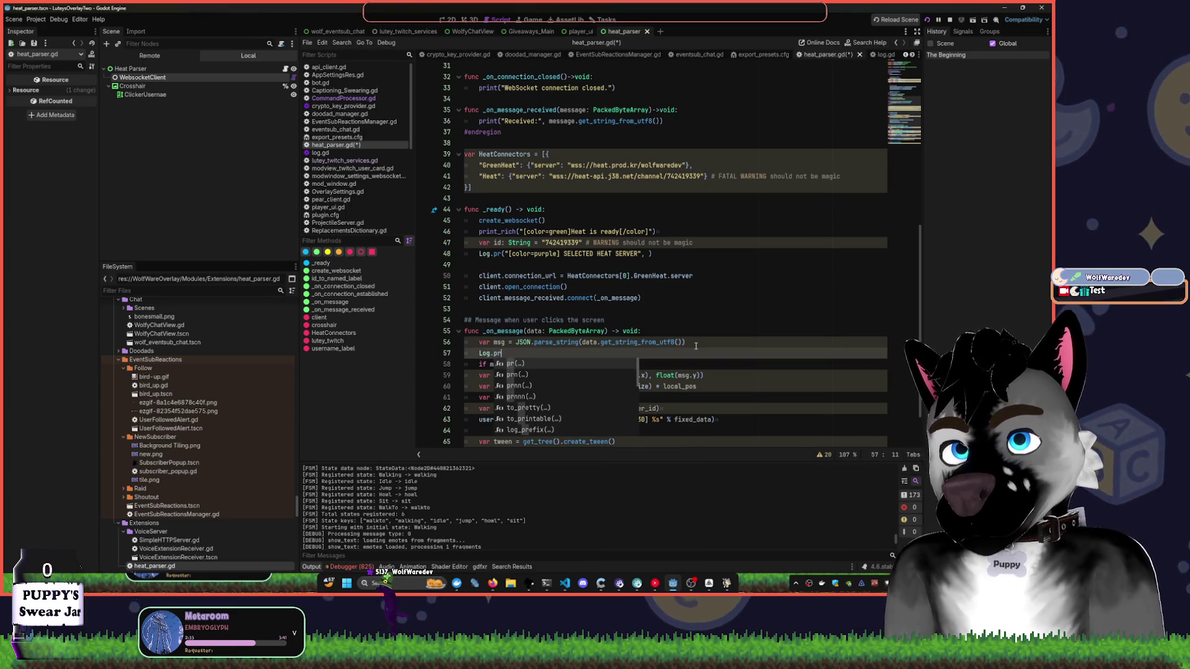
type("(msg")
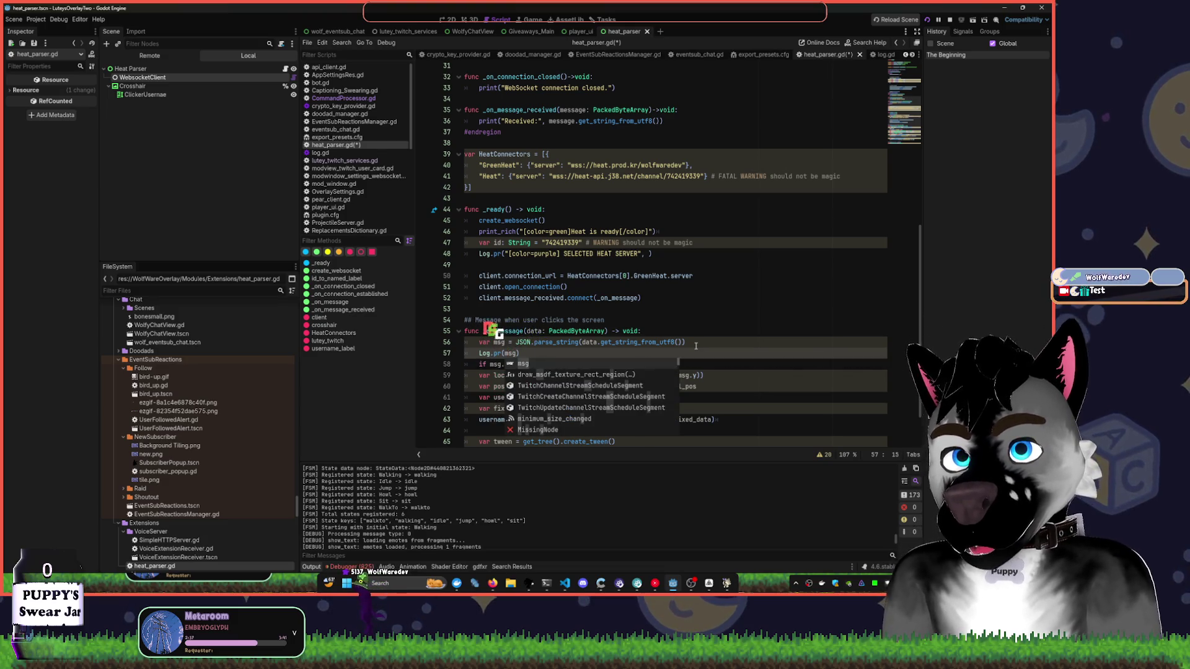
key("ctrl+s")
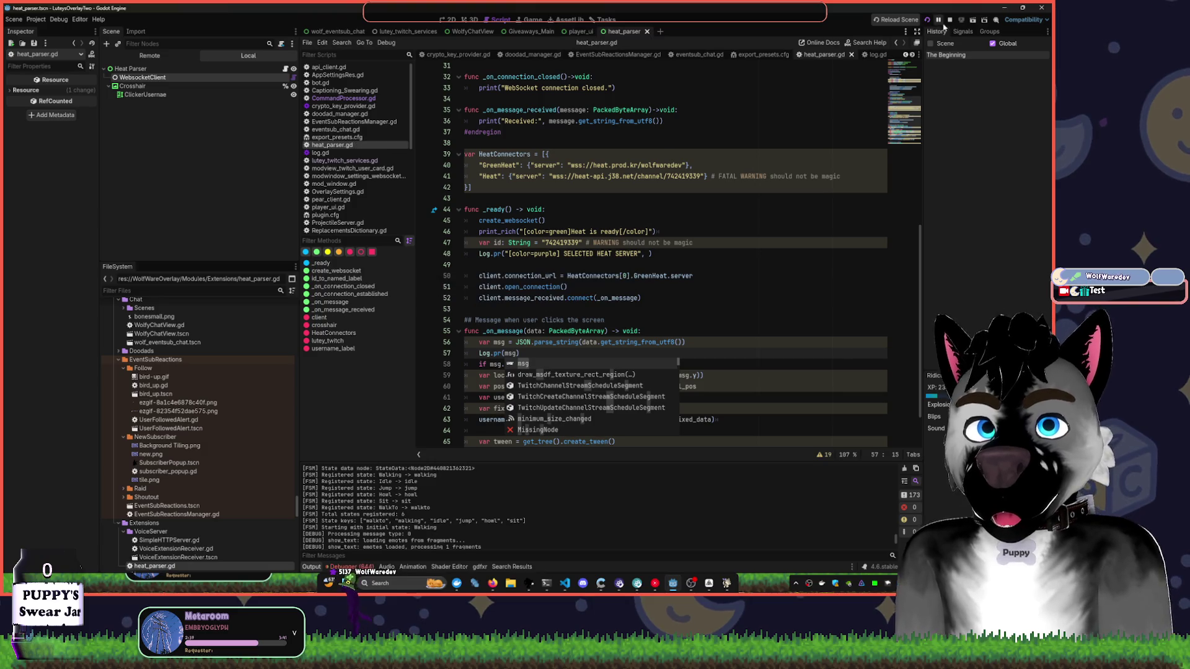
left_click(941, 25)
left_click(927, 21)
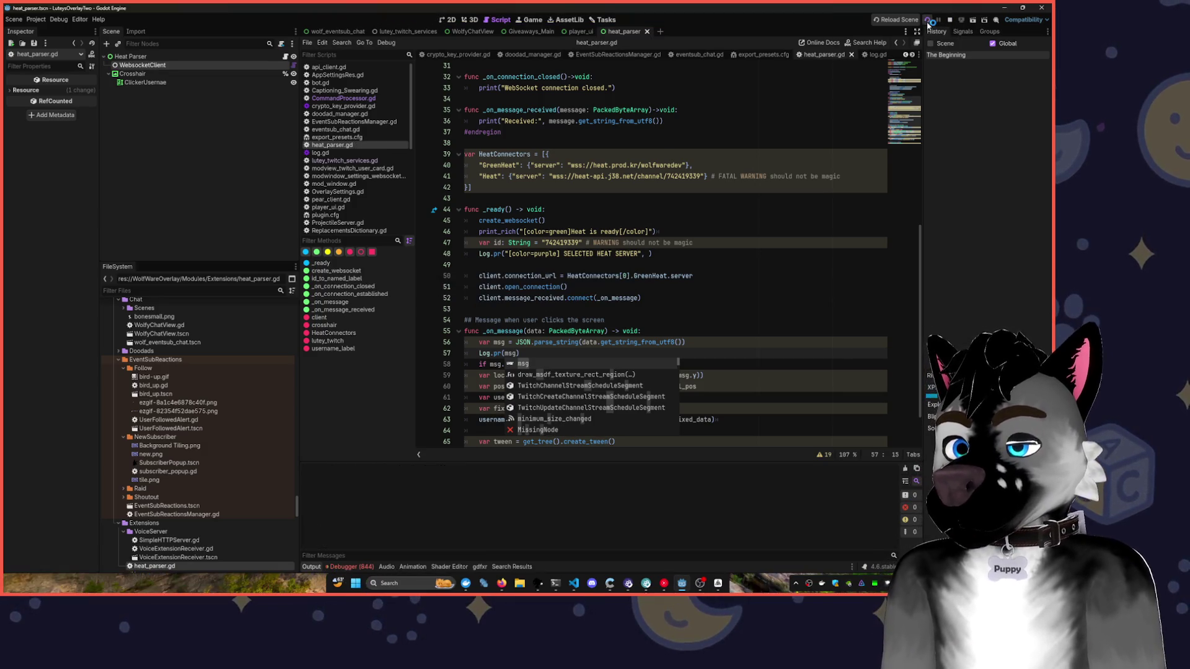
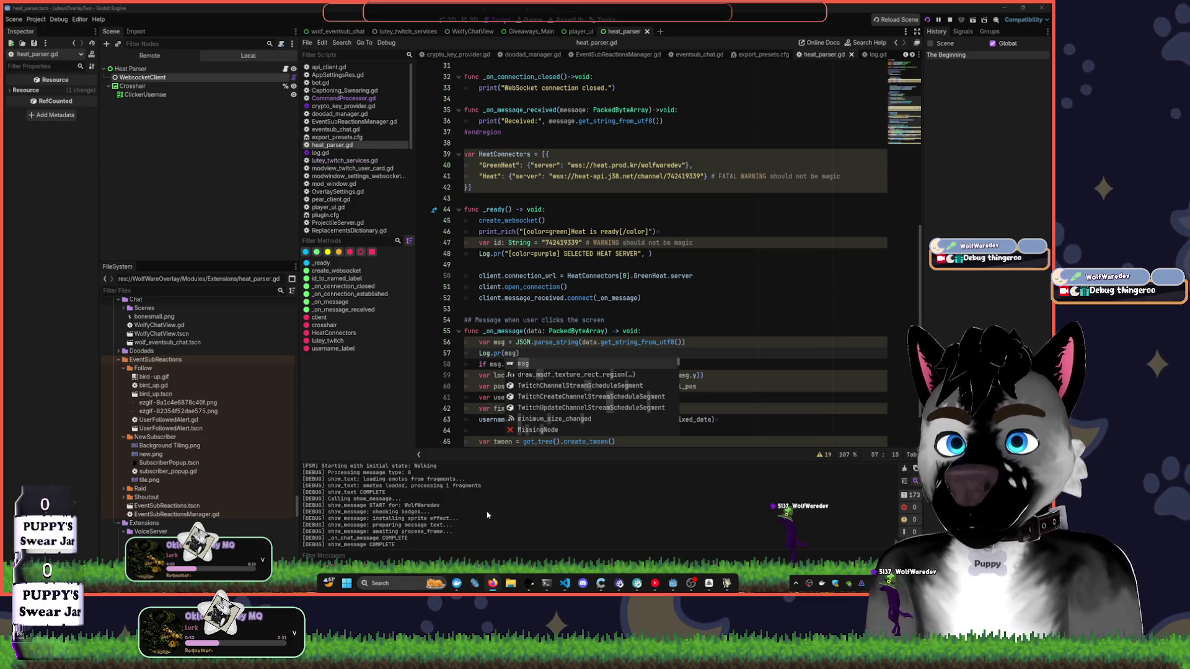
- Replace the server expression on line 50 with the quoted heat-api channel URL from line 41
left_click(673, 583)
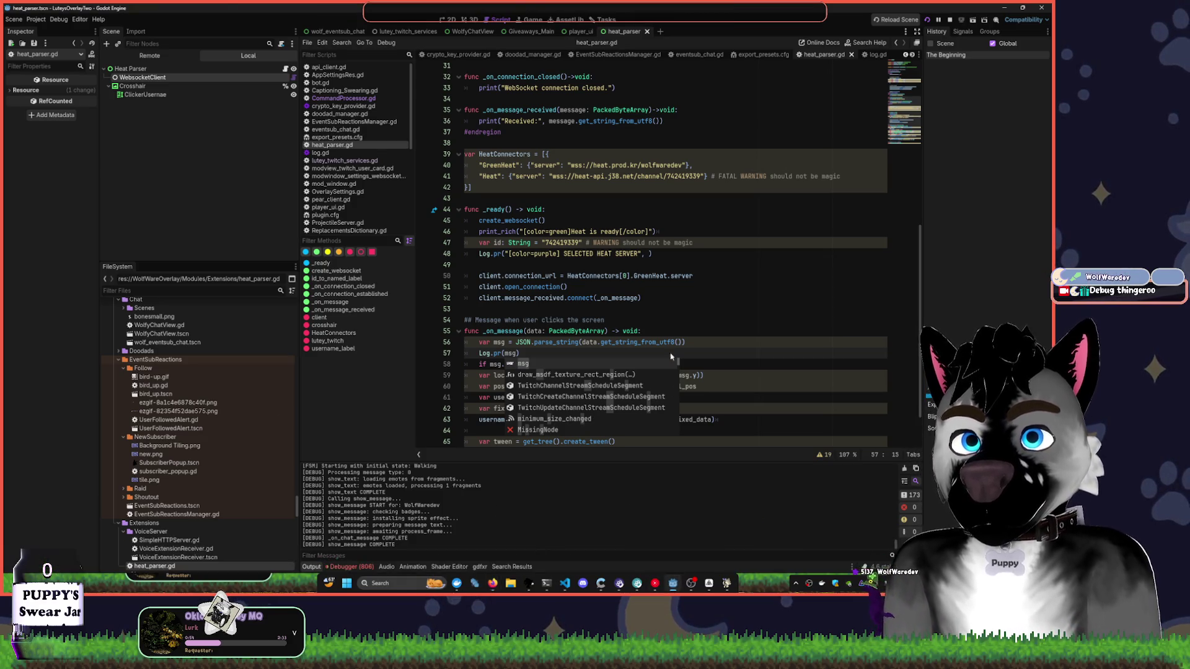
left_click_drag(701, 179, 553, 177)
key("ctrl+c")
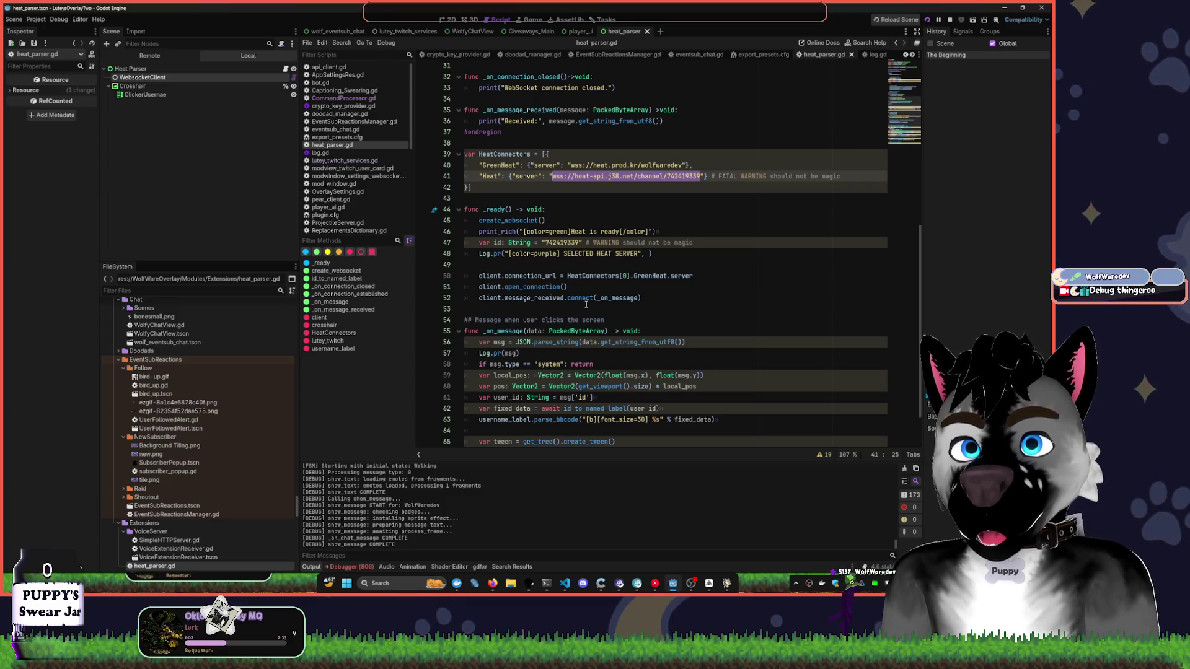
left_click_drag(567, 276, 693, 277)
key("ctrl+v")
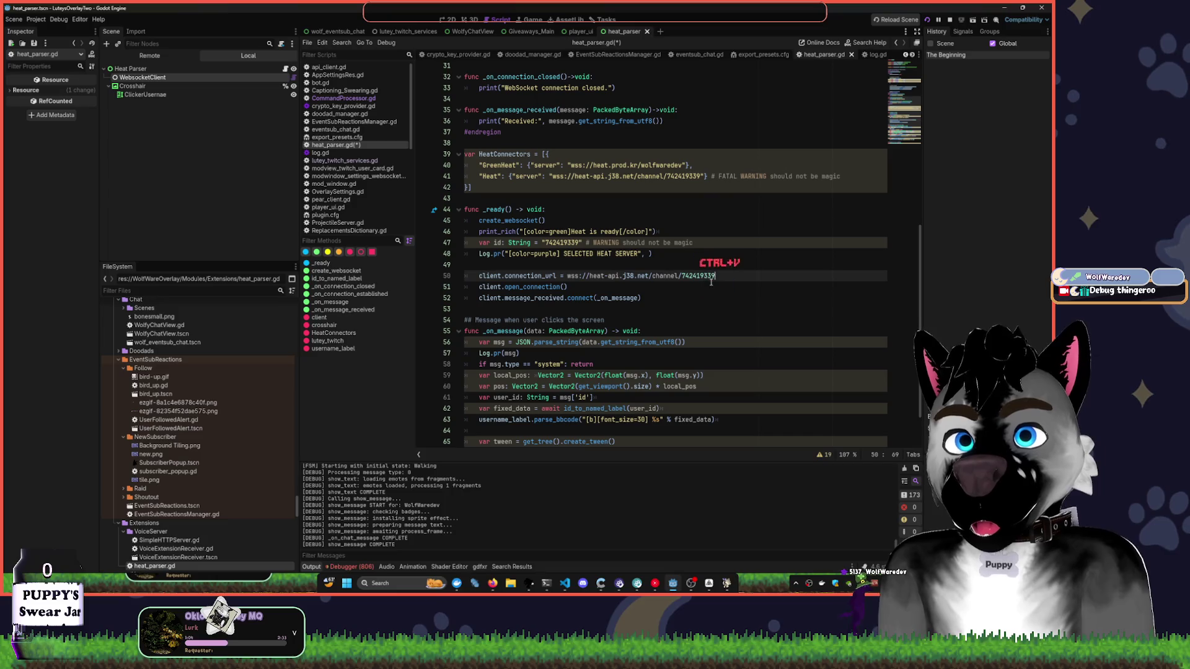
left_click(565, 276)
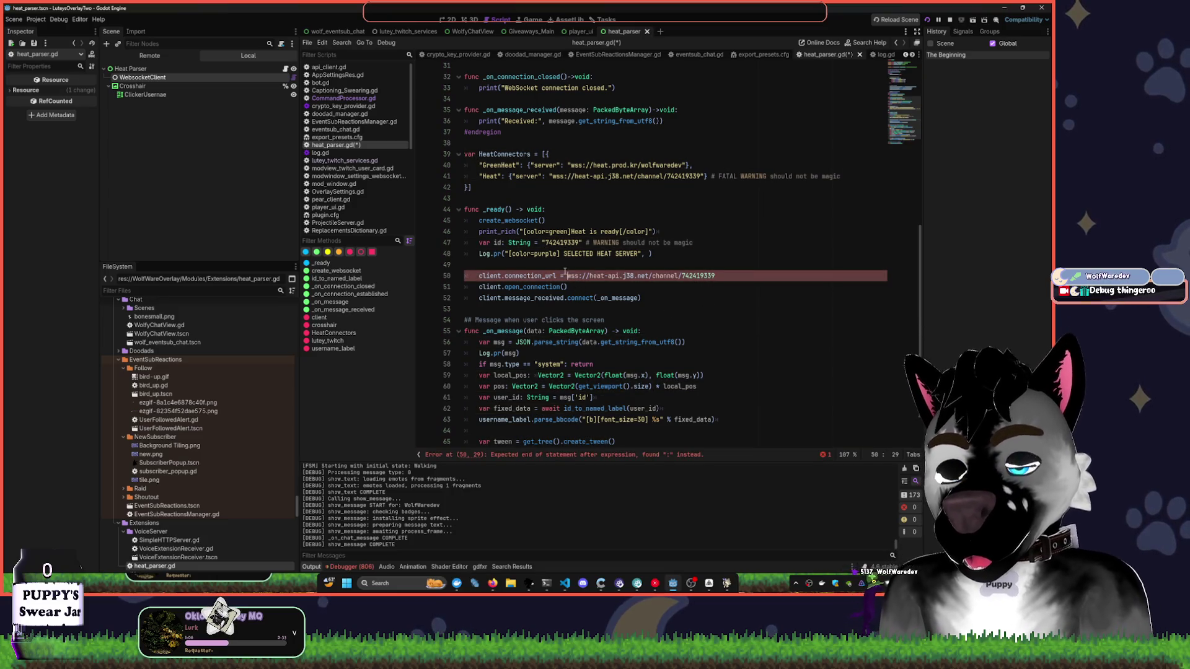
type("\"")
key("End")
type("\"")
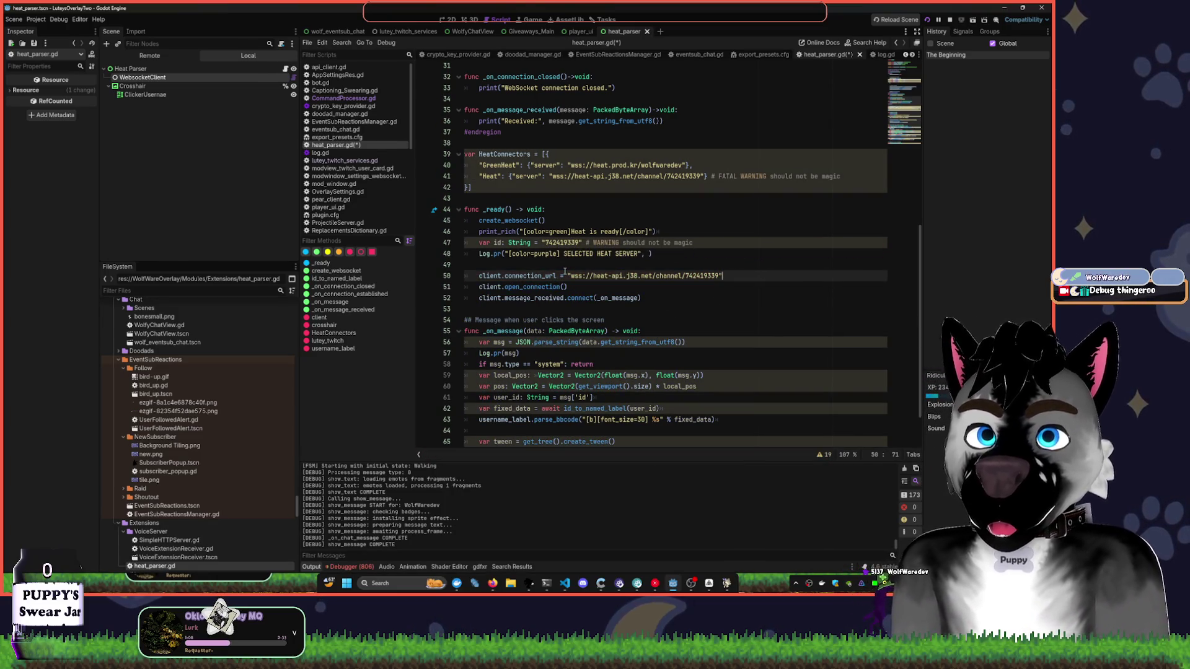
- Save heat_parser.gd and run the project with F5
scroll(565, 272, "up", 10)
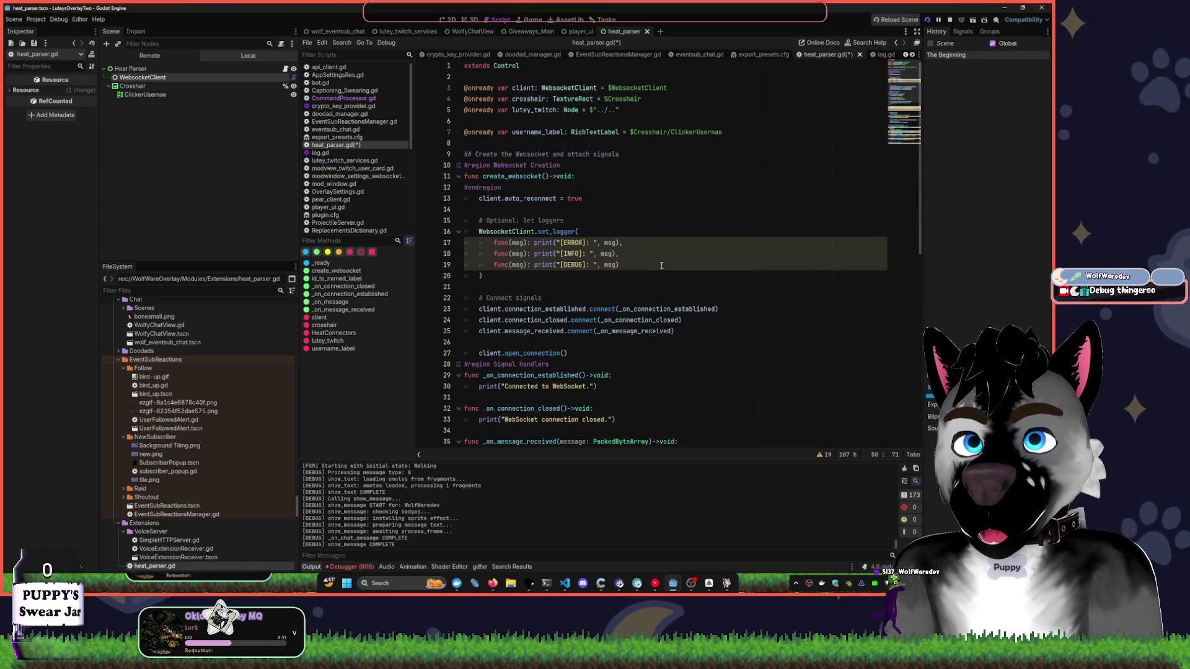
key("ctrl+s")
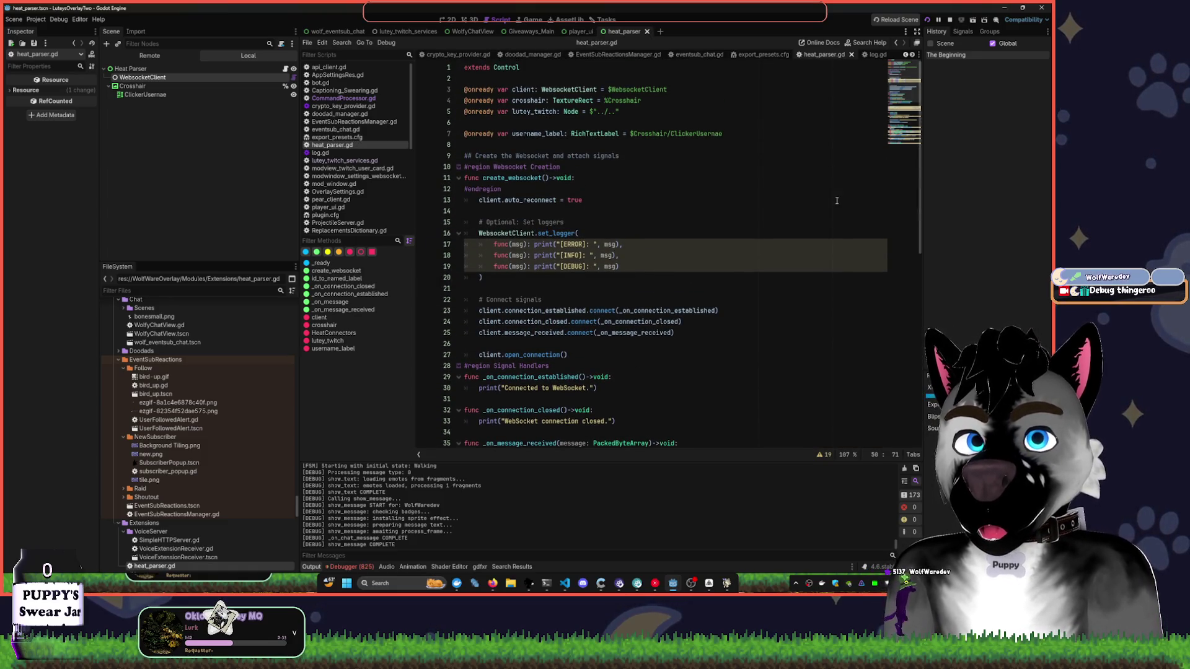
scroll(828, 200, "down", 8)
scroll(828, 200, "down", 4)
key("F5")
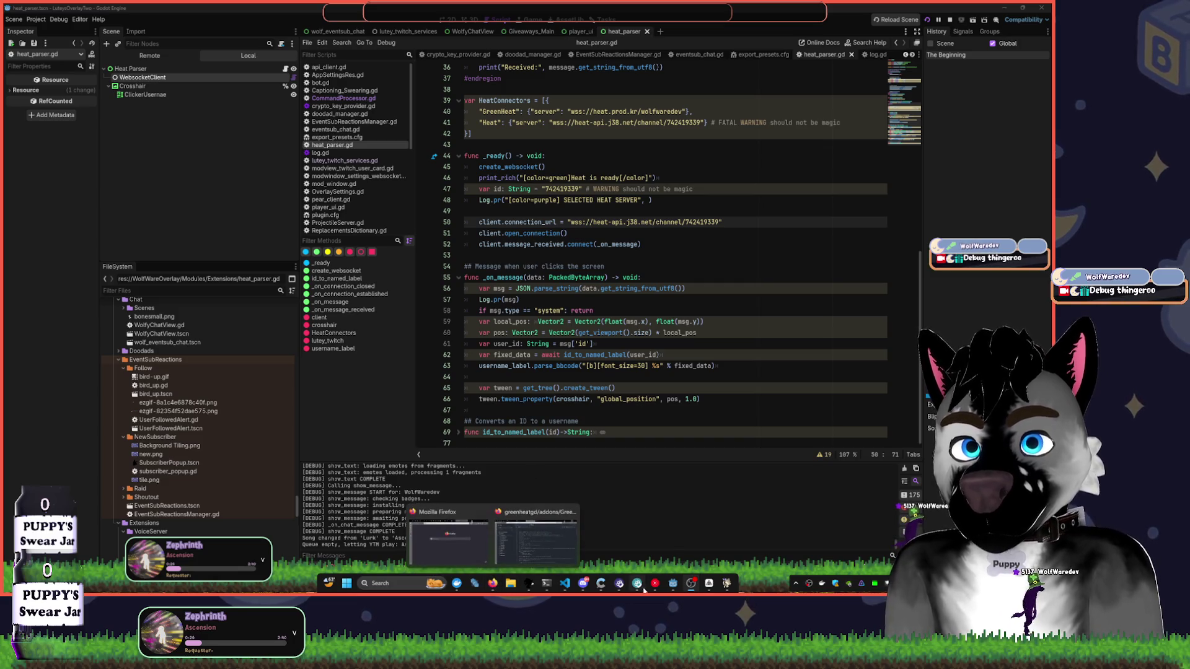
- Leave the caret on line 47 and switch to the Firefox window showing the GitHub profile
left_click(594, 190)
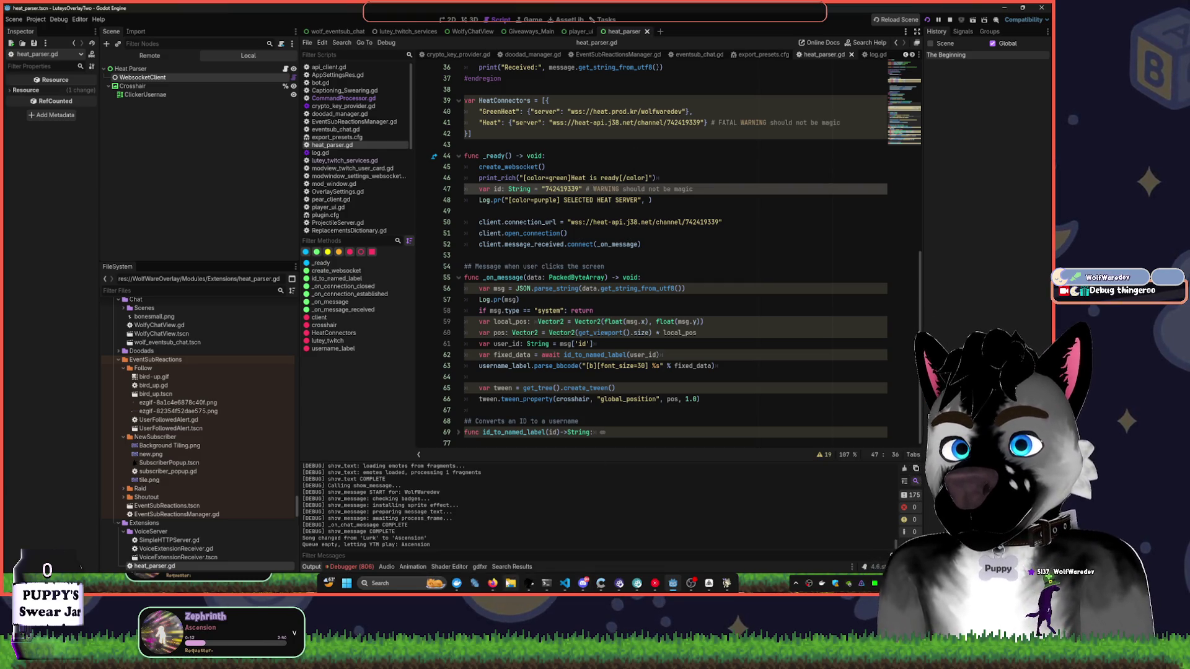
mouse_move(493, 584)
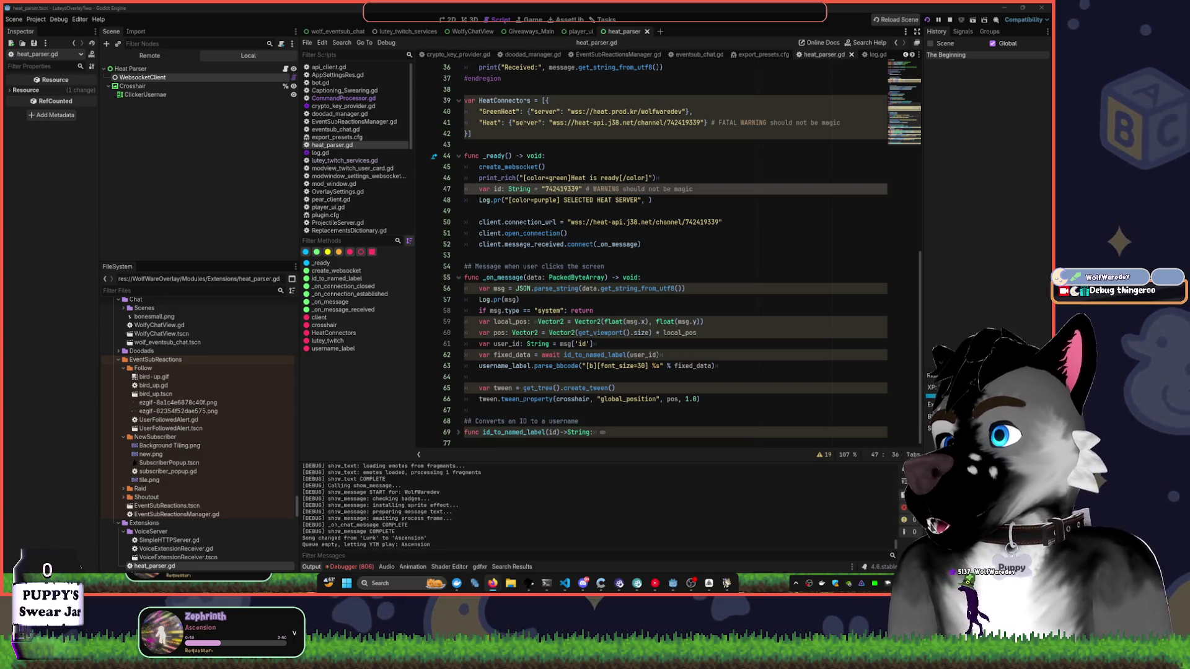
key("alt+Tab")
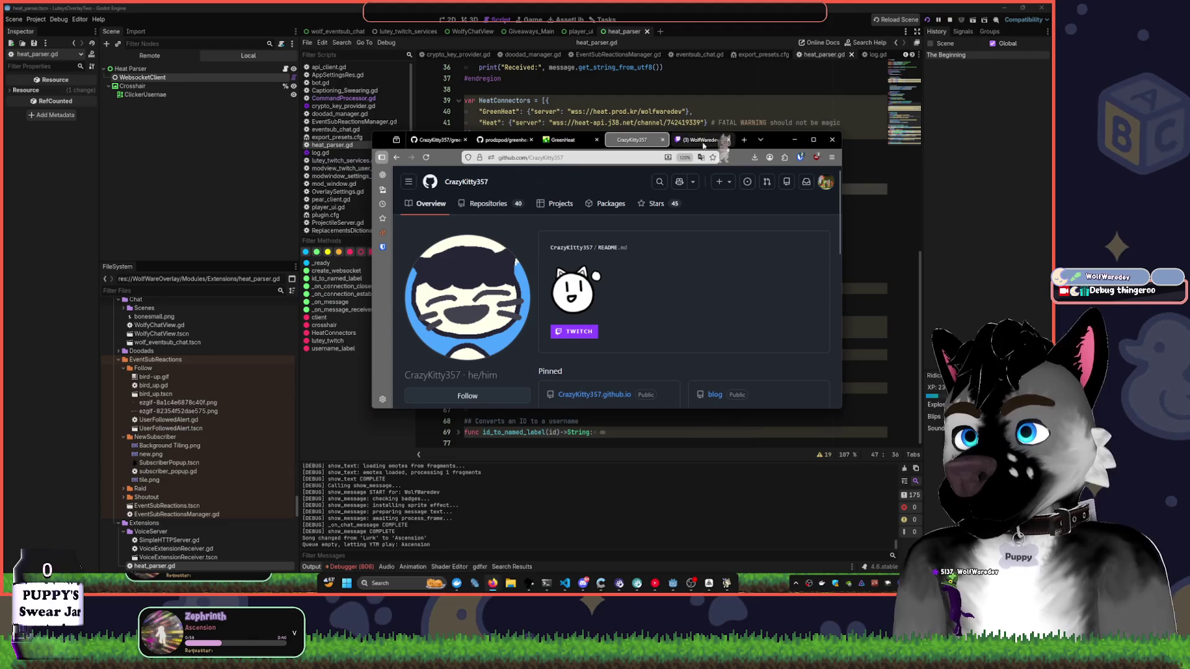
- Maximize Firefox, browse the greenheatgd repository's addons/GreenHeatGD folder, then return to the repository root
left_click(812, 140)
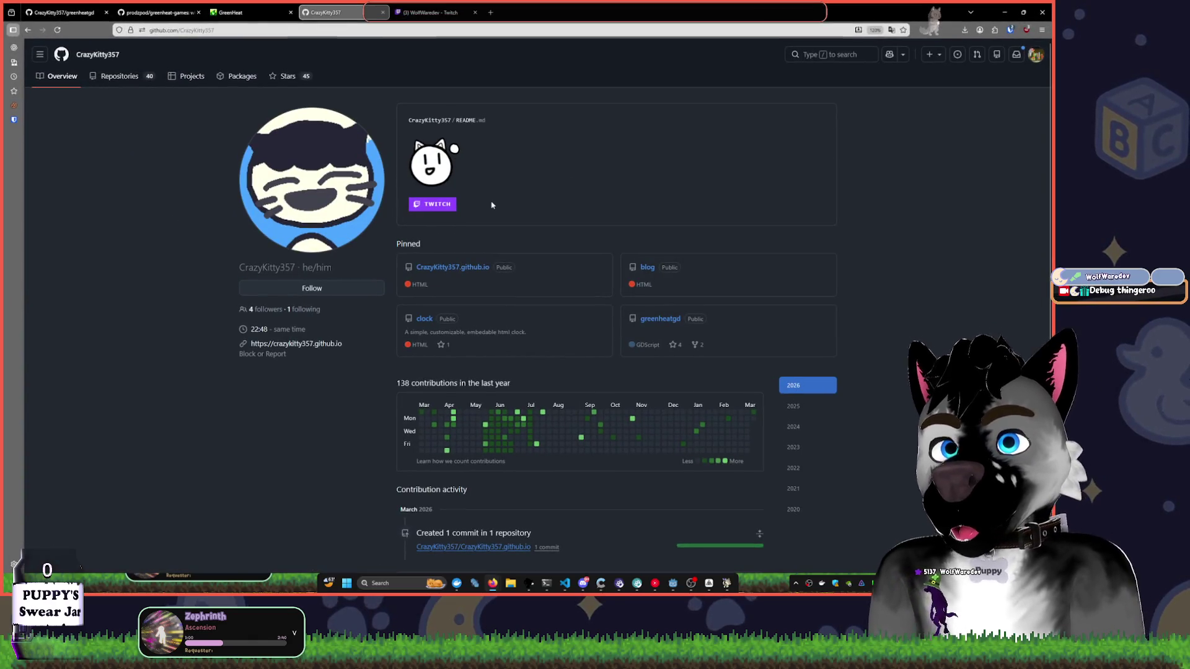
key("alt+Left")
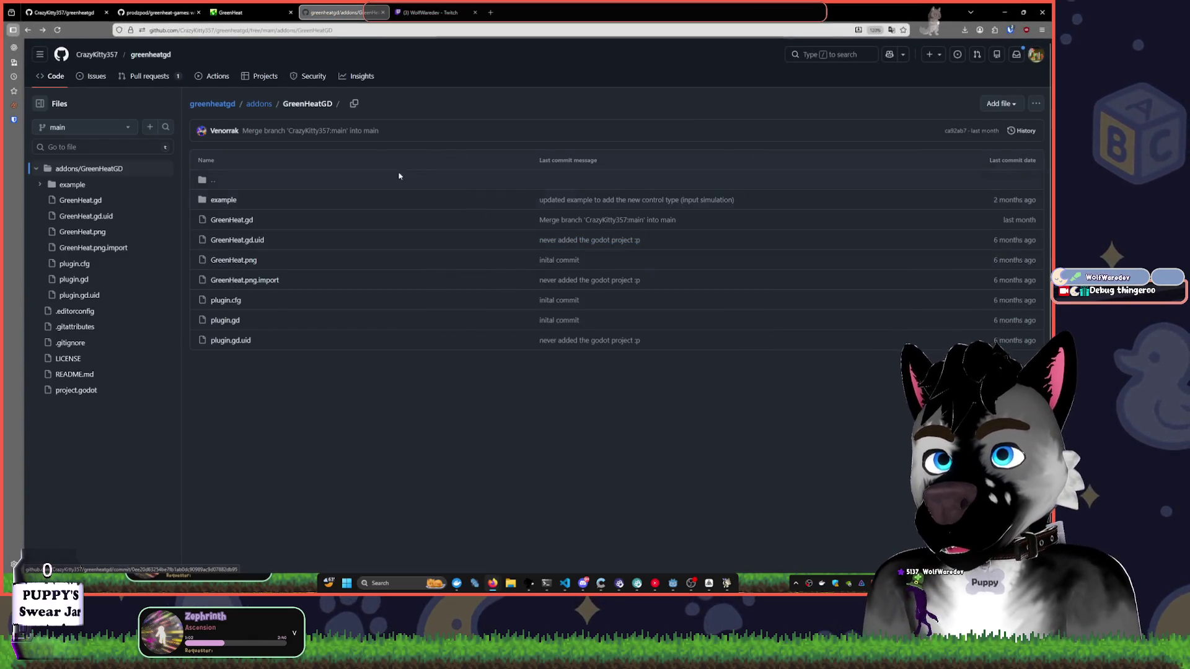
left_click(209, 107)
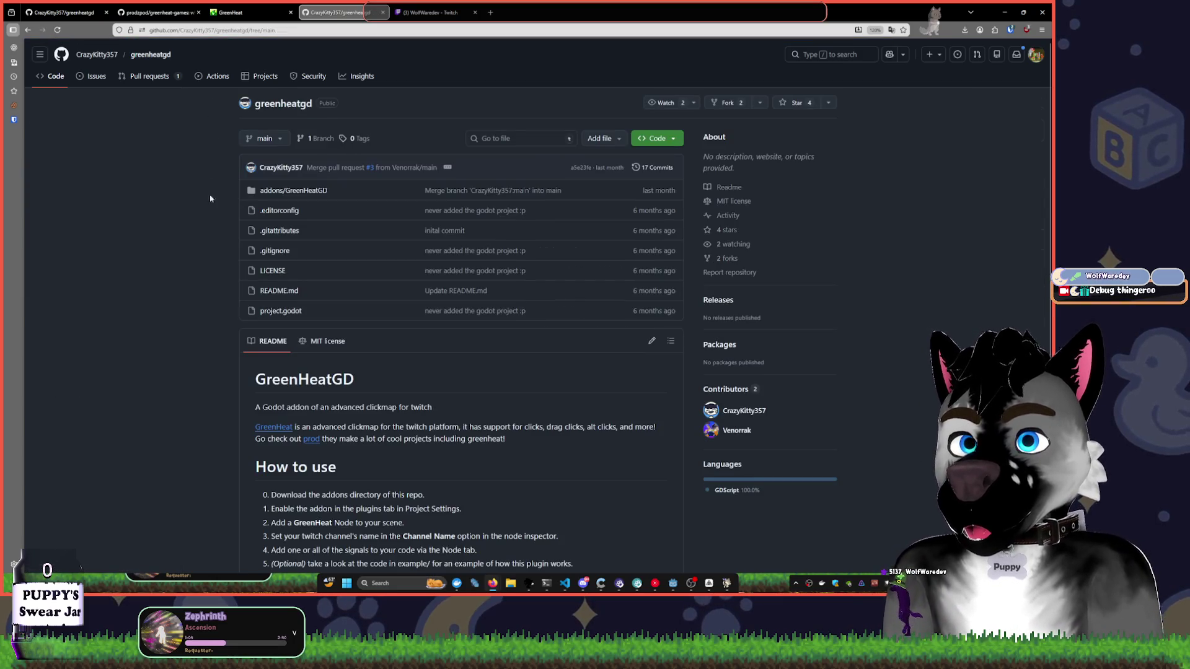
scroll(225, 317, "down", 1)
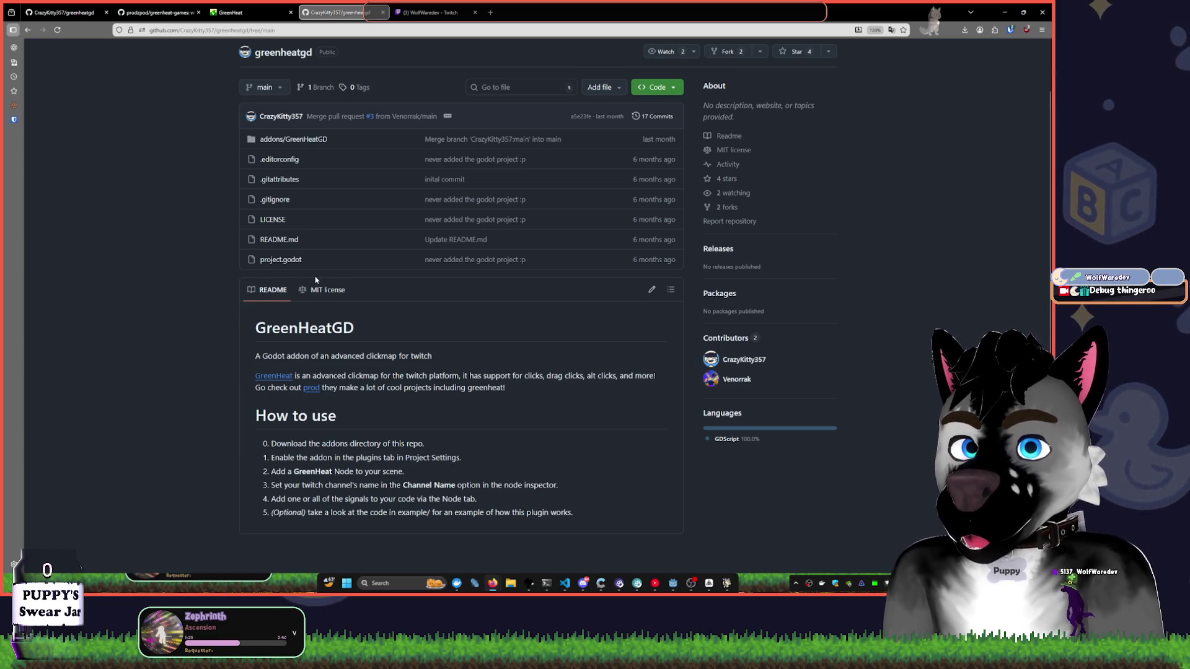
left_click(300, 139)
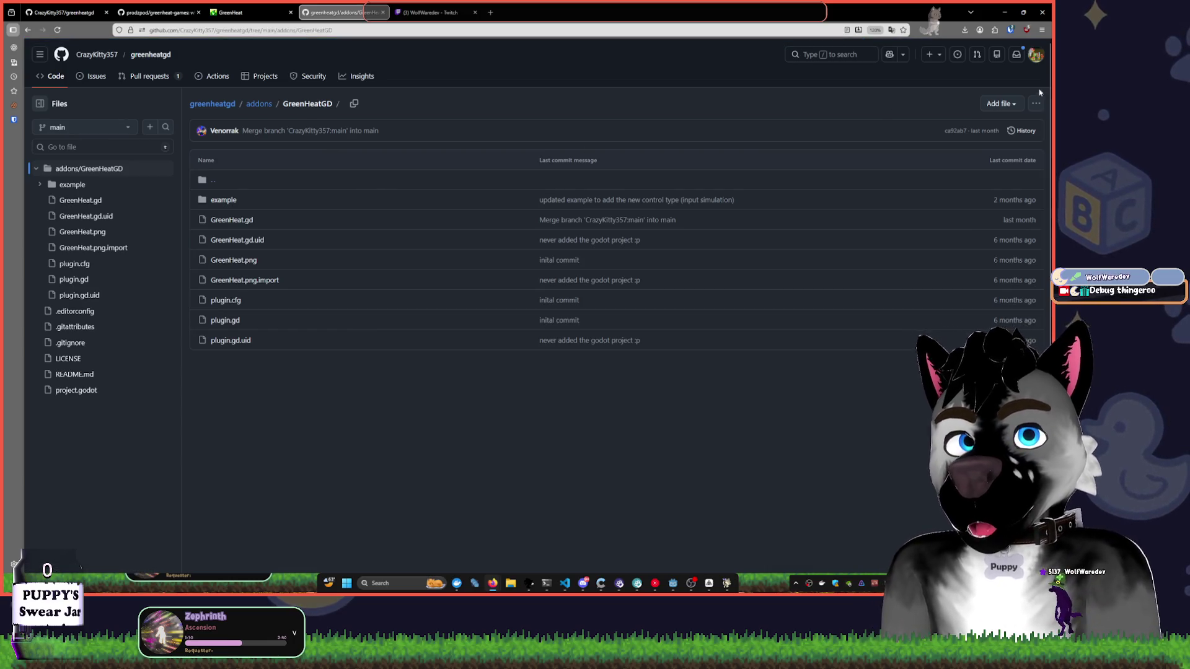
left_click(1034, 104)
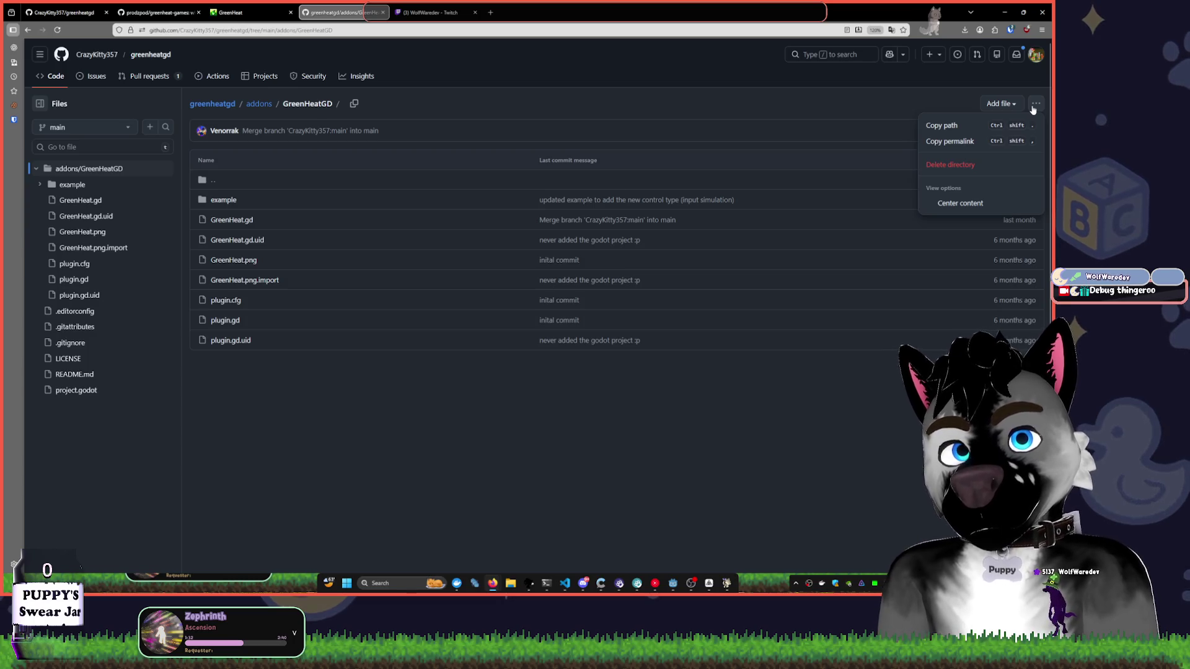
left_click(386, 131)
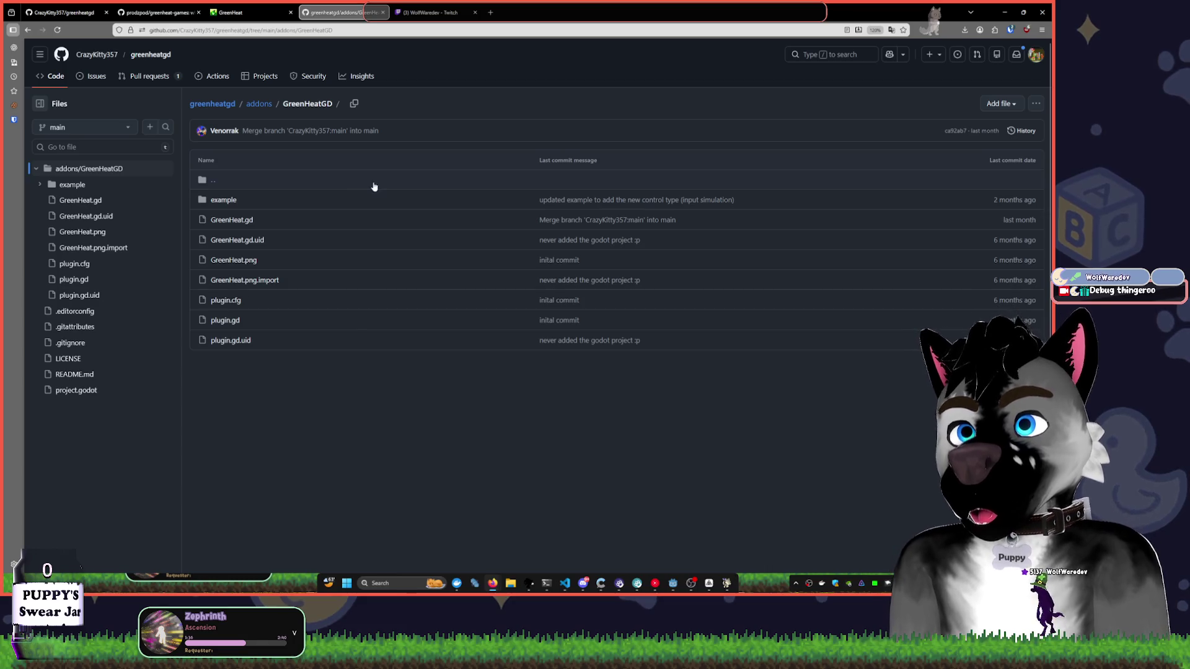
key("alt+Left")
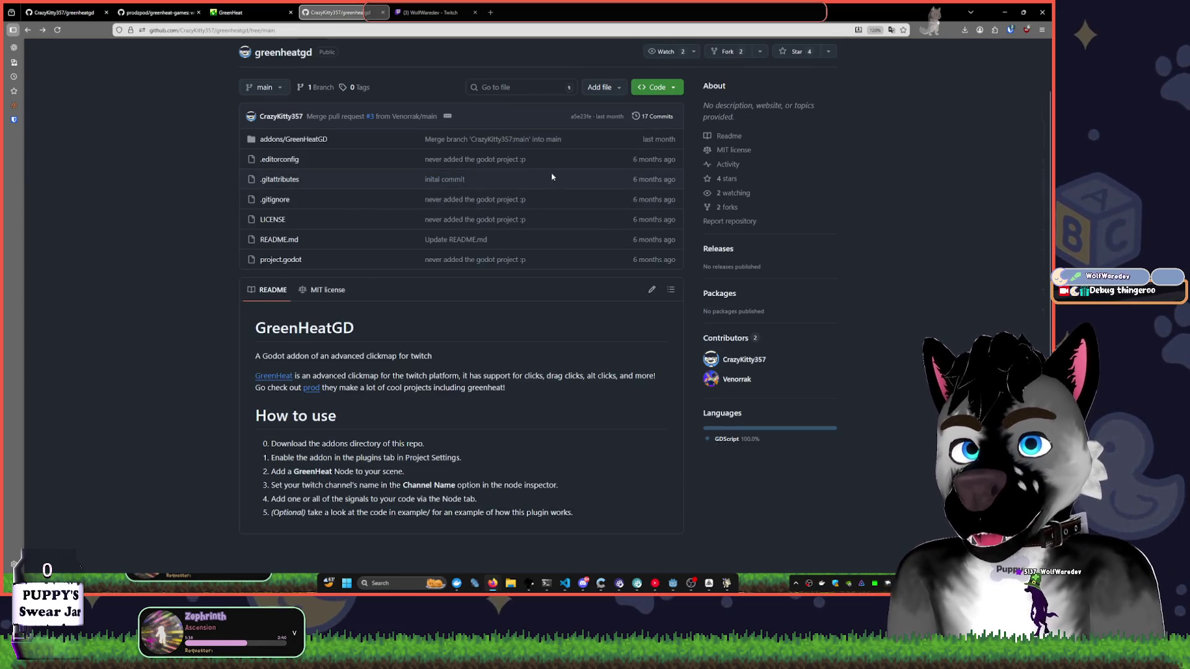
scroll(474, 178, "up", 1)
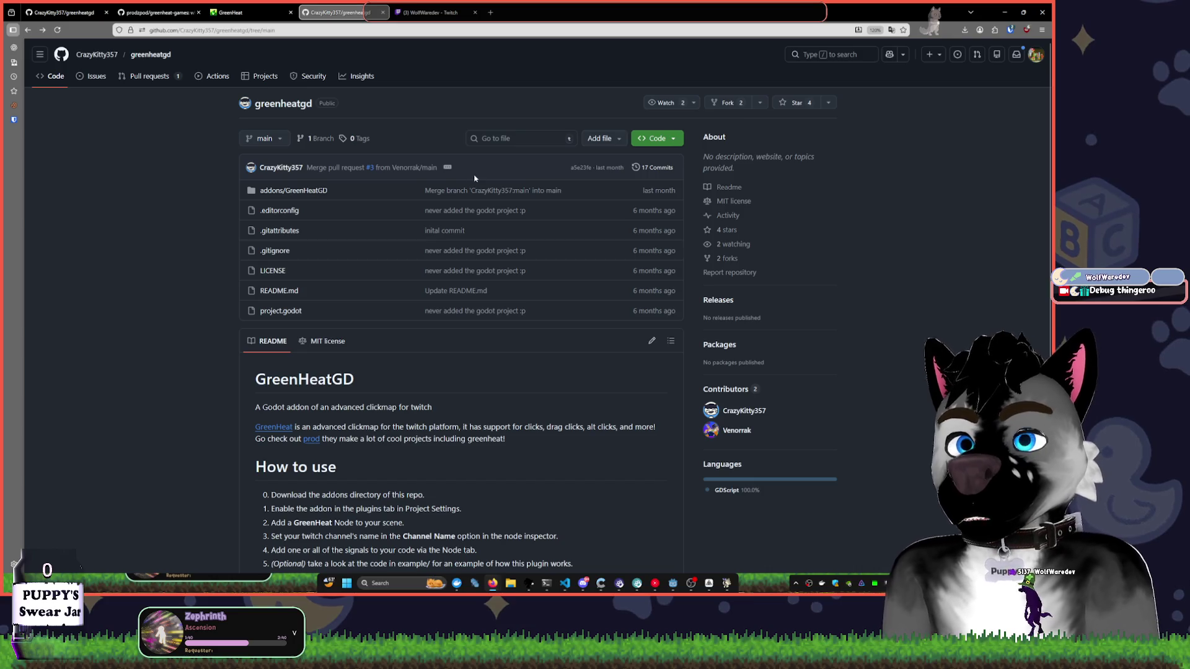
- Download the repository as greenheatgd-main.zip, then return to Godot with WolfyChatView.gd selected
left_click(657, 139)
left_click(556, 300)
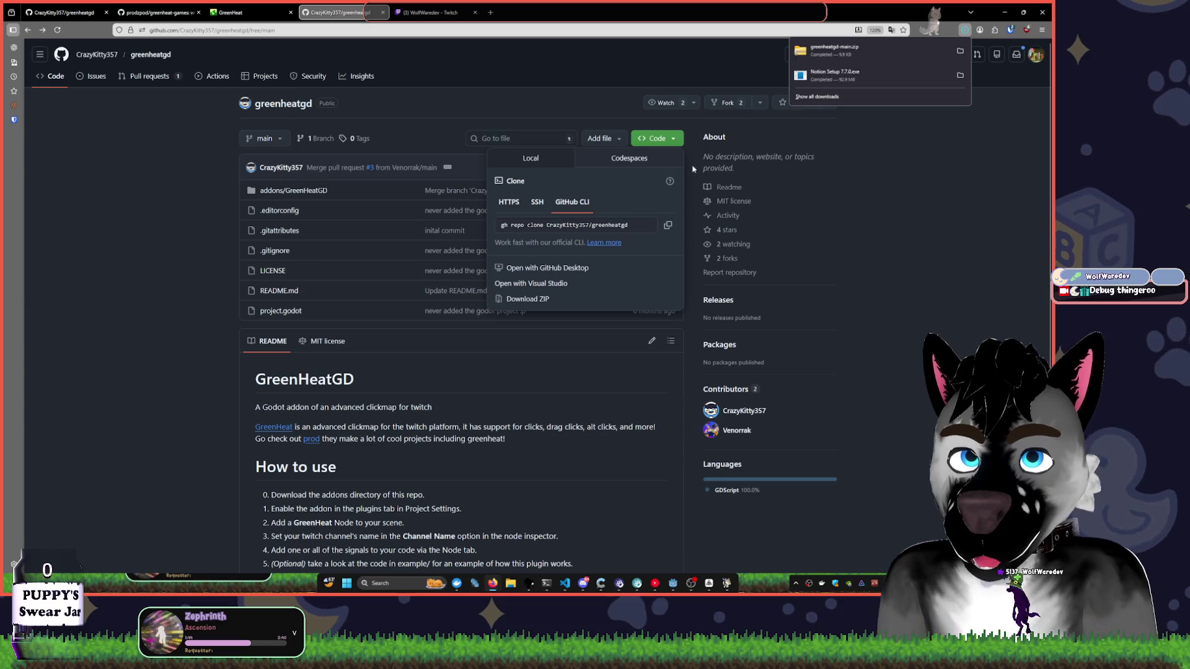
left_click(879, 18)
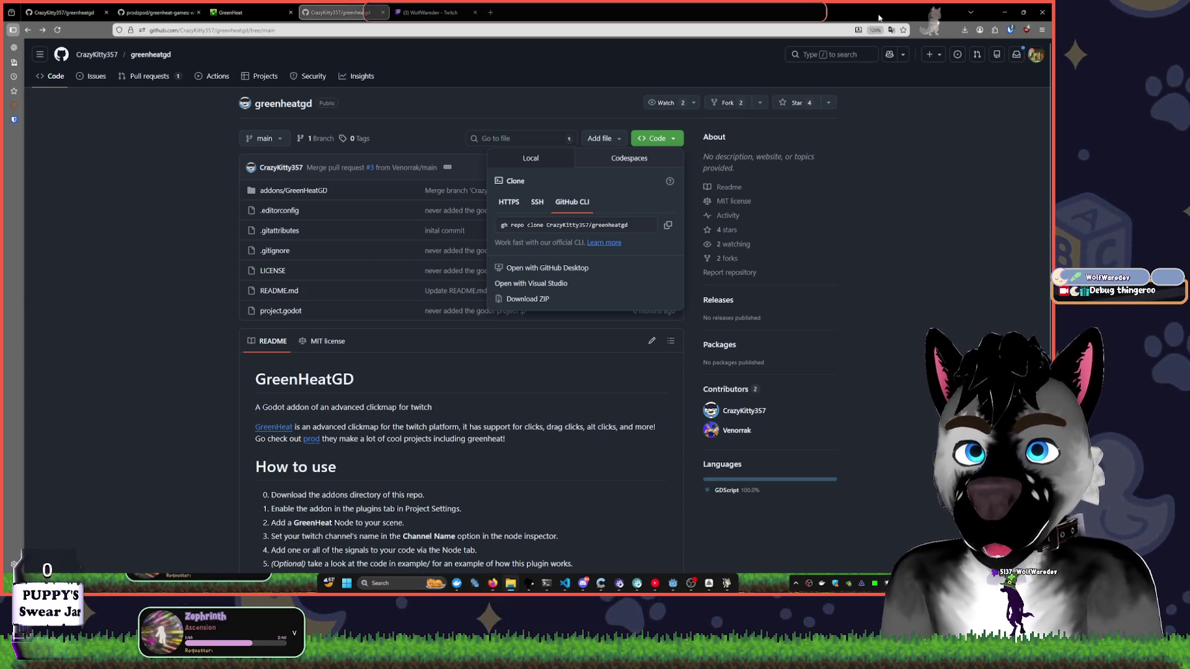
left_click(913, 180)
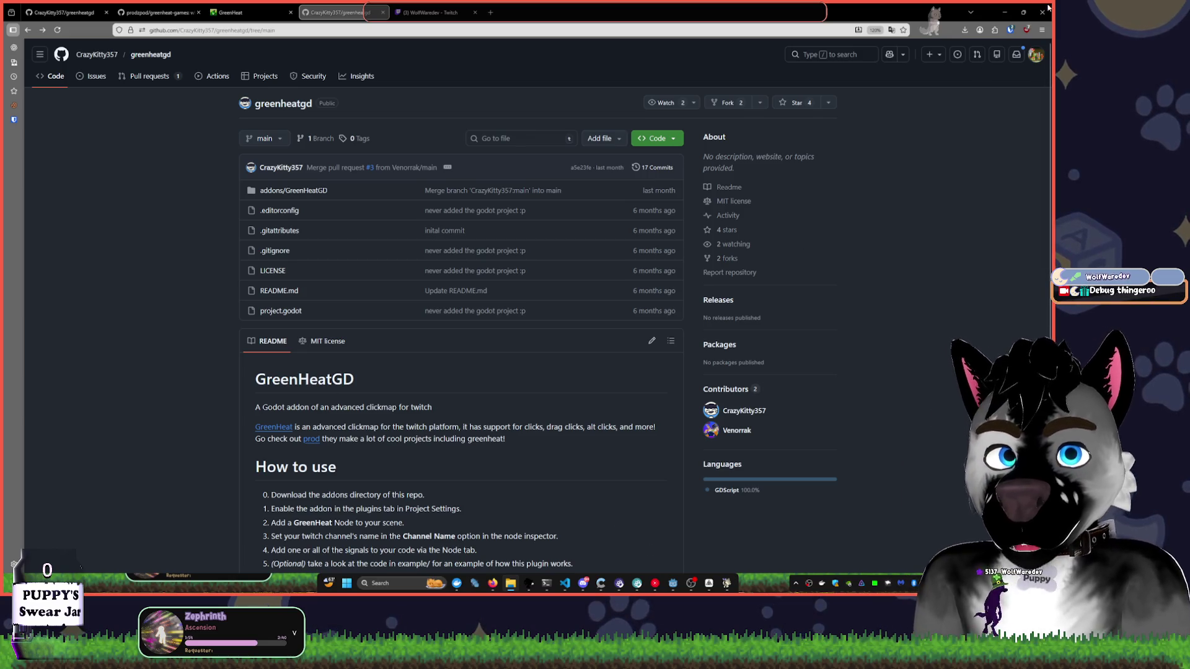
left_click(1004, 13)
left_click(199, 325)
- Launch Fork, view luteys-overlay-2's 25 uncommitted local changes, then minimize Fork back to Godot
scroll(204, 322, "up", 10)
key("super")
type("fork")
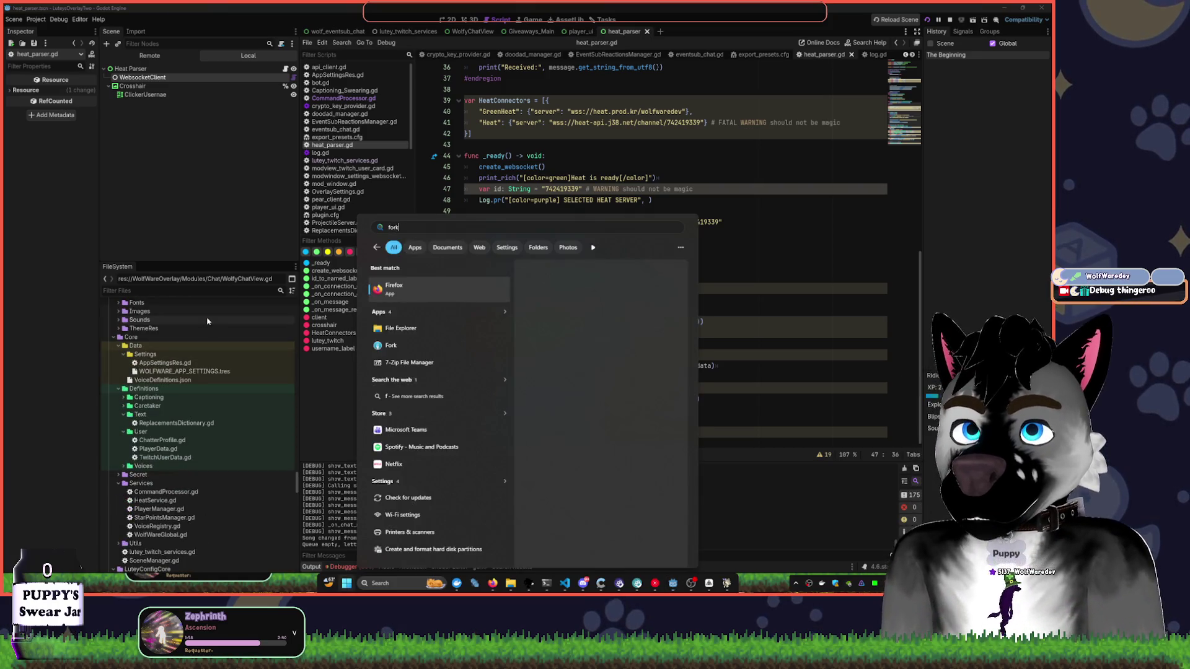
key("Return")
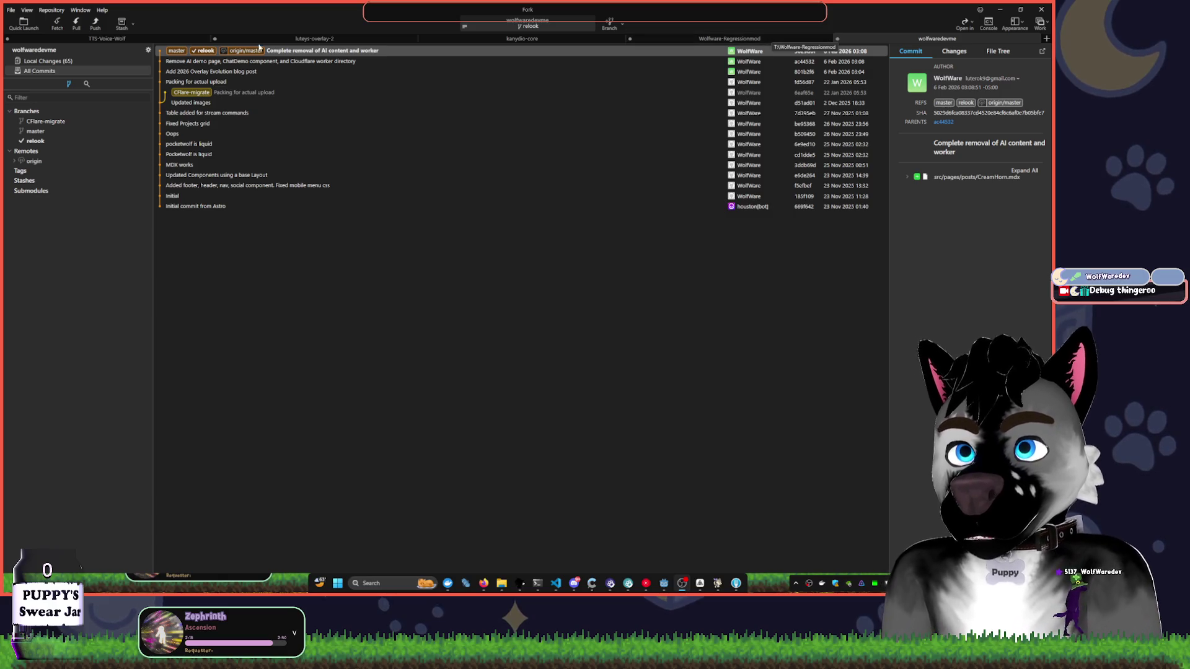
left_click(314, 38)
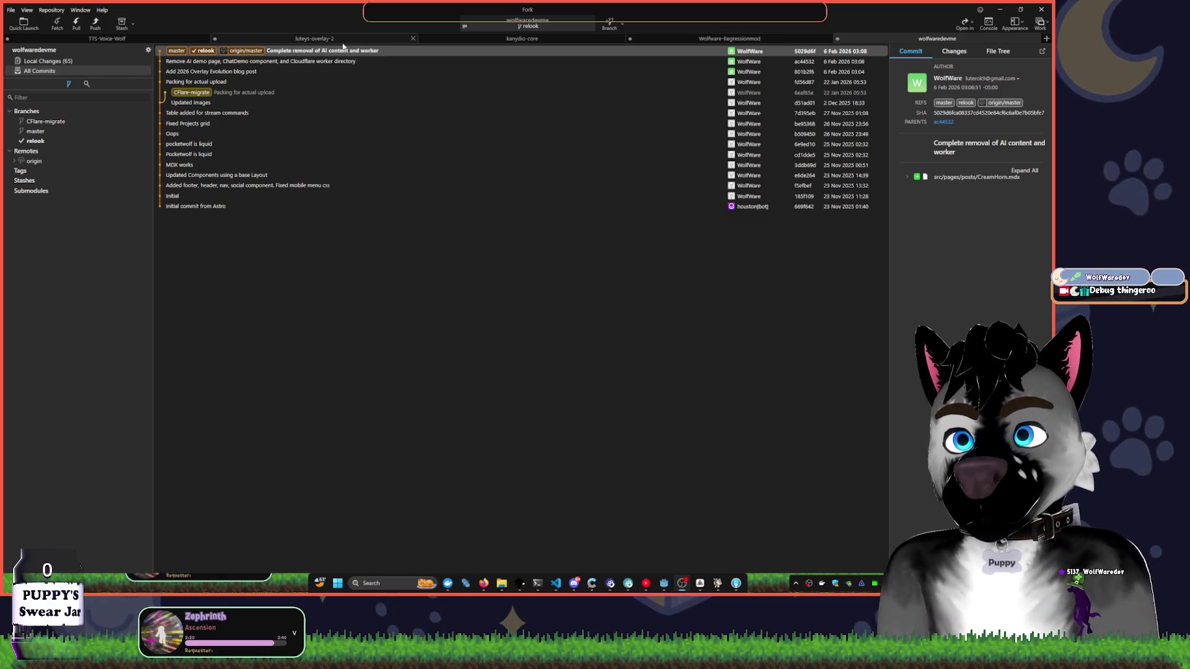
left_click(73, 62)
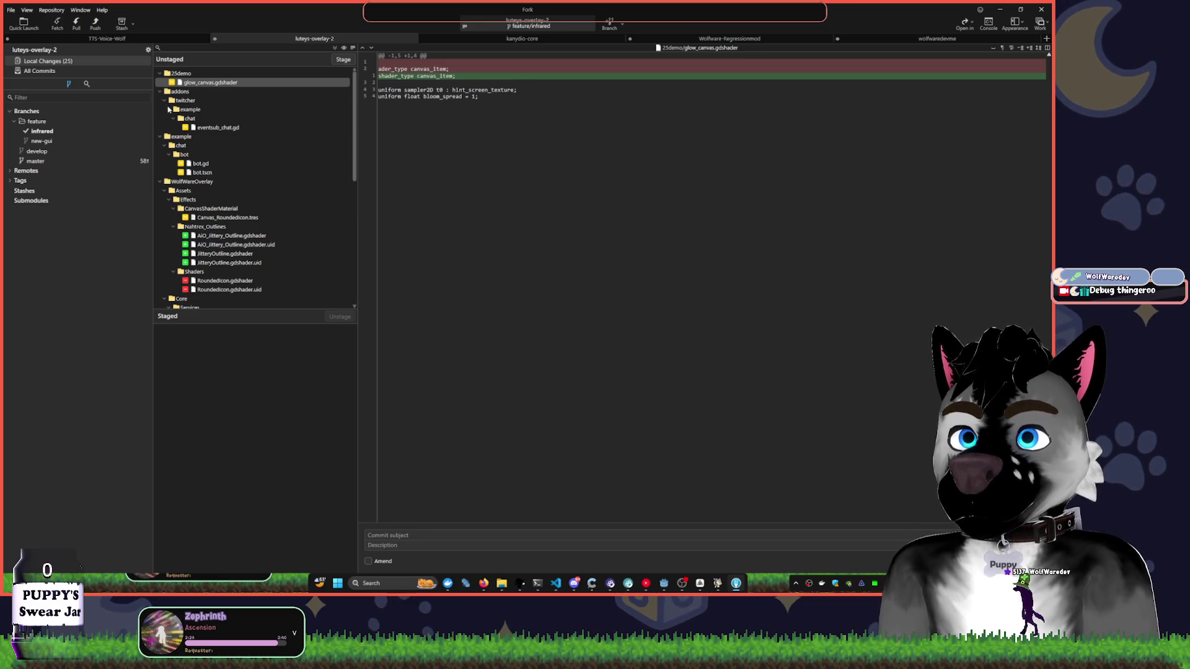
left_click(1004, 11)
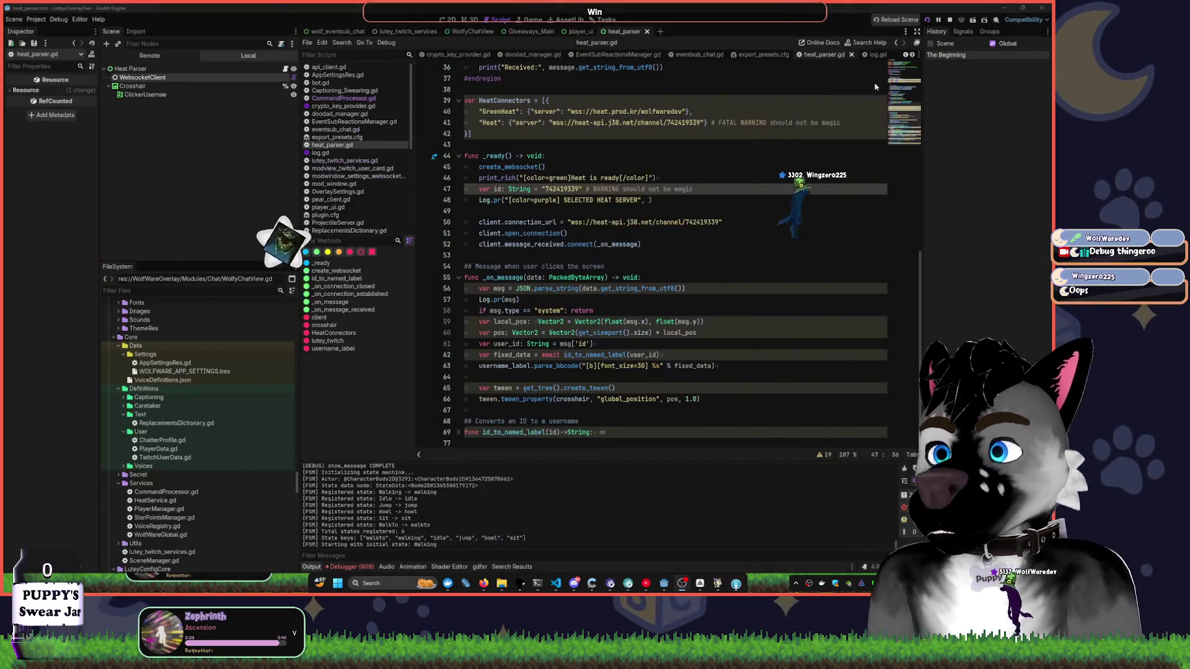
- Collapse the twitcher folder in the FileSystem dock
left_click(574, 213)
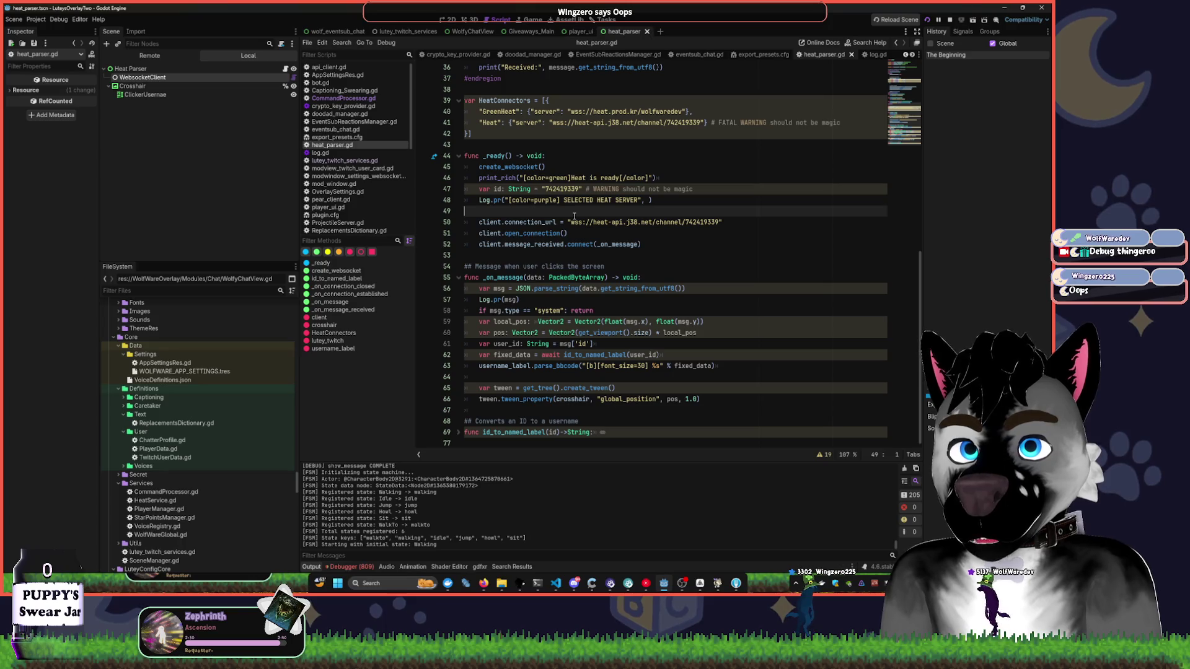
scroll(186, 356, "down", 15)
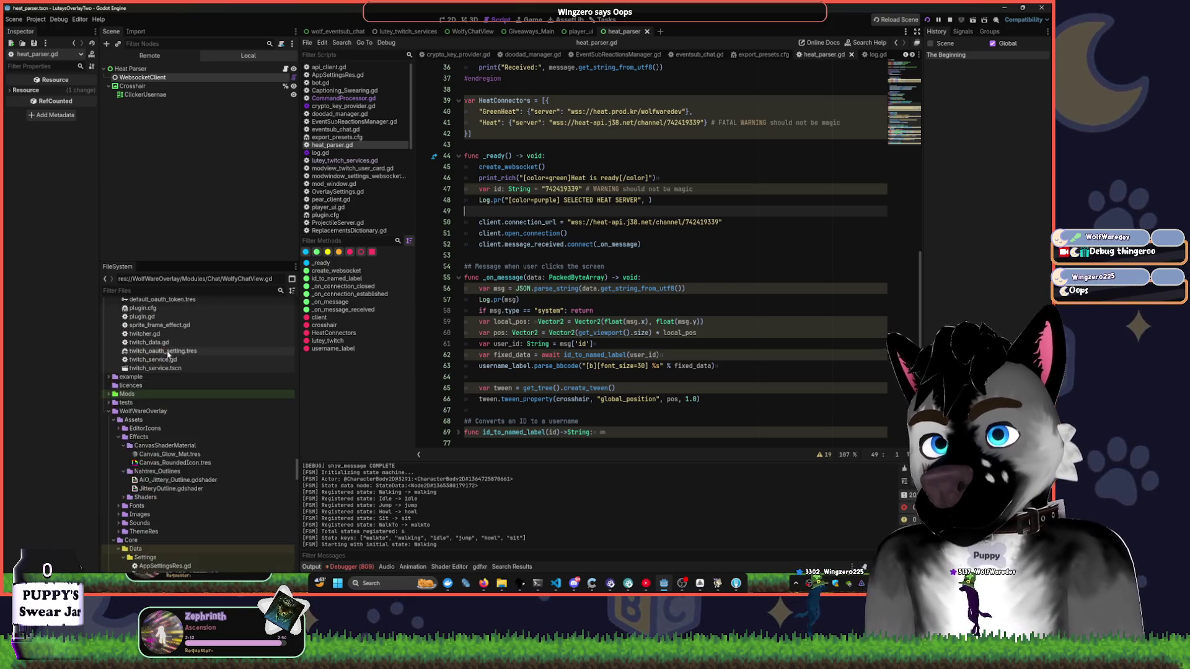
left_click_drag(297, 458, 296, 307)
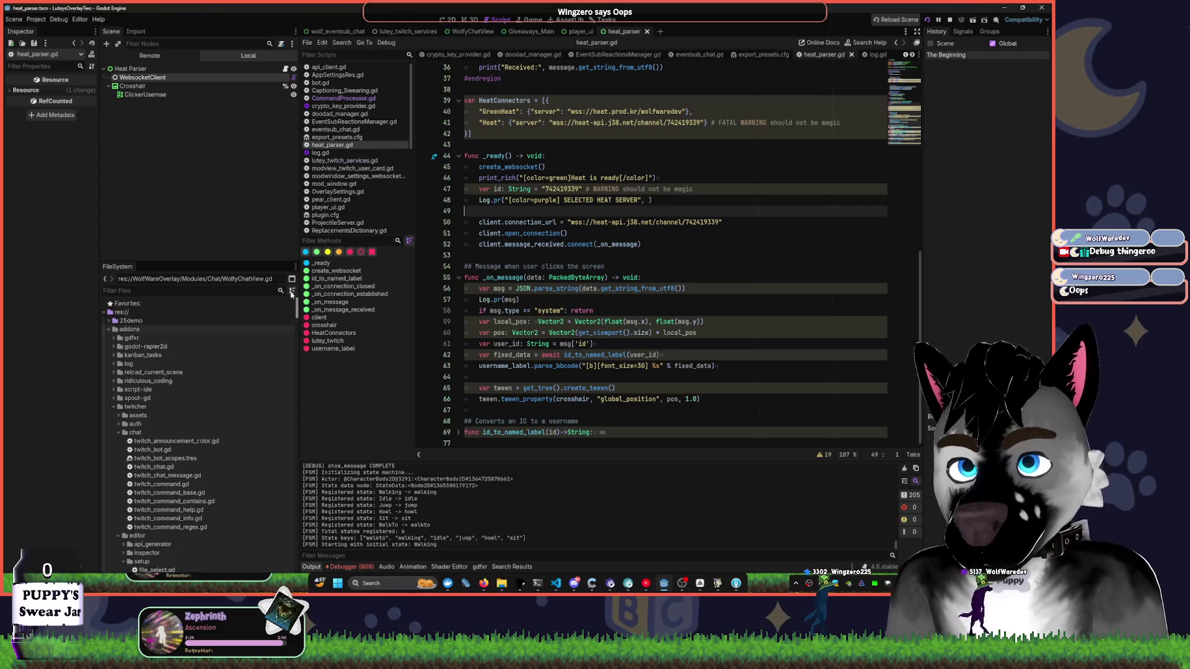
left_click(114, 406)
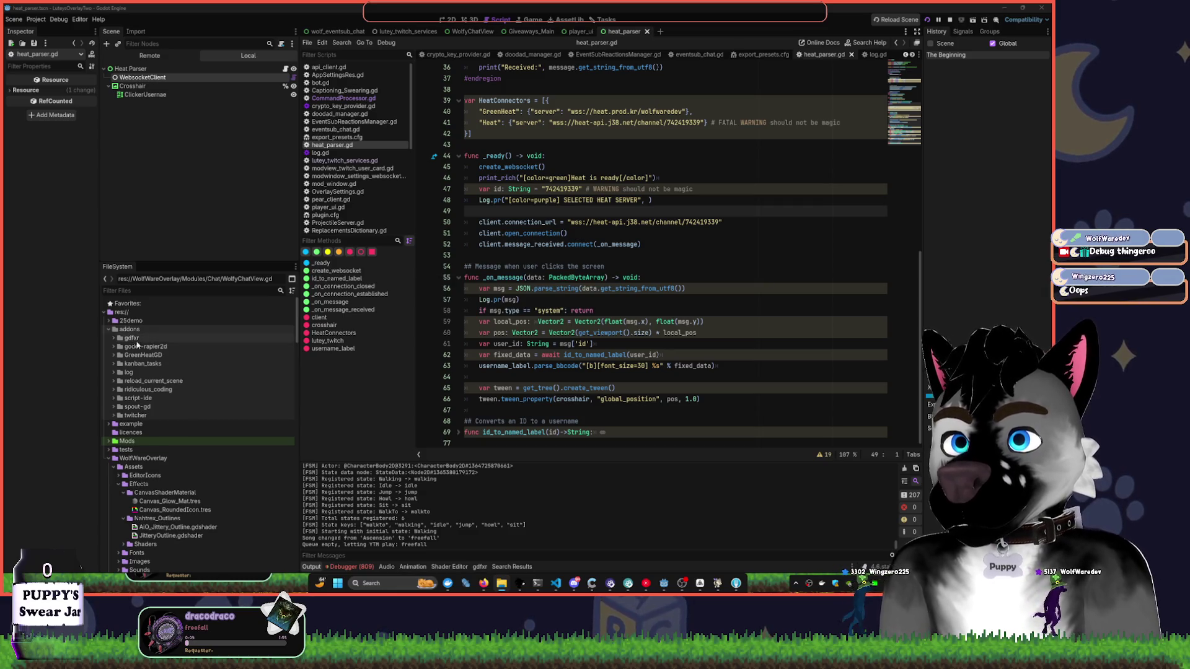
- Enable the GreenHeatGD plugin in Project Settings > Plugins, then show the 2D view
left_click(36, 19)
left_click(56, 29)
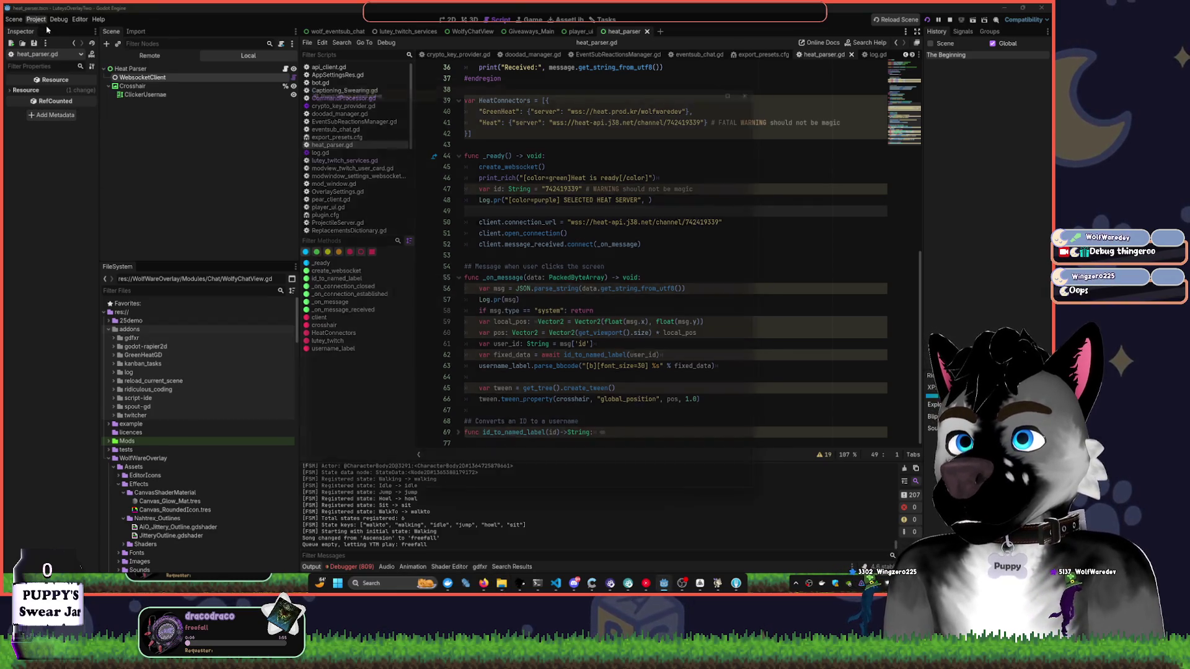
left_click(406, 88)
left_click(433, 88)
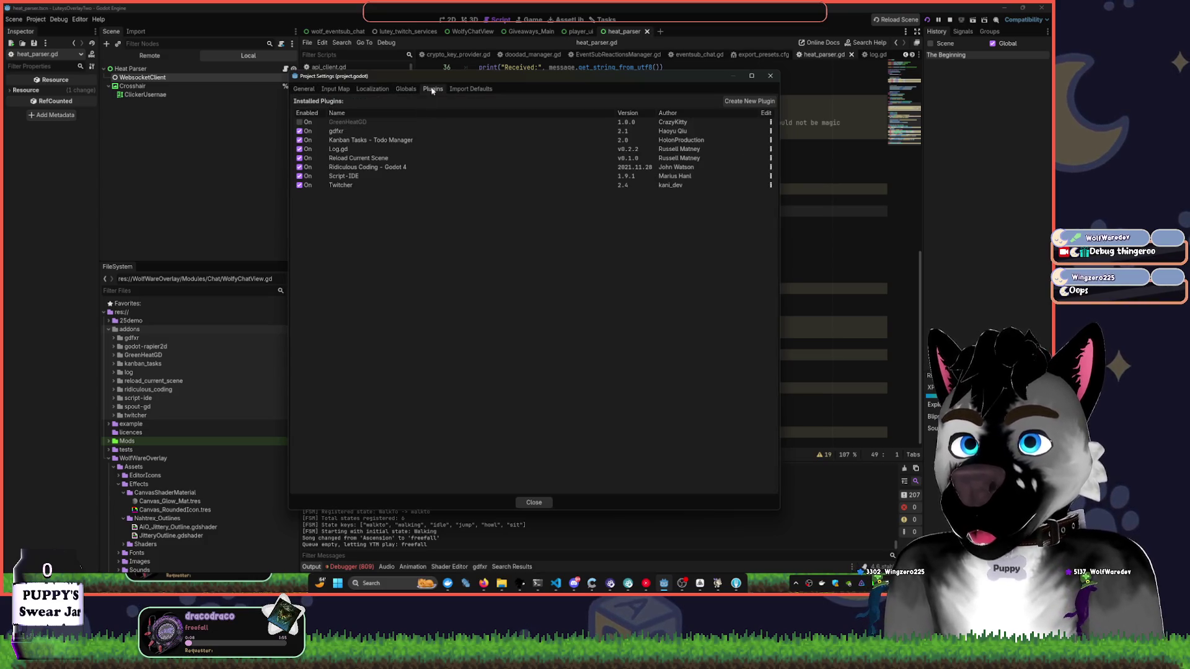
left_click(299, 122)
left_click(770, 76)
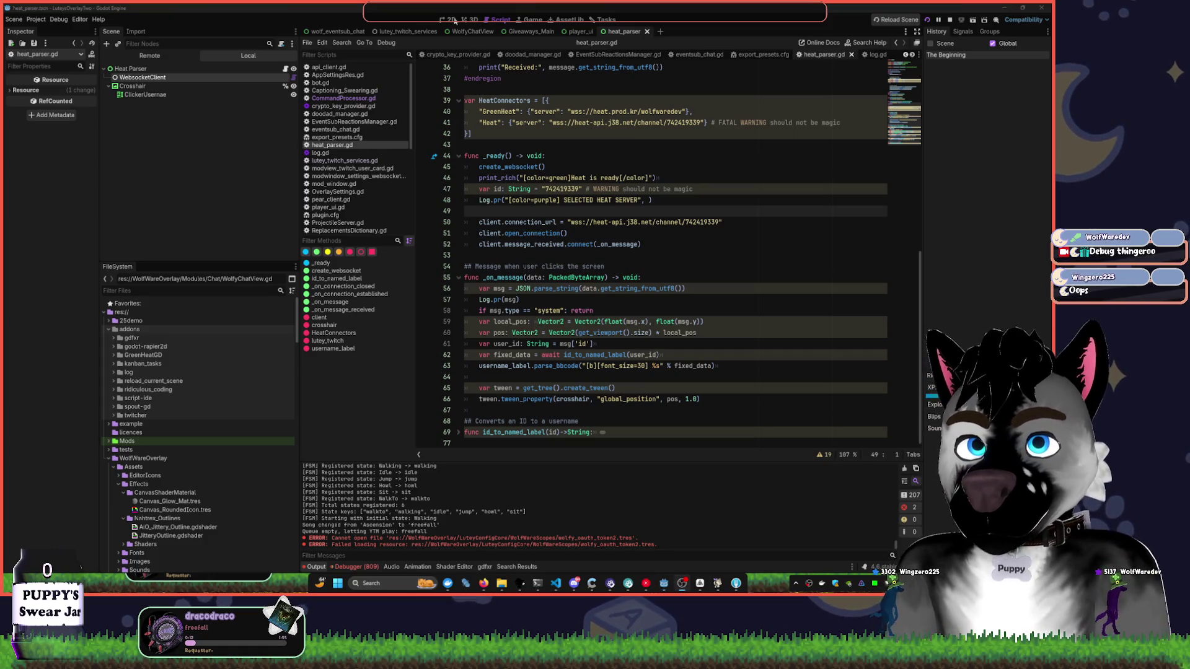
left_click(451, 19)
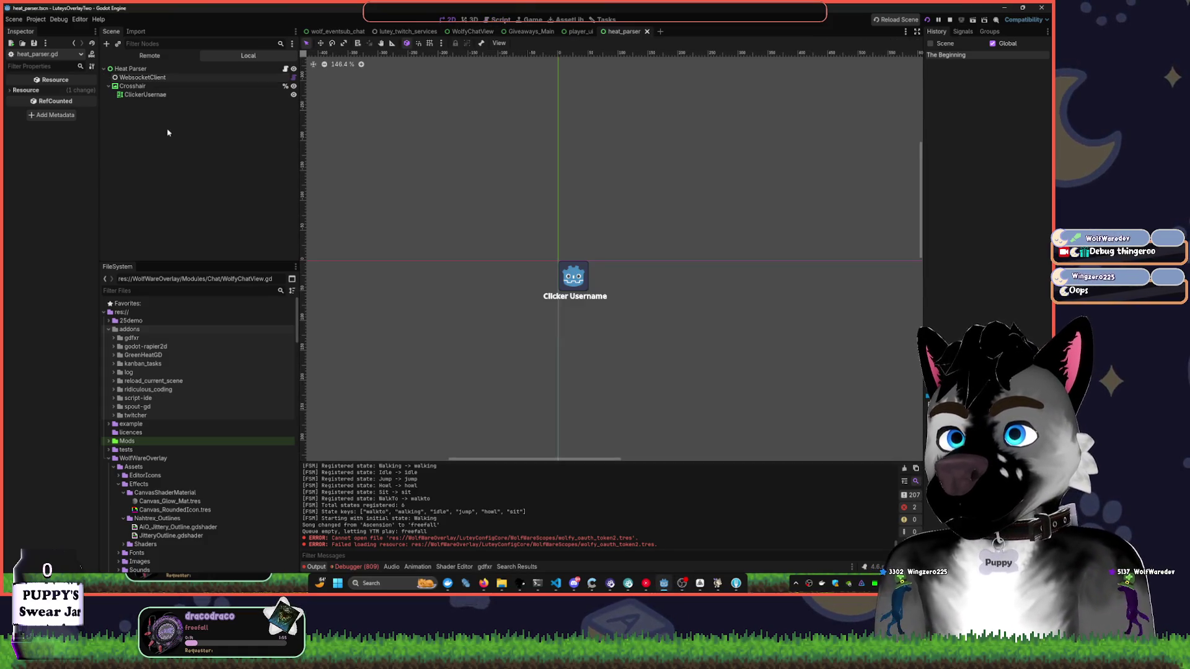
- Add a GreenHeat node under Heat Parser and set its Channel Name to 'WolfWare'
left_click(262, 71)
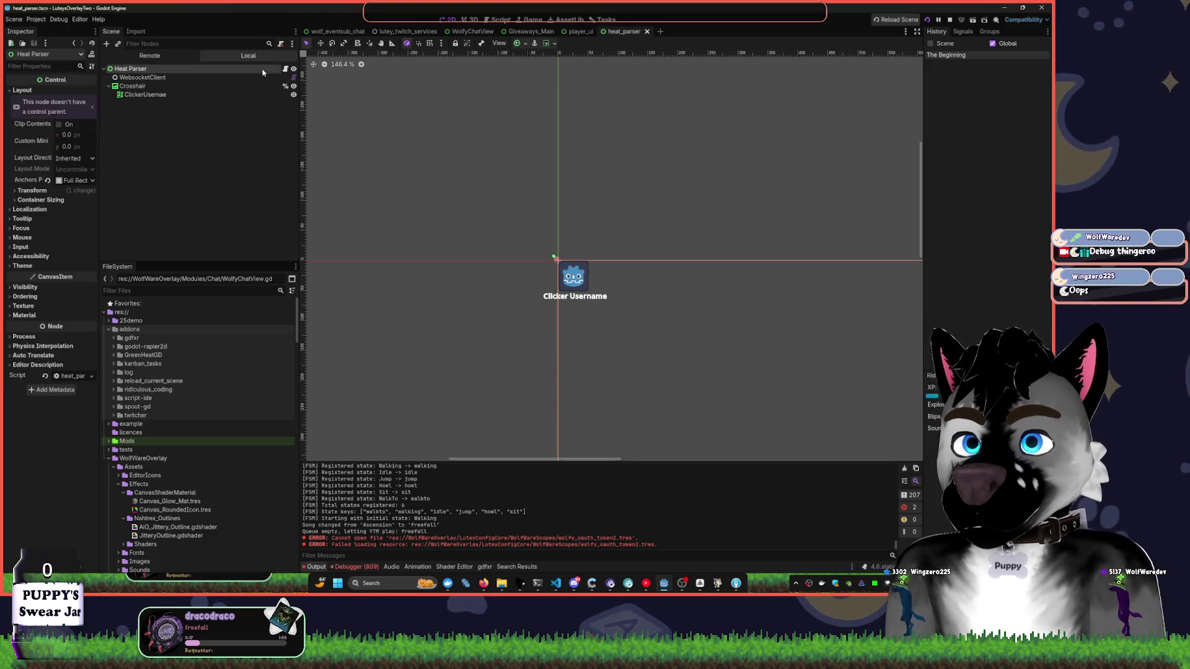
left_click(215, 180)
key("ctrl+a")
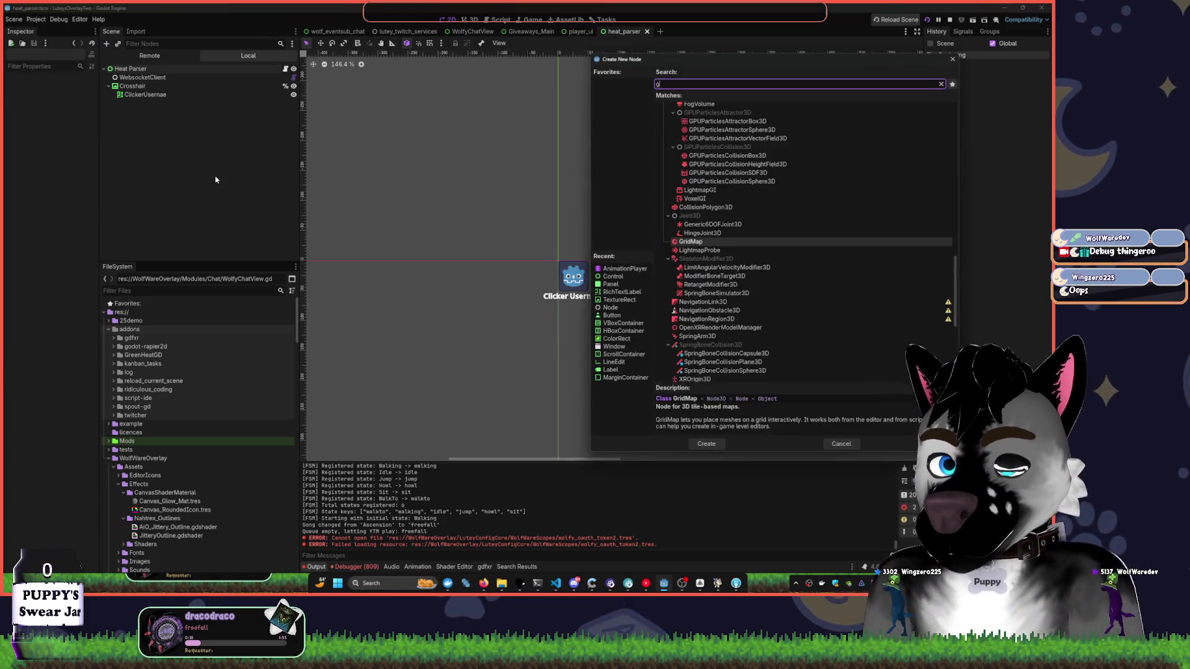
type("greenheat")
key("Return")
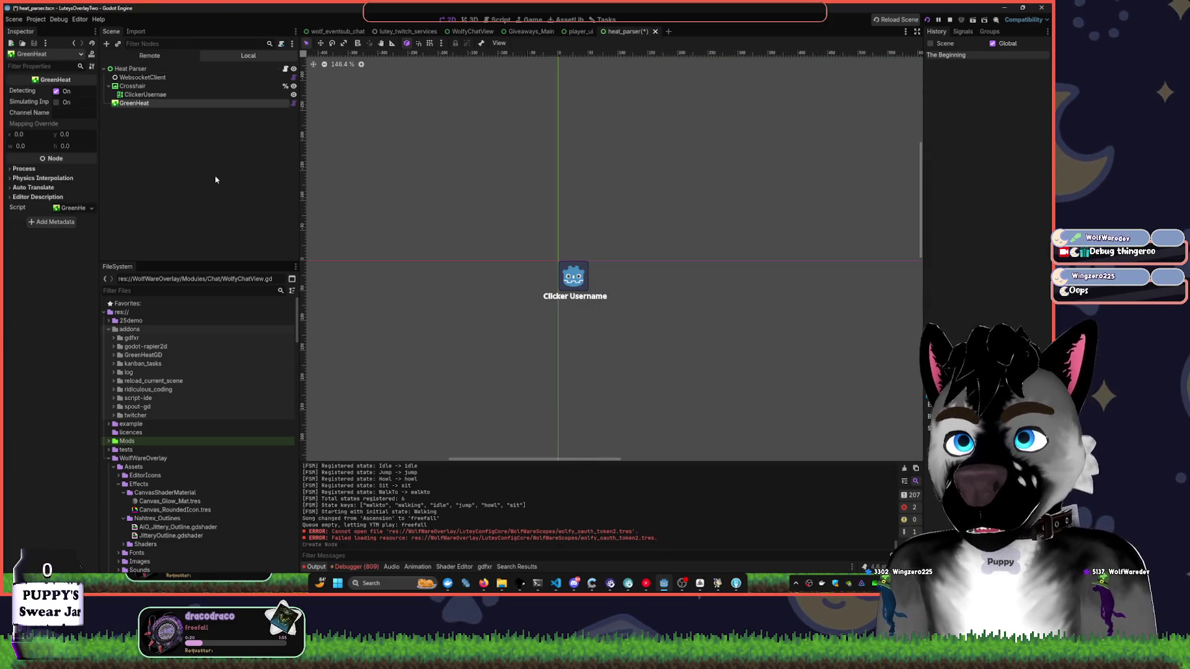
mouse_move(99, 120)
left_mouse_down()
mouse_move(177, 121)
mouse_move(161, 121)
left_mouse_up()
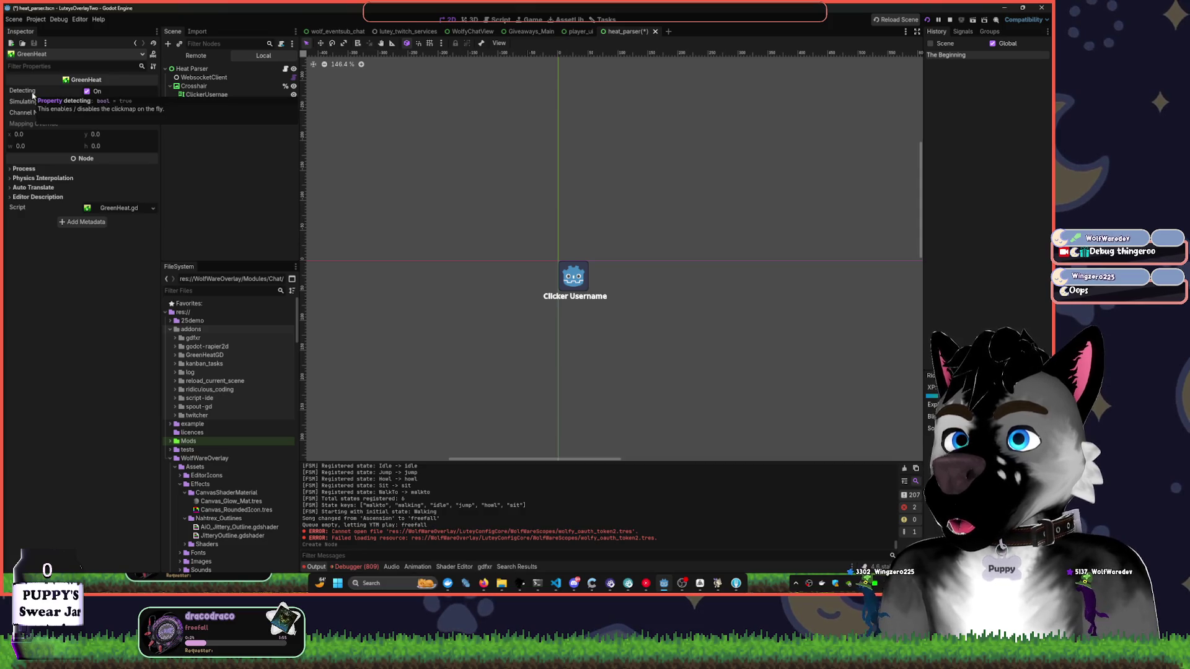
left_click(108, 113)
type("Wo")
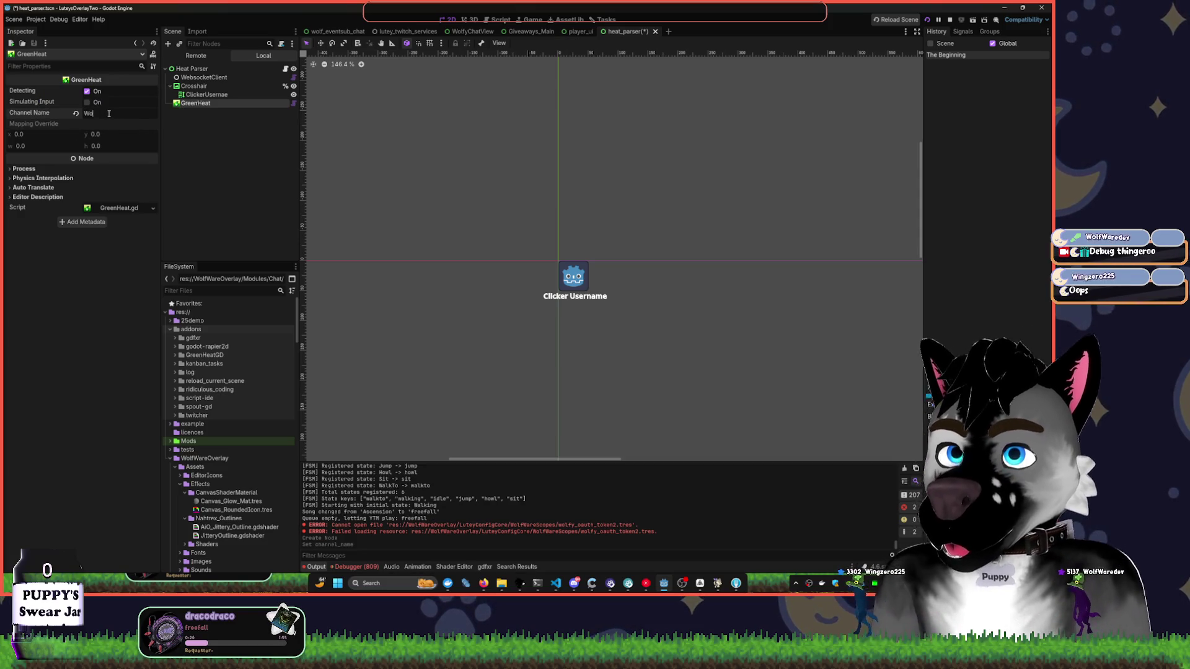
type("lfWaredev")
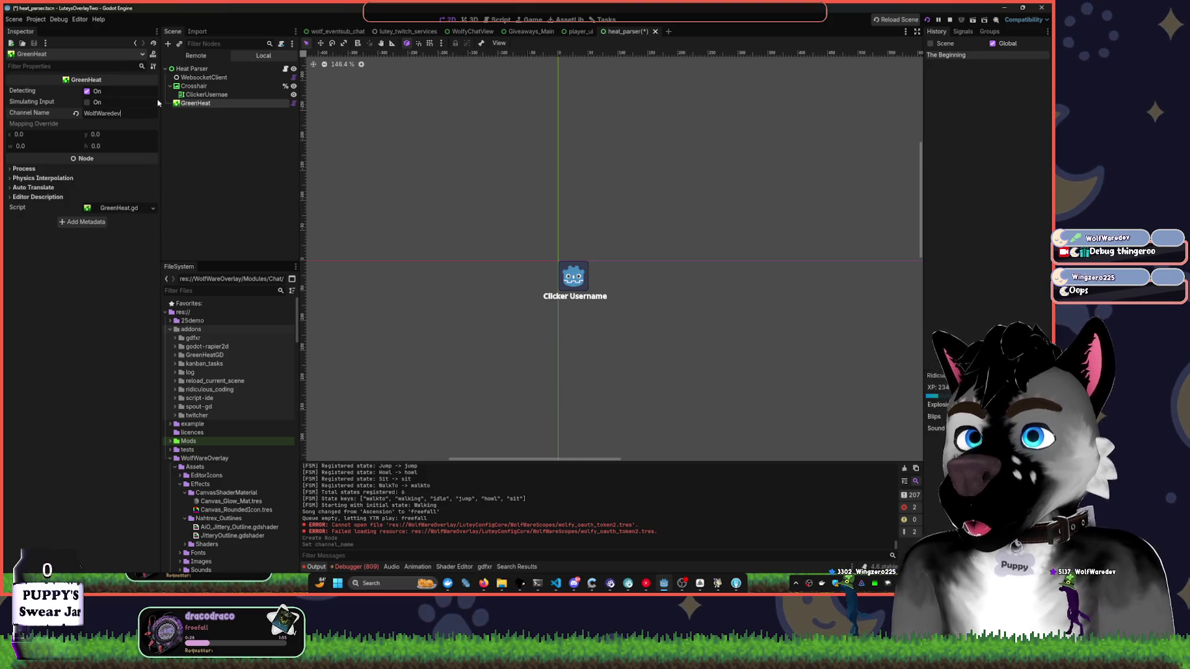
left_click(229, 120)
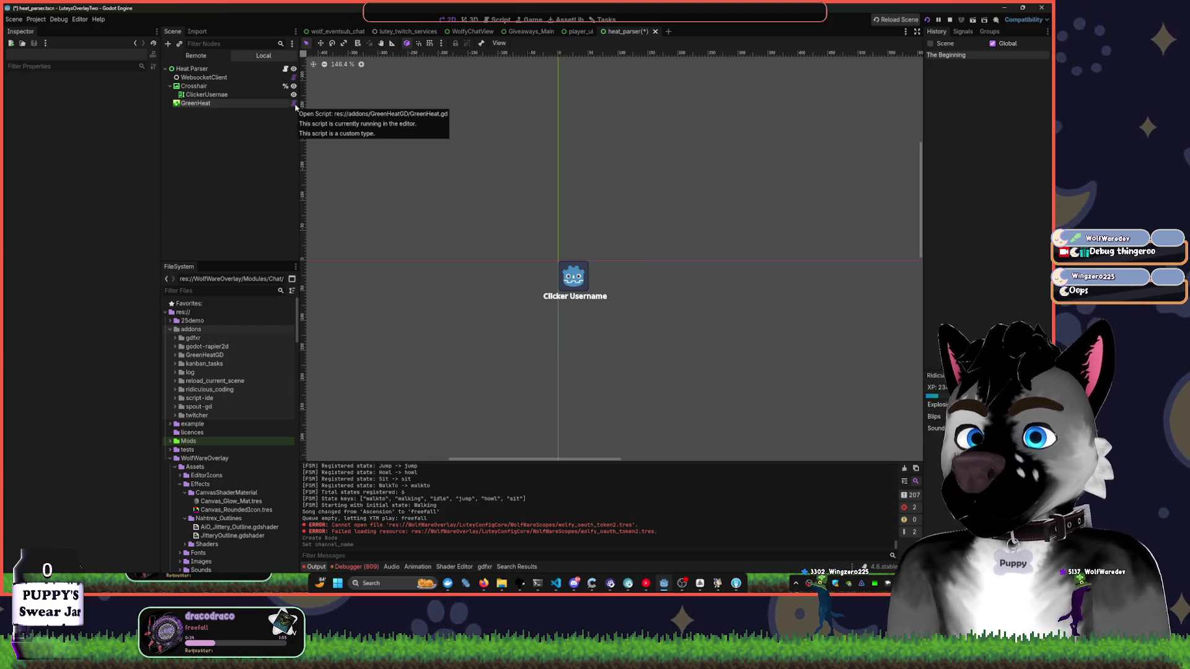
- Stop and rerun the current scene, then reselect the GreenHeat node
left_click(224, 106)
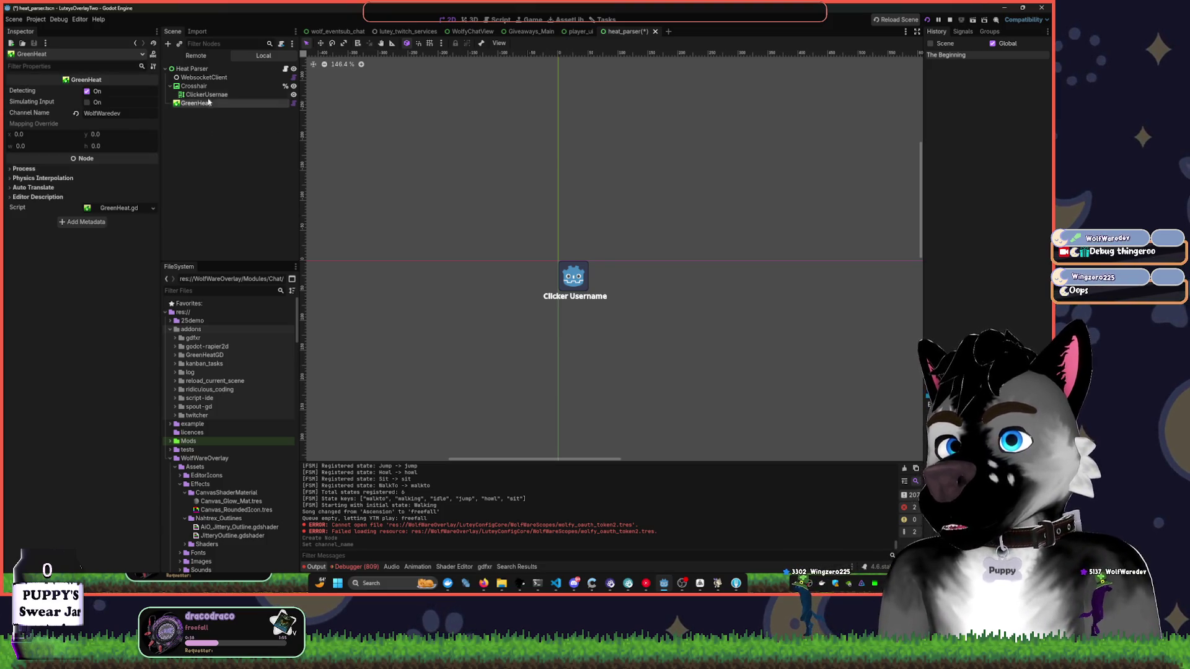
left_click(209, 94)
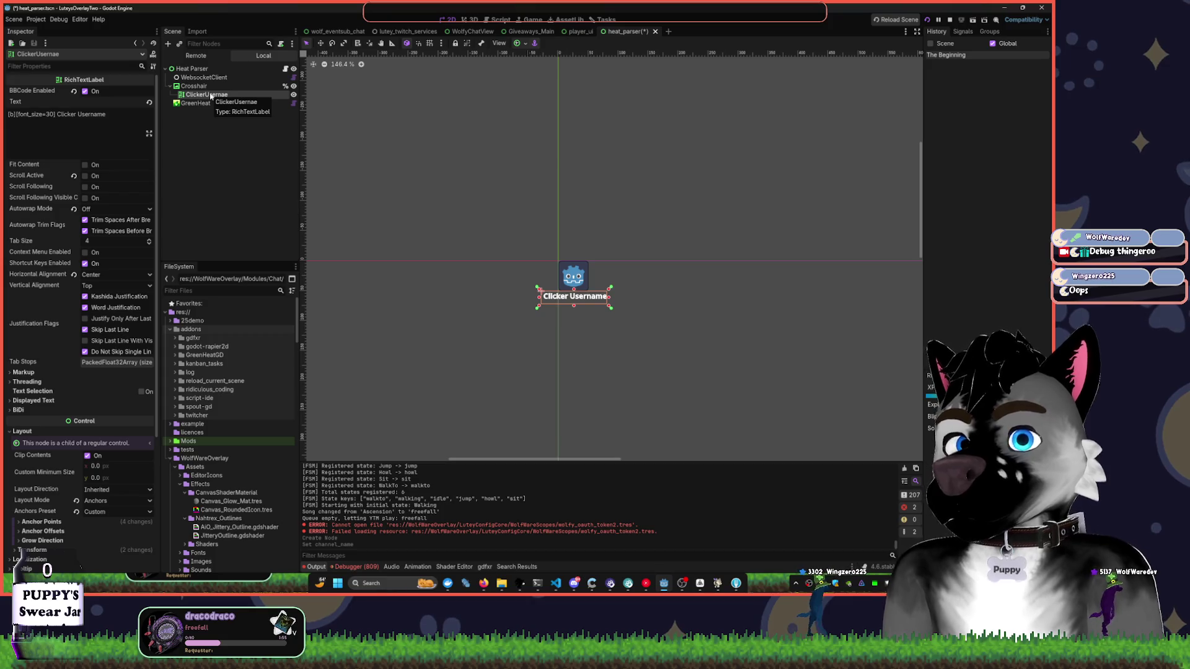
left_click(279, 72)
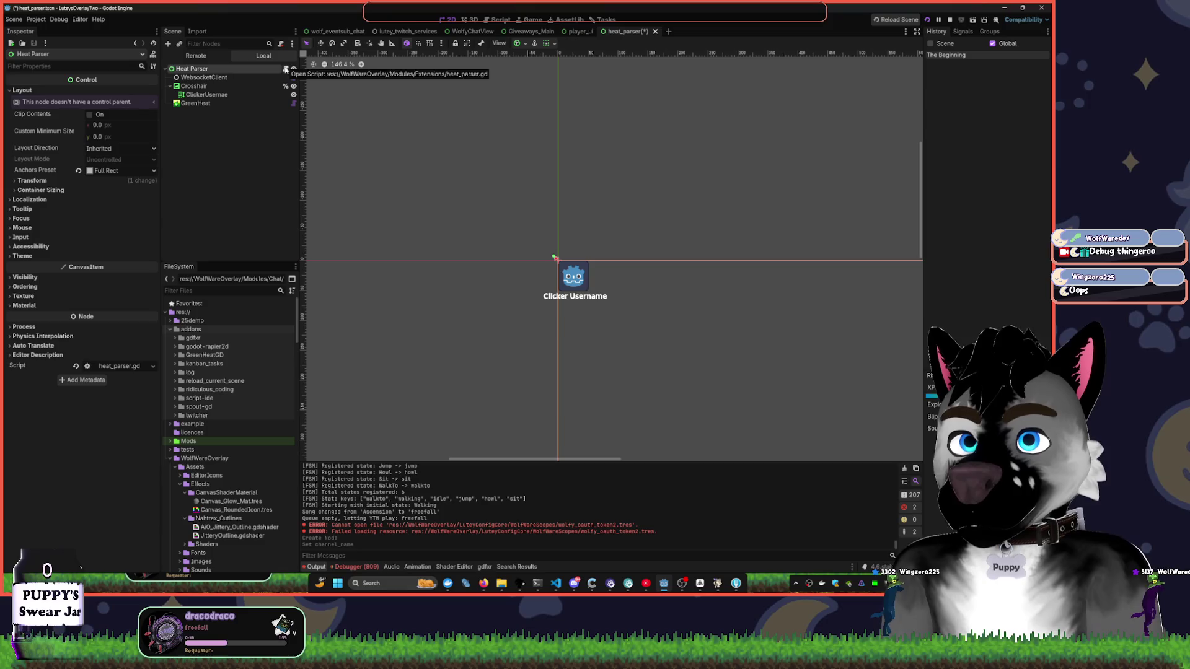
left_click(948, 20)
left_click(927, 20)
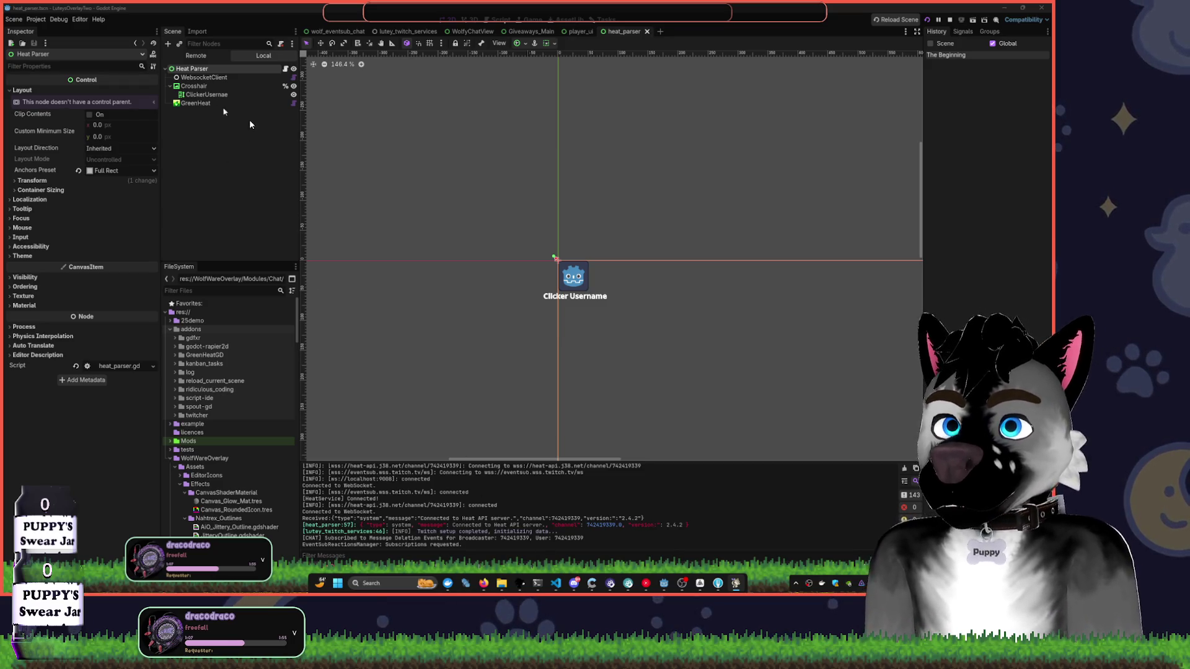
left_click(661, 586)
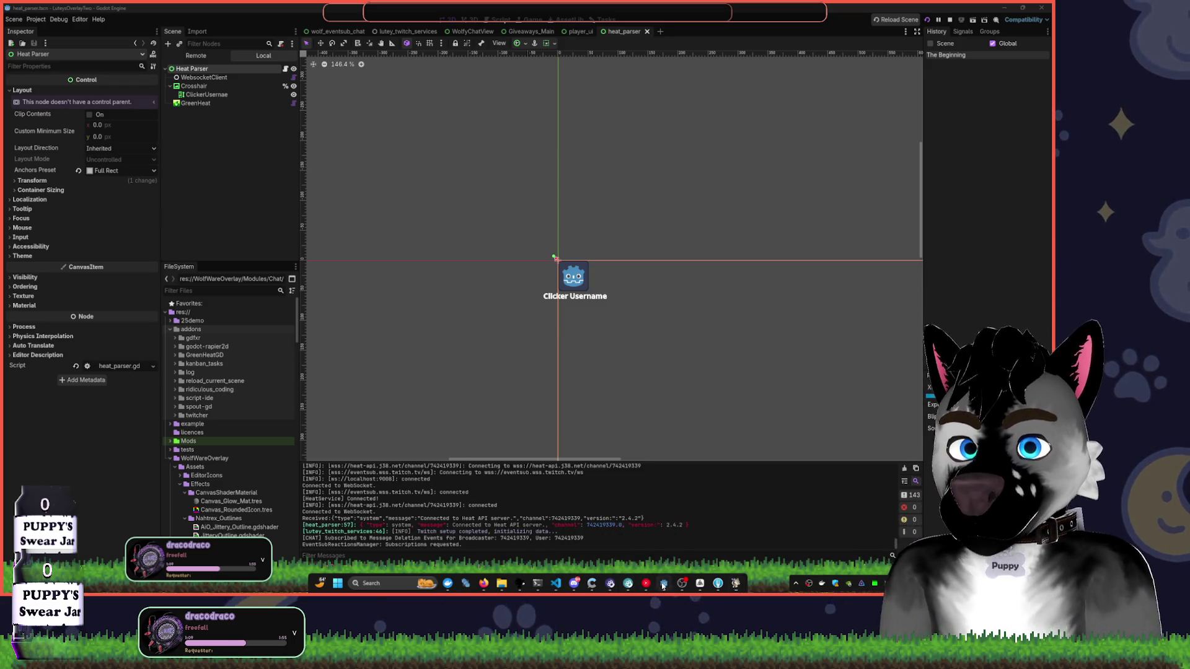
left_click(196, 103)
- Check GreenHeat's signals, stop the scene, and move GreenHeat above WebsocketClient under Heat Parser
left_click(962, 31)
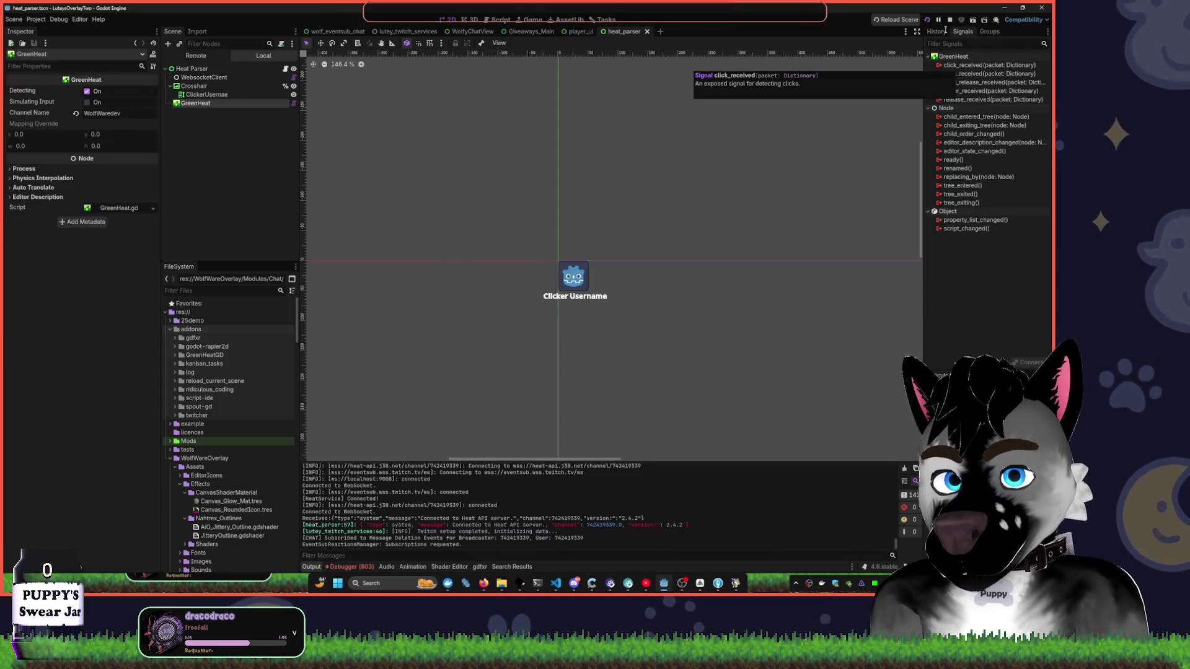
left_click(949, 21)
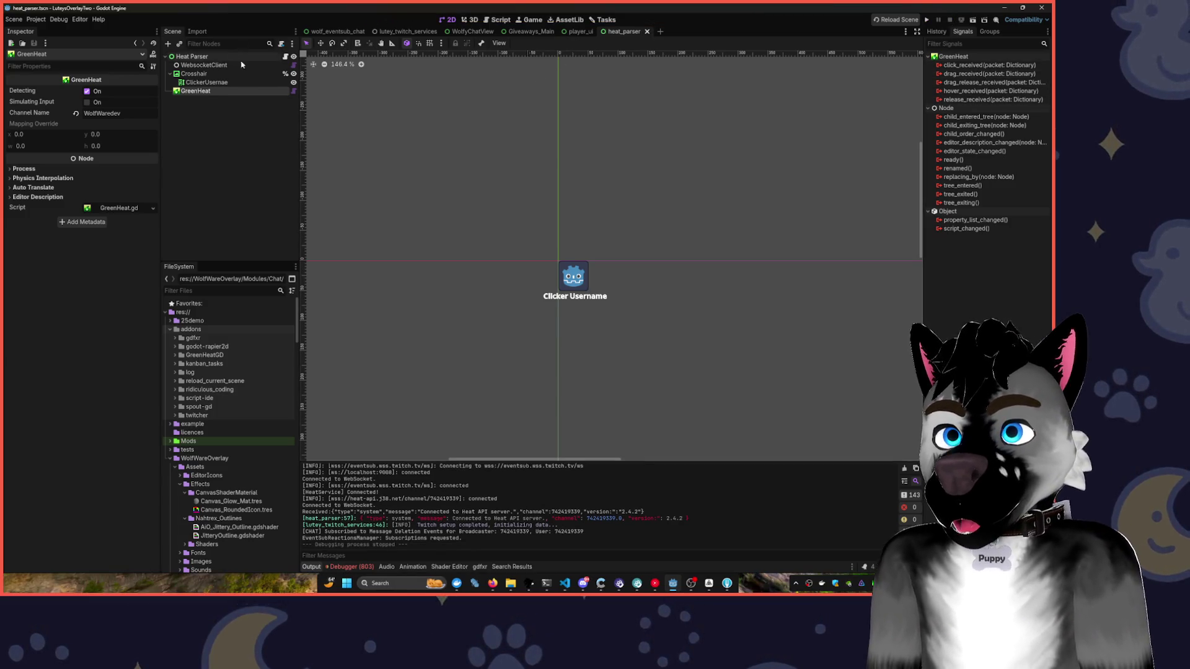
left_click_drag(196, 91, 199, 64)
left_click(285, 56)
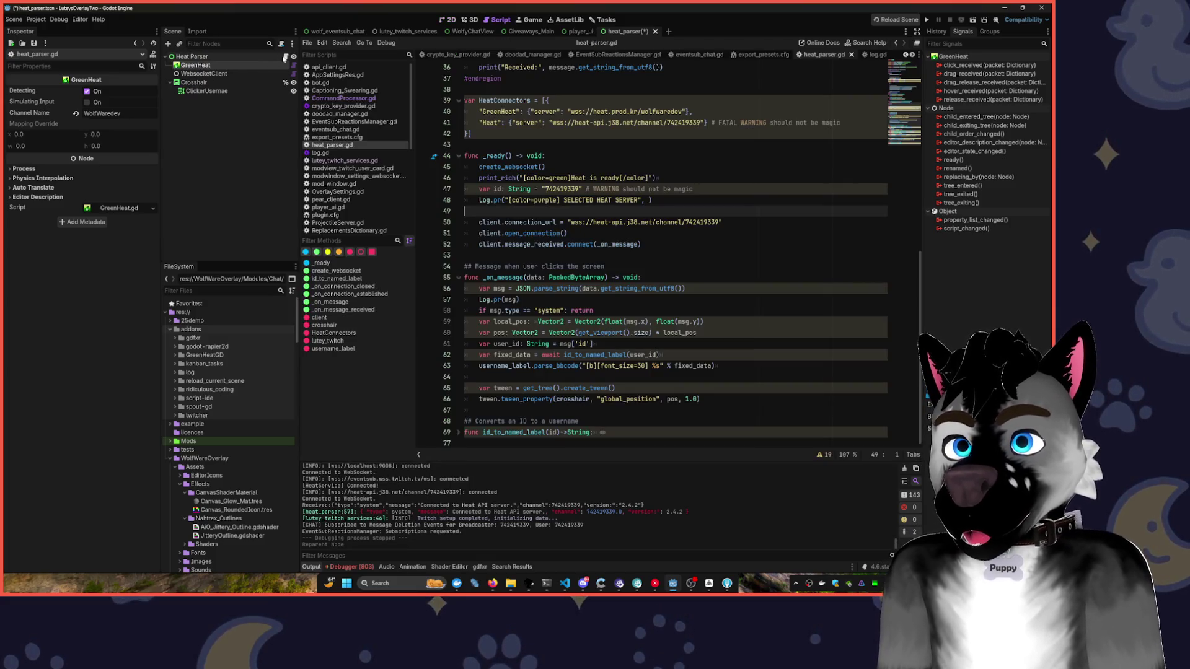
- Cut lines 59–66 (crosshair position, username label and tween code) out of _on_message
scroll(667, 171, "up", 4)
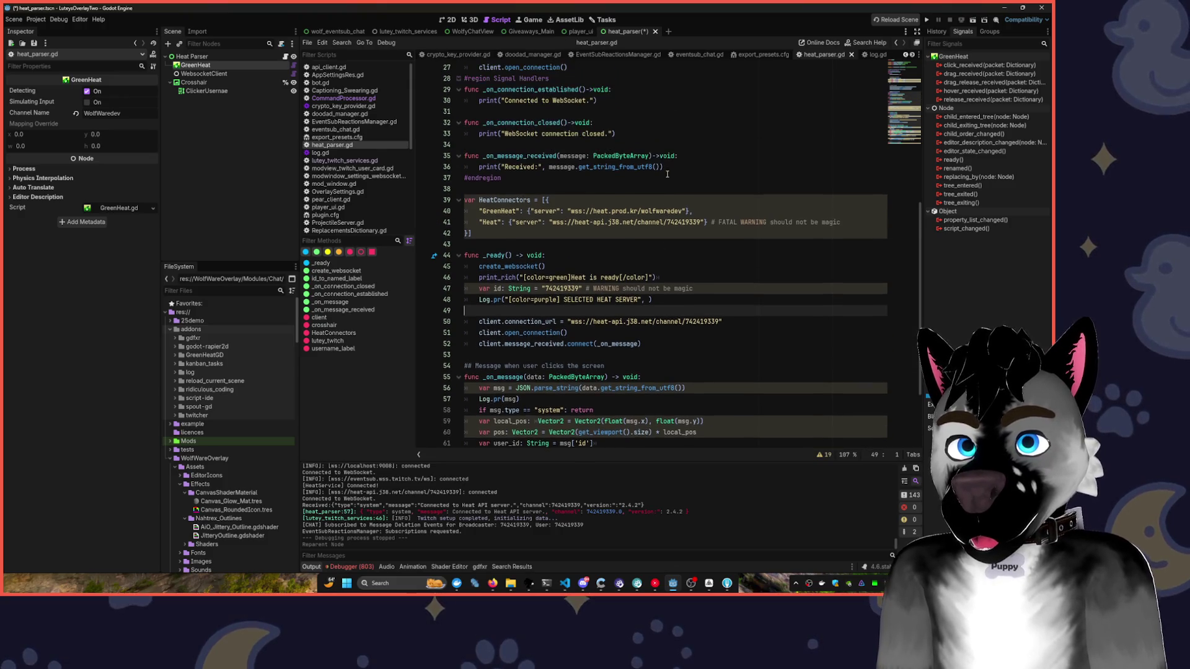
scroll(519, 341, "down", 3)
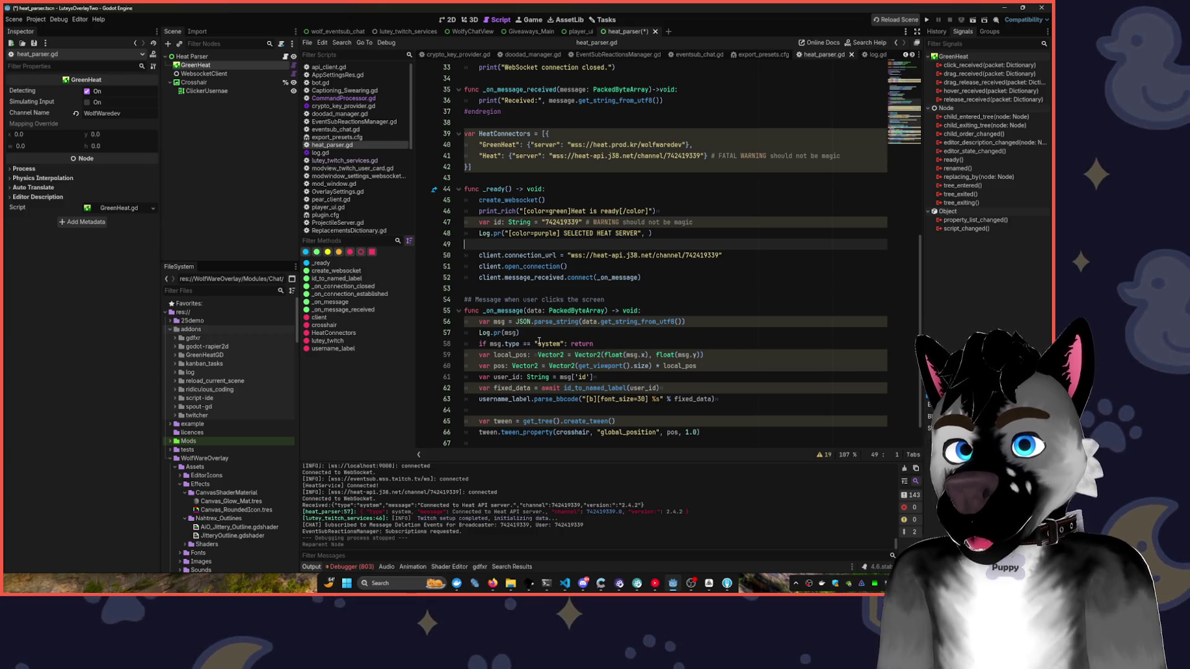
scroll(620, 350, "down", 1)
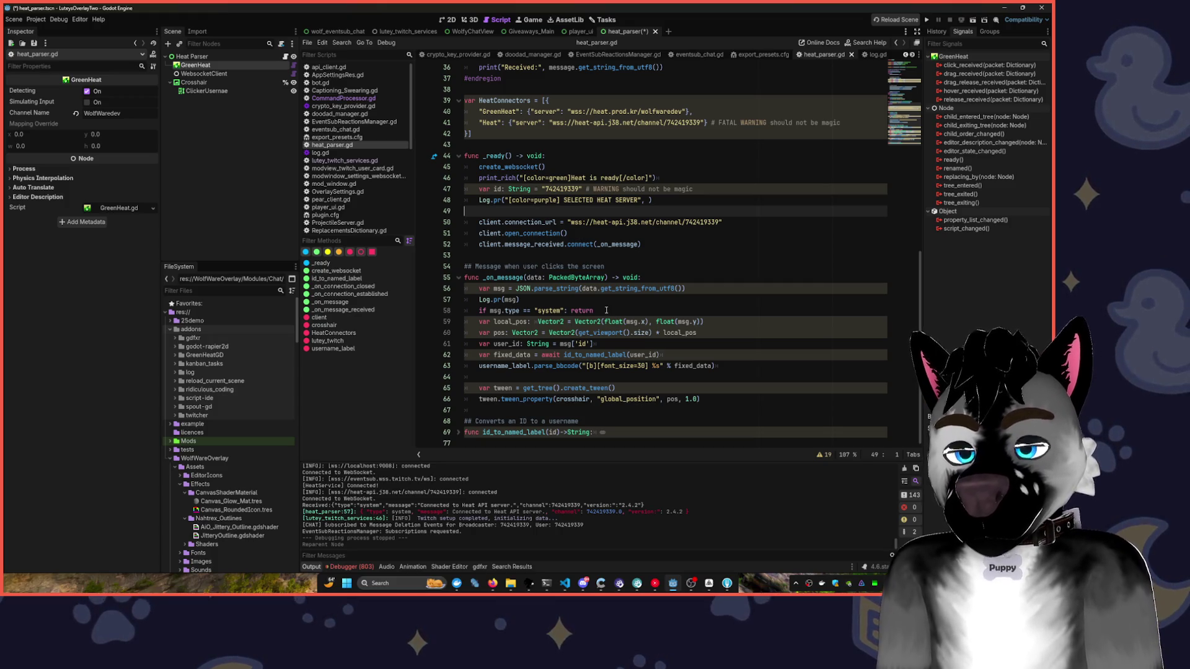
mouse_move(606, 310)
left_mouse_down()
mouse_move(685, 357)
mouse_move(758, 366)
mouse_move(784, 397)
left_mouse_up()
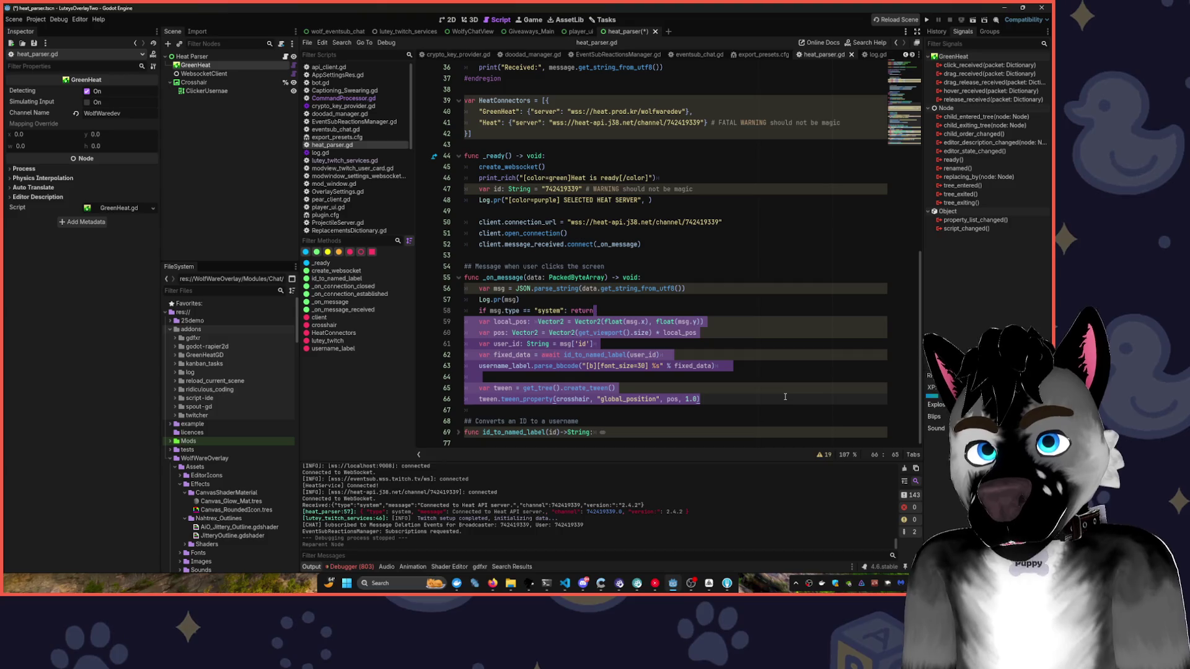
key("ctrl+x")
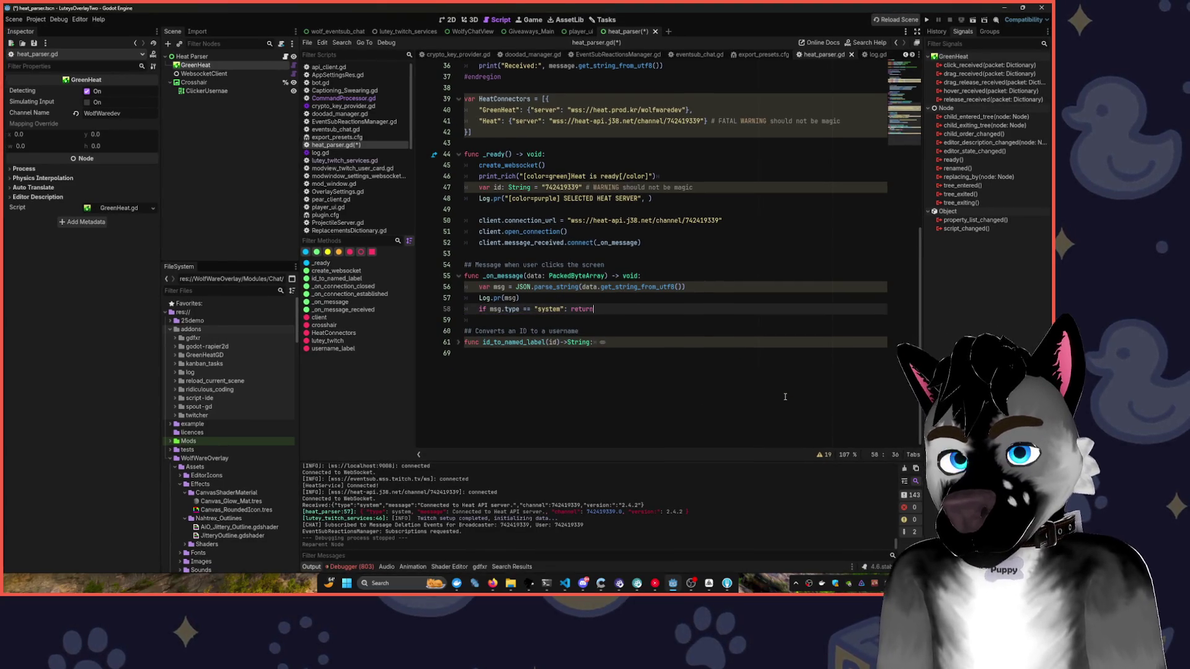
- Create a move_avatar() function below _on_message holding the pasted movement code
key("Return")
type("function")
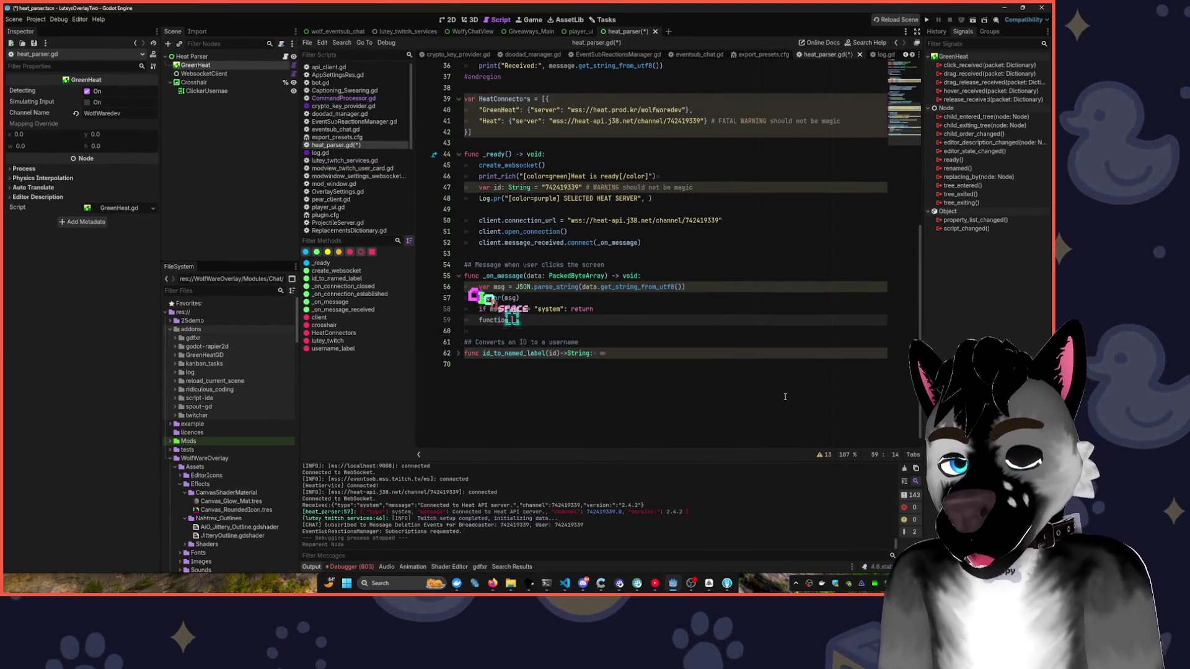
key("BackSpace")
key("ctrl+BackSpace")
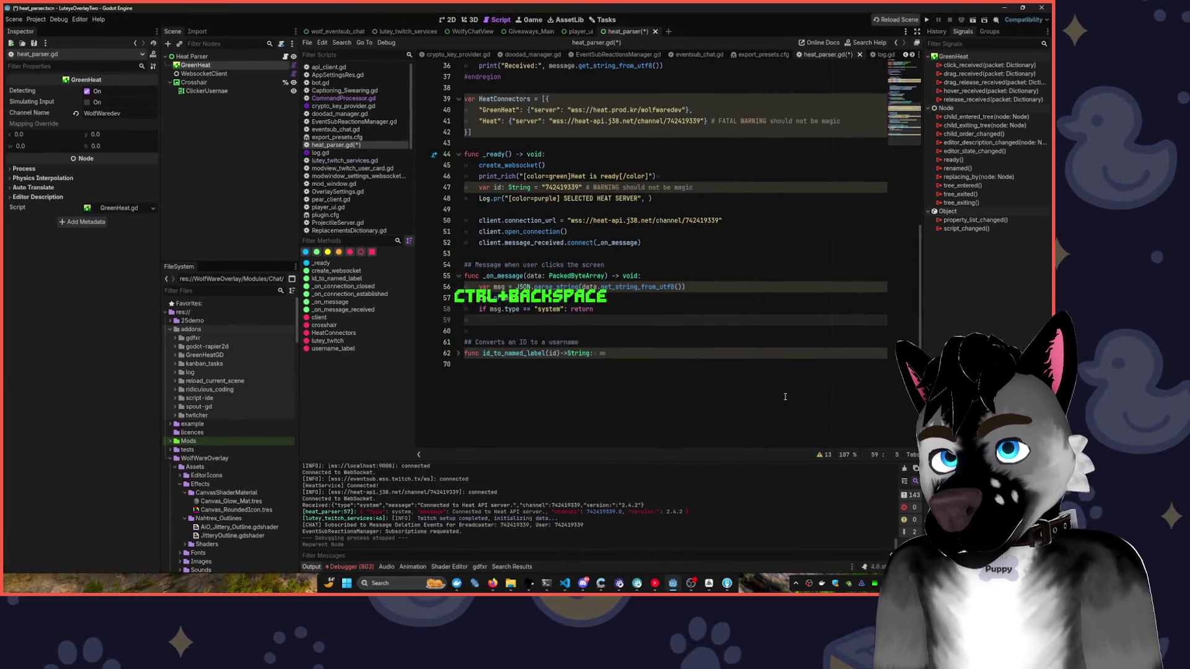
key("BackSpace")
type("func move_")
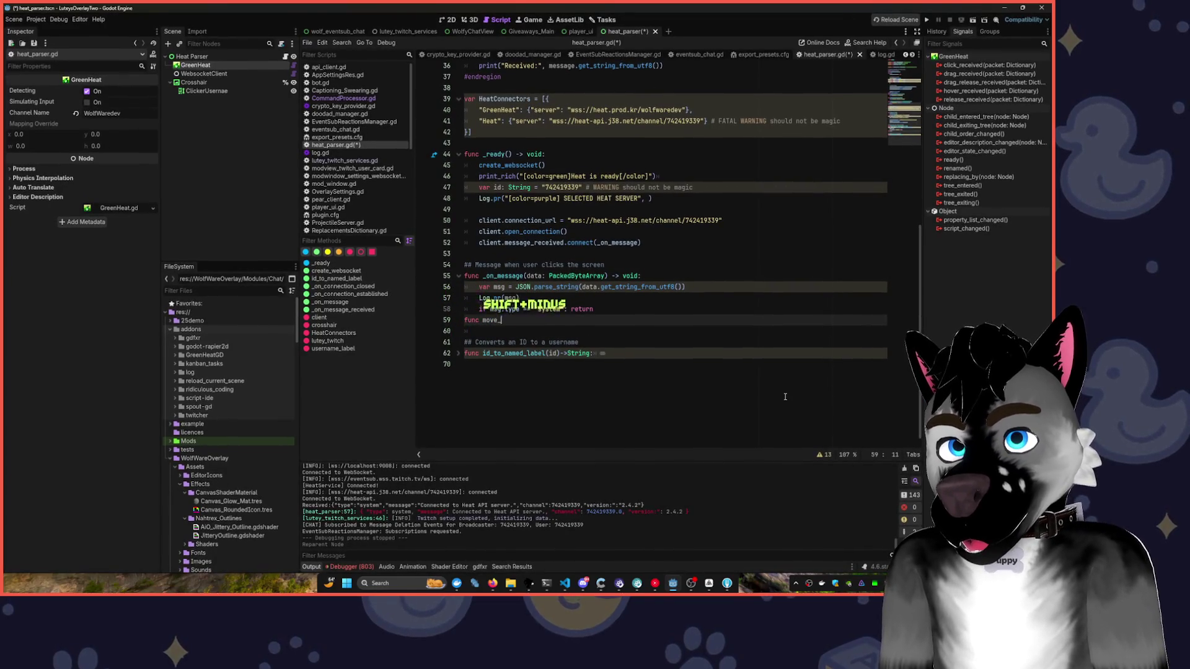
type("avatar")
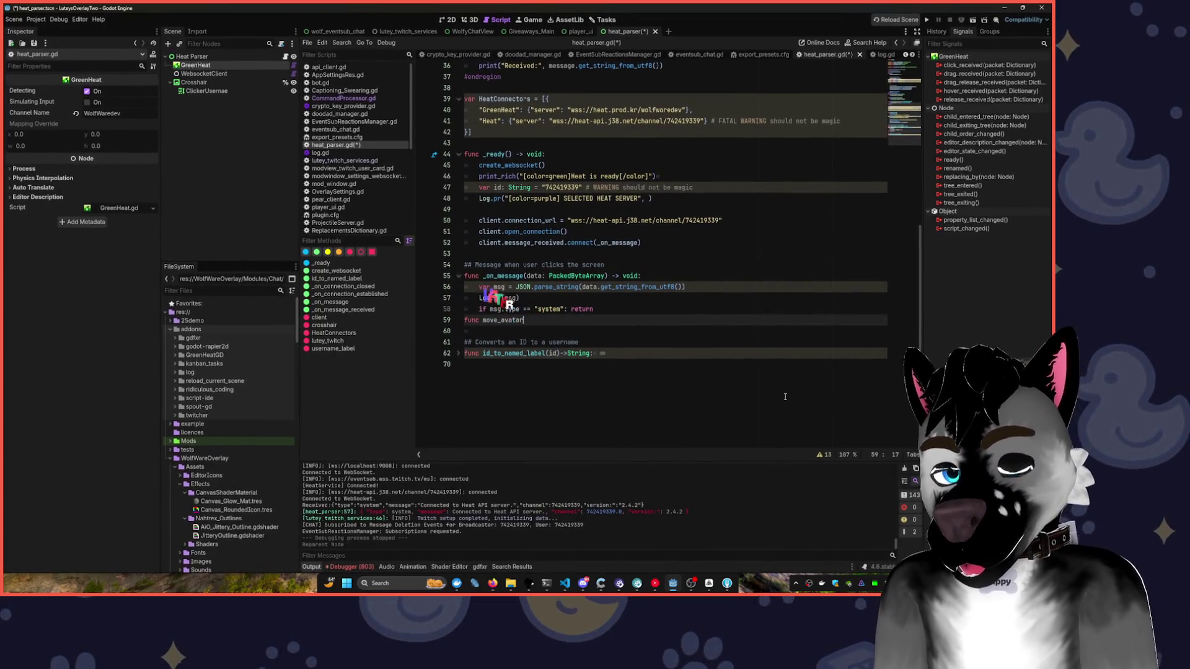
type("():")
key("Return")
key("ctrl+v")
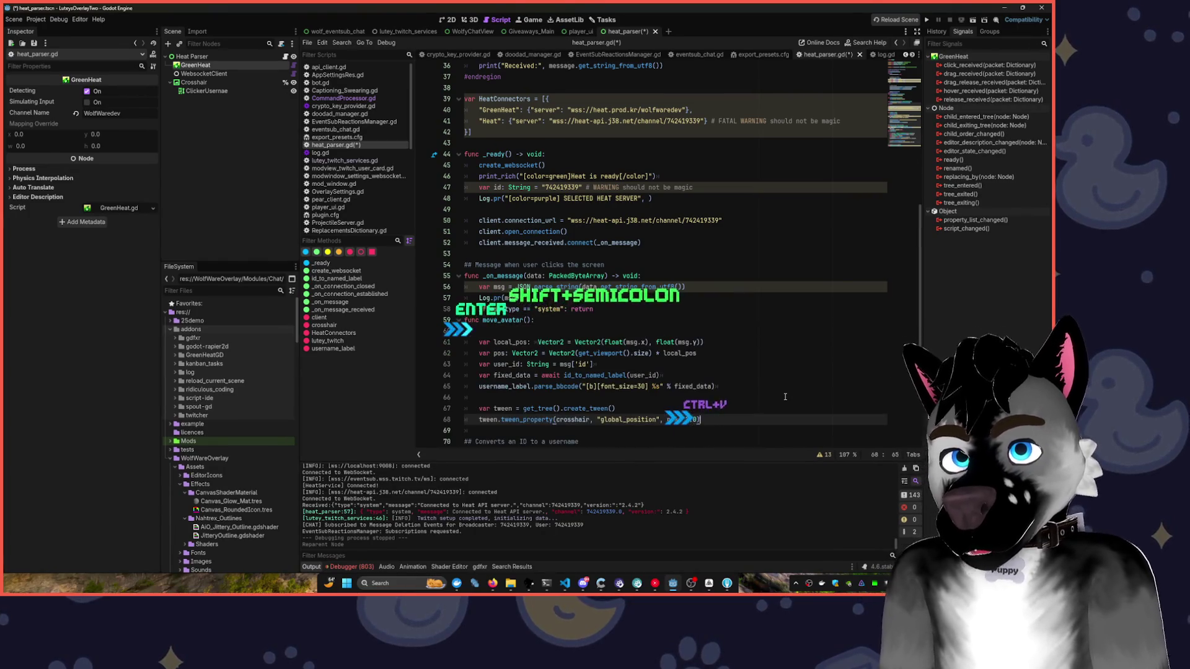
key("Up")
key("Up")
key("Up")
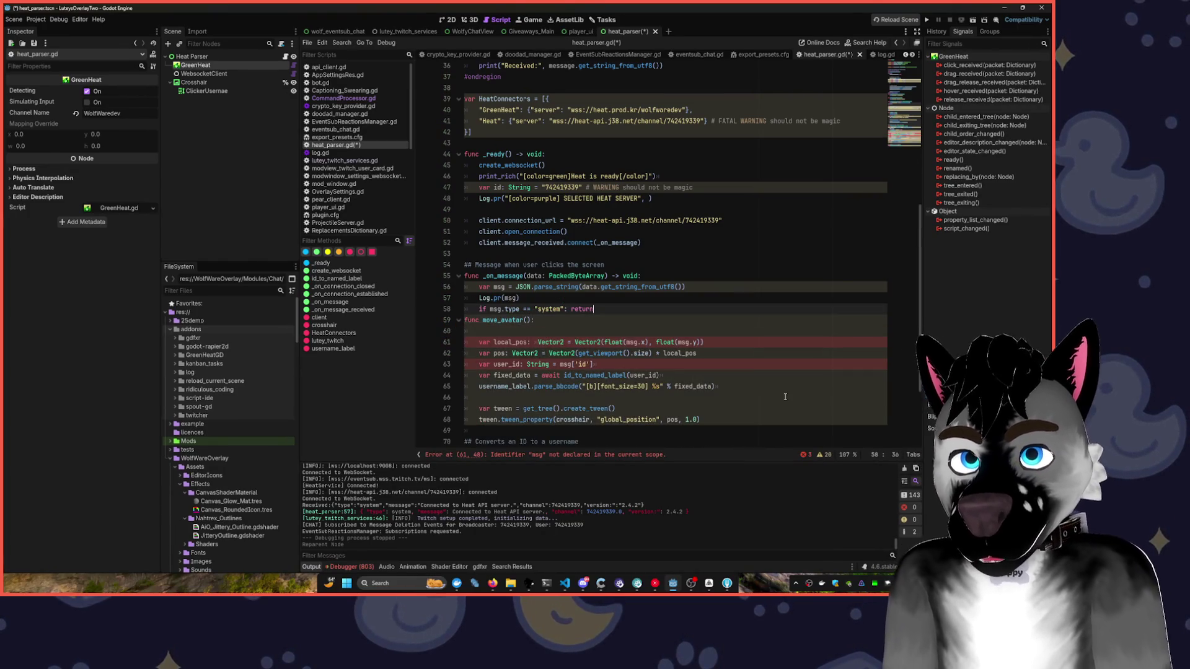
key("Return")
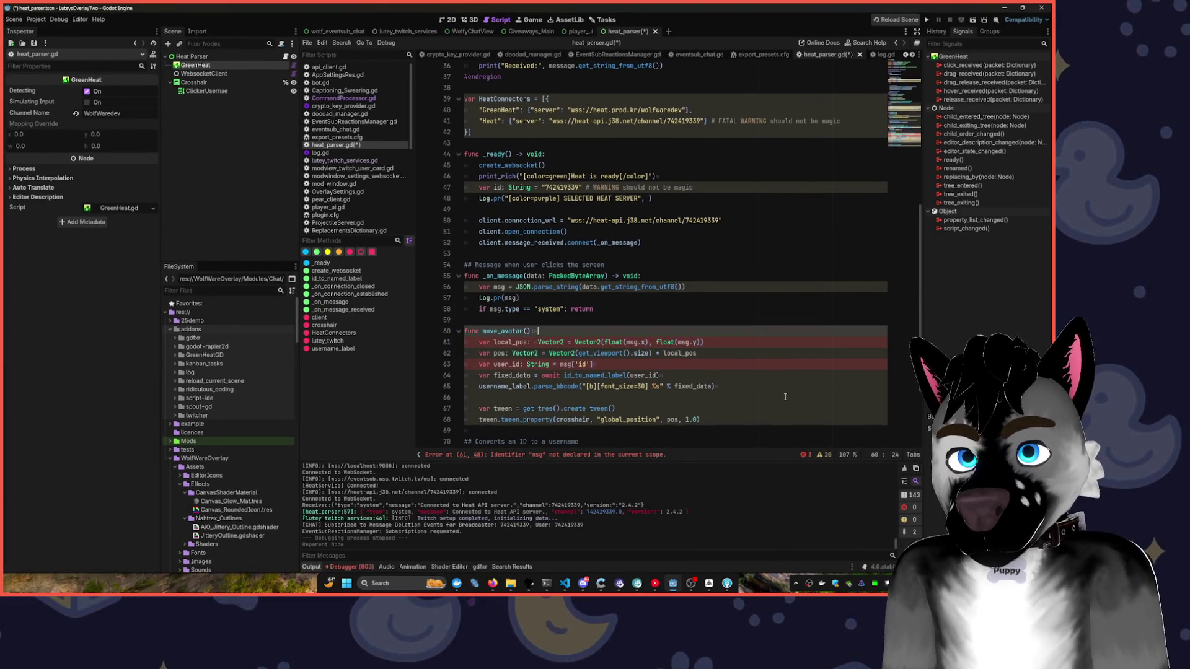
- Add a msg parameter typed Vector2 to move_avatar and save heat_parser.gd
key("Right")
key("Right")
key("Right")
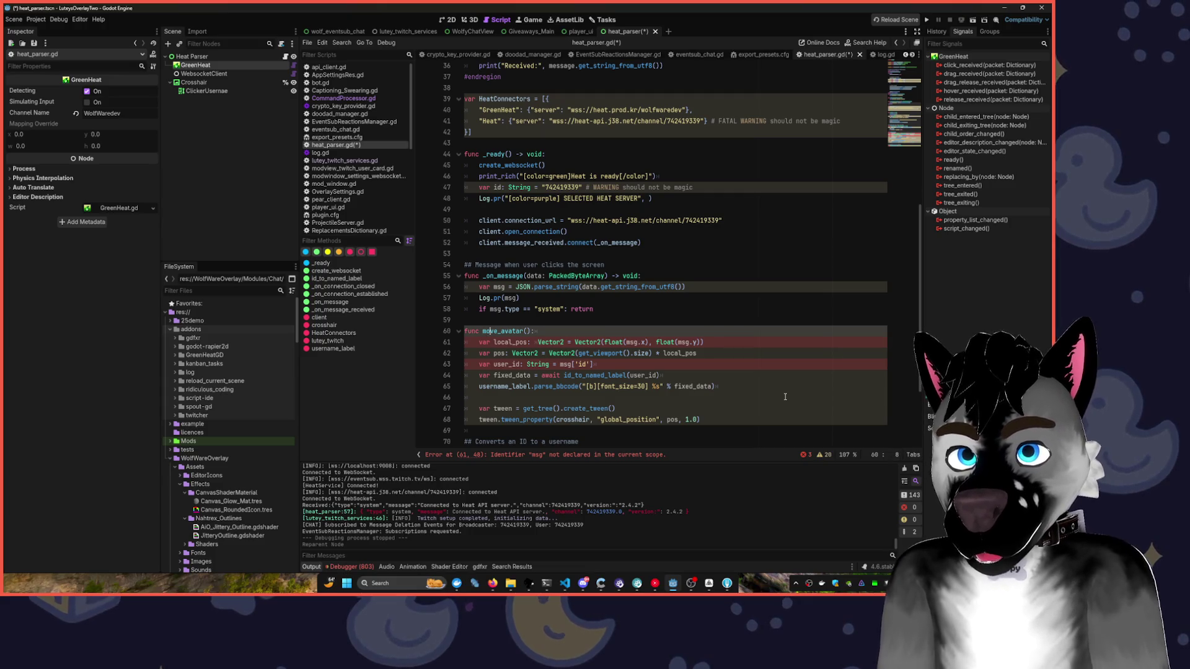
key("Right")
key("Right")
key("Right")
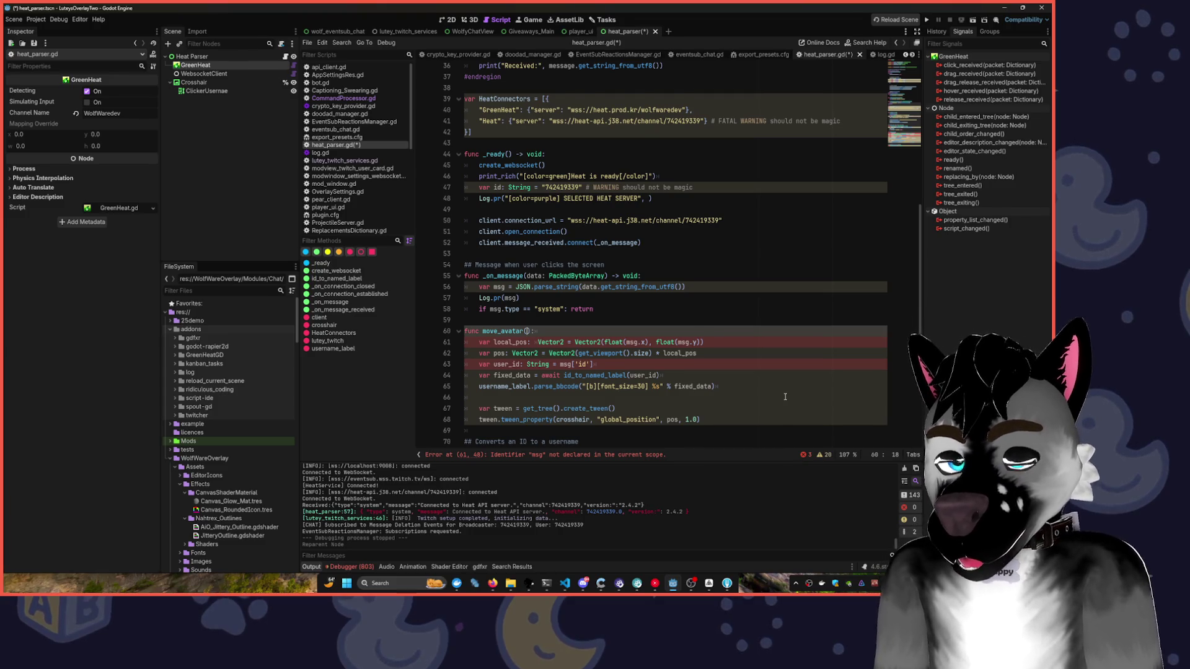
type("msg")
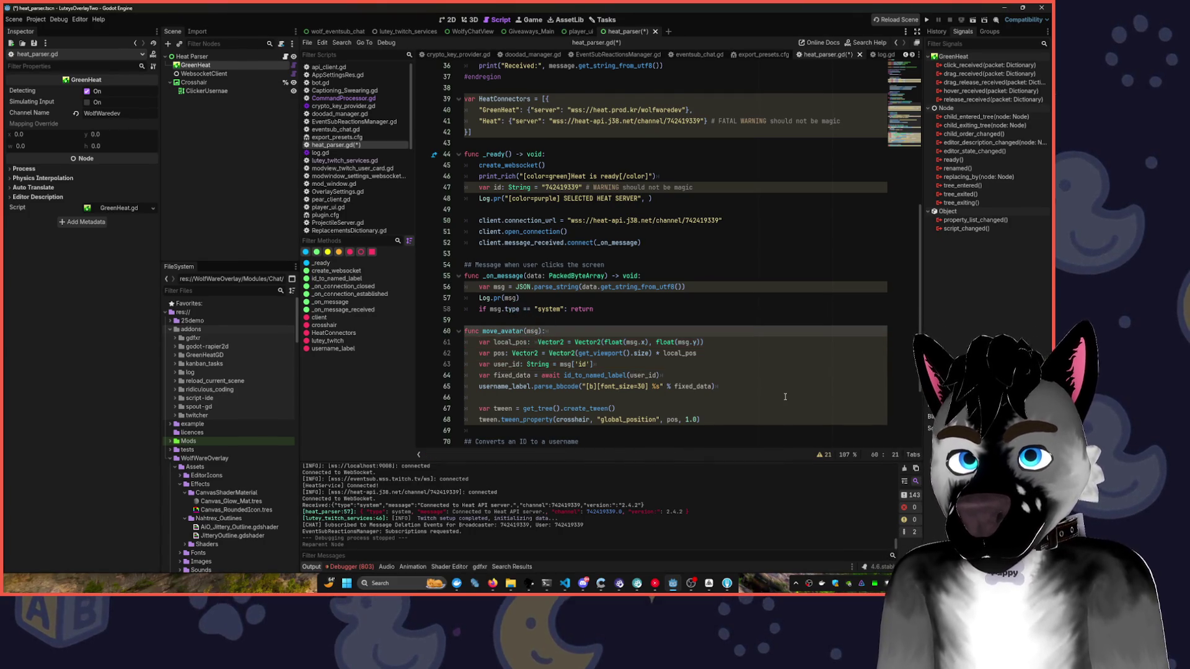
type(":vect")
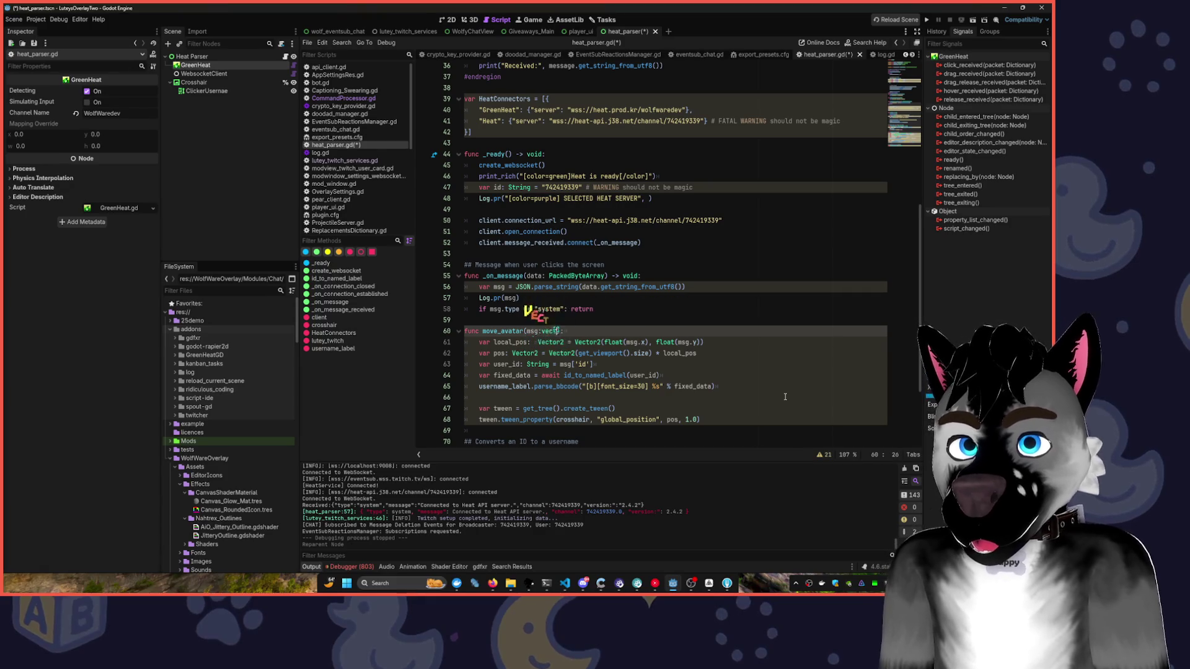
key("Return")
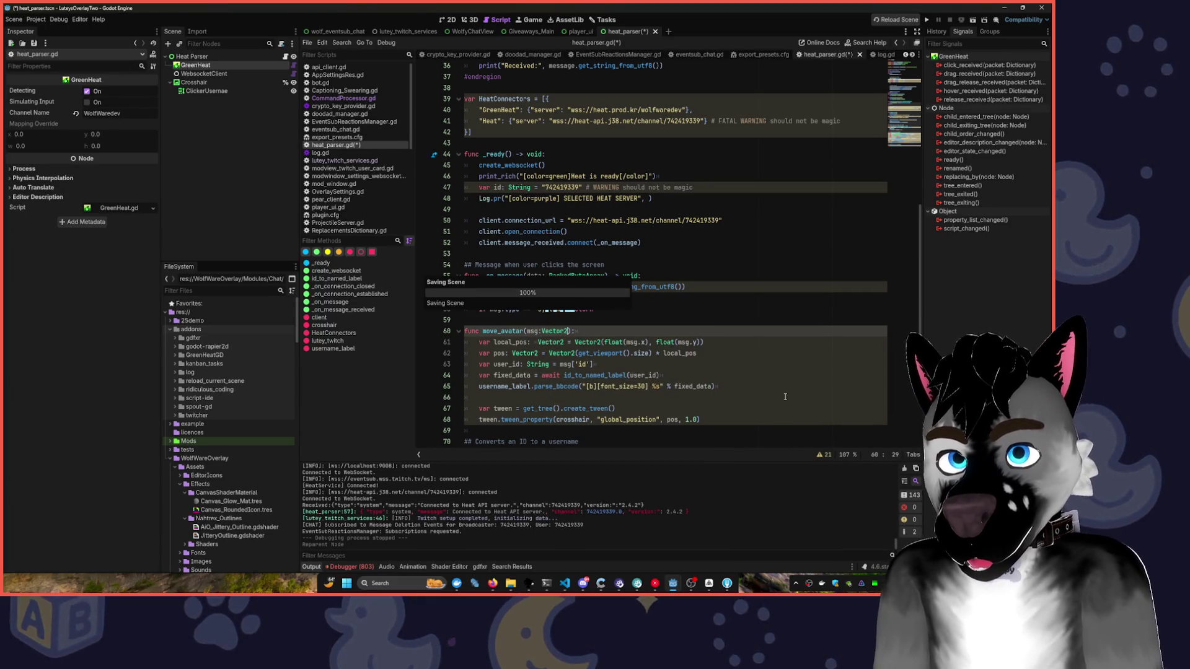
key("ctrl+s")
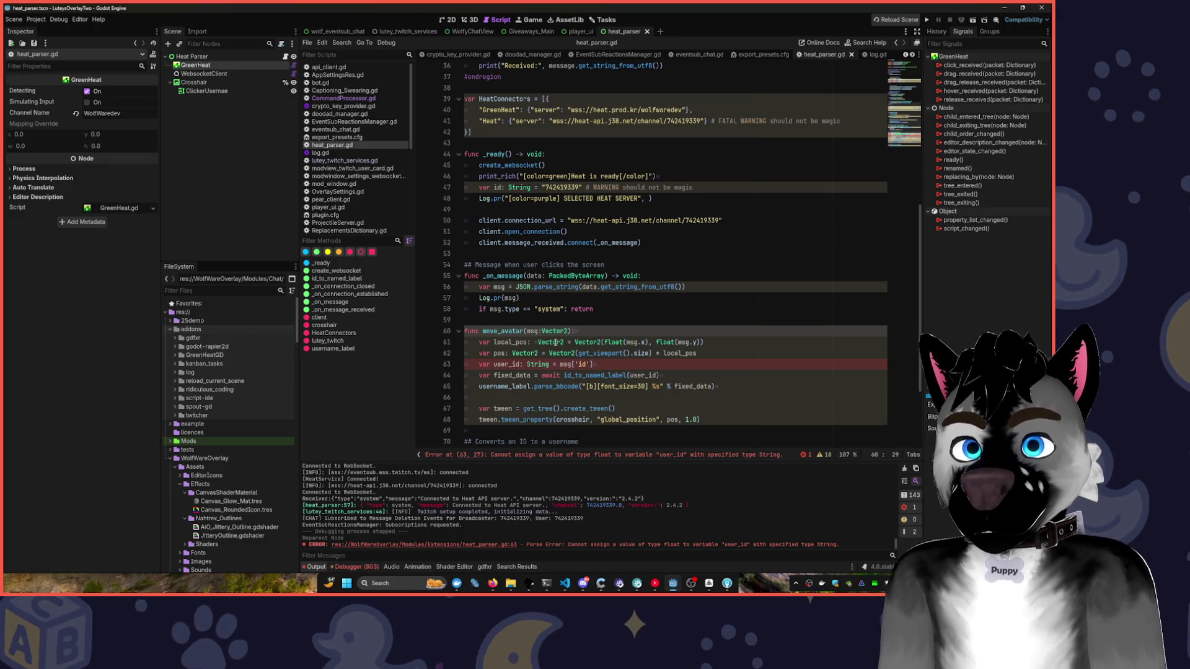
key("BackSpace")
key("BackSpace")
key("BackSpace")
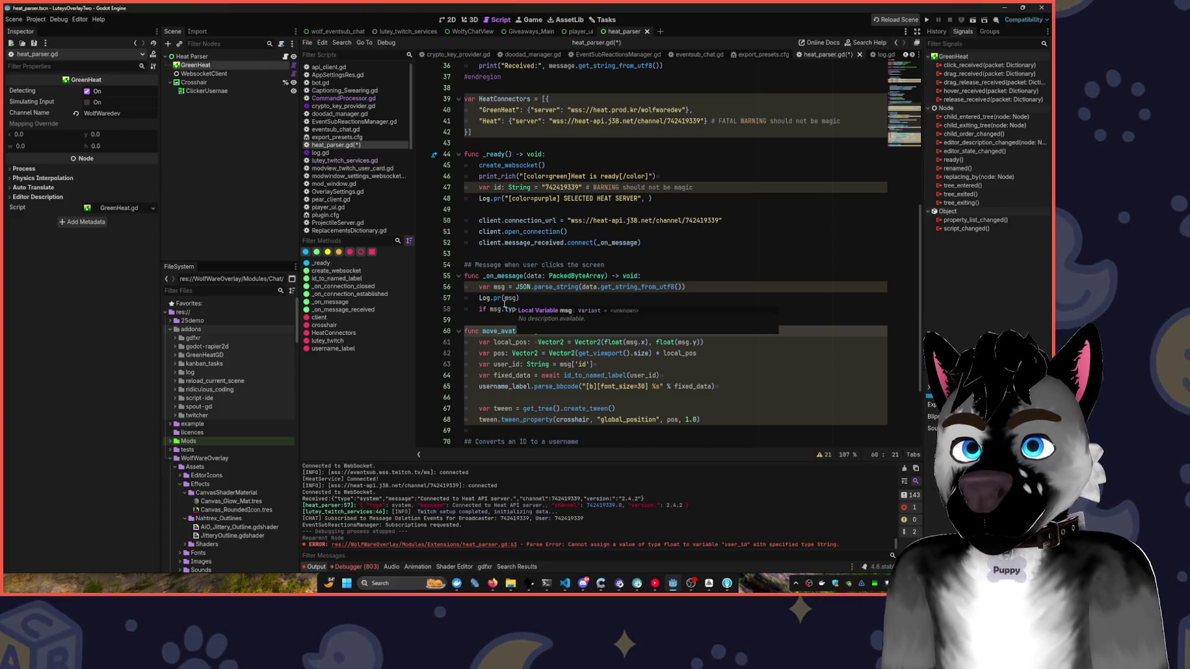
- Insert a move_avatar(msg) call after the system-message return in _on_message and save
left_click_drag(520, 298, 475, 300)
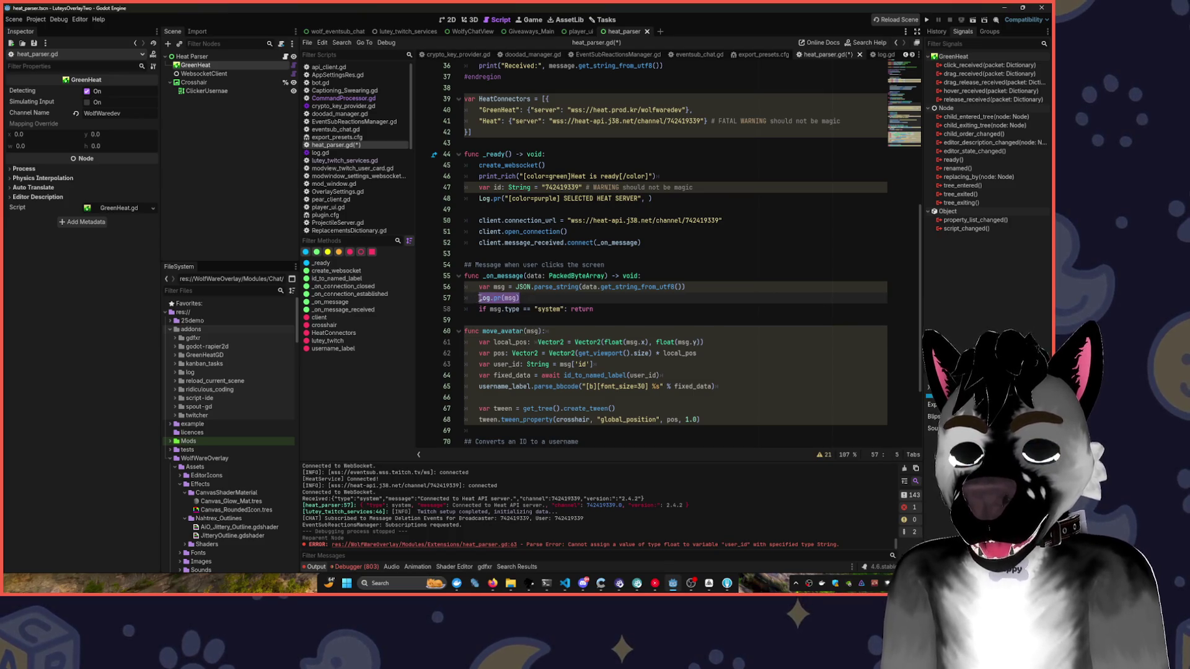
mouse_move(483, 299)
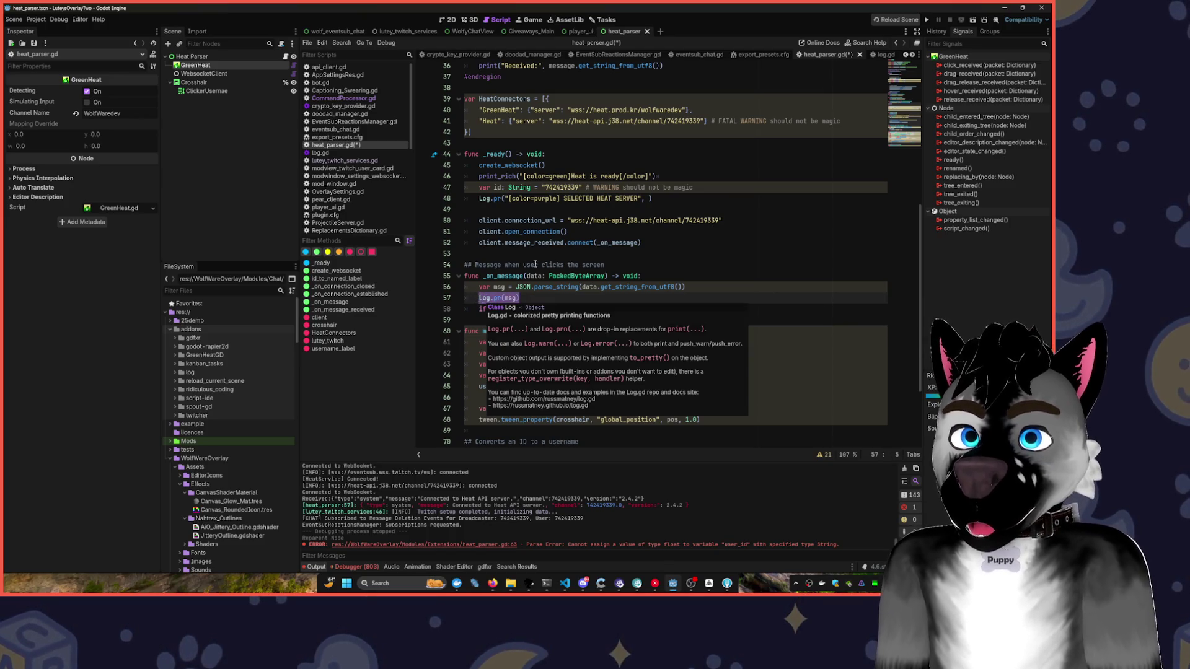
left_click(556, 243)
left_click(607, 317)
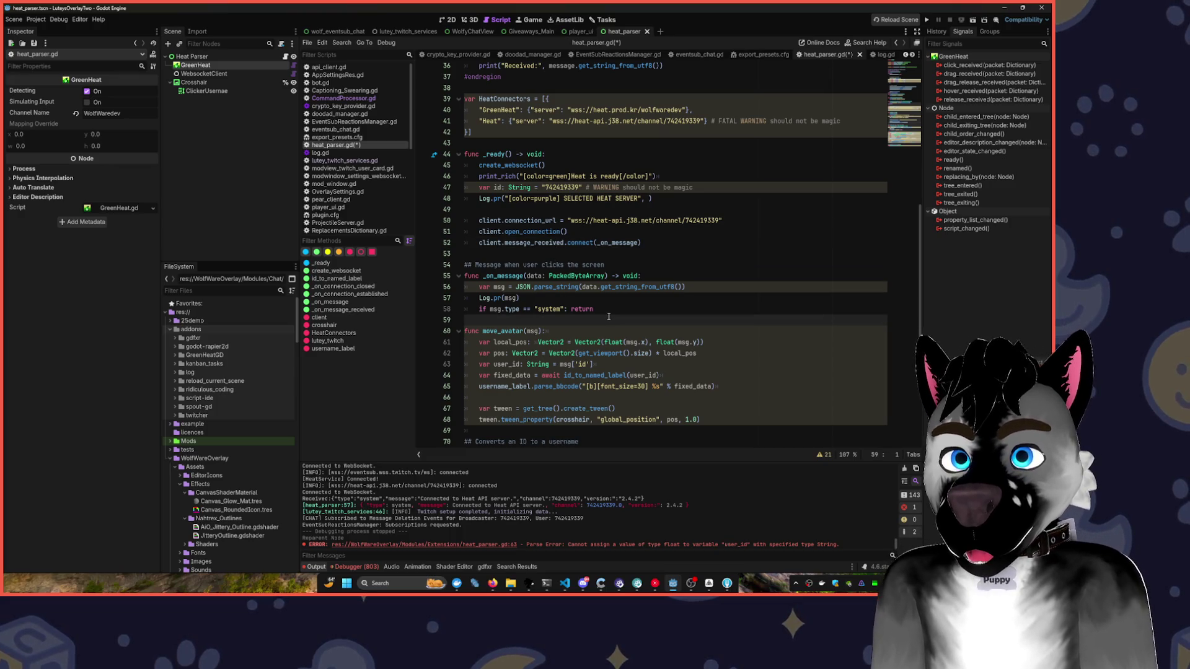
key("Up")
key("Return")
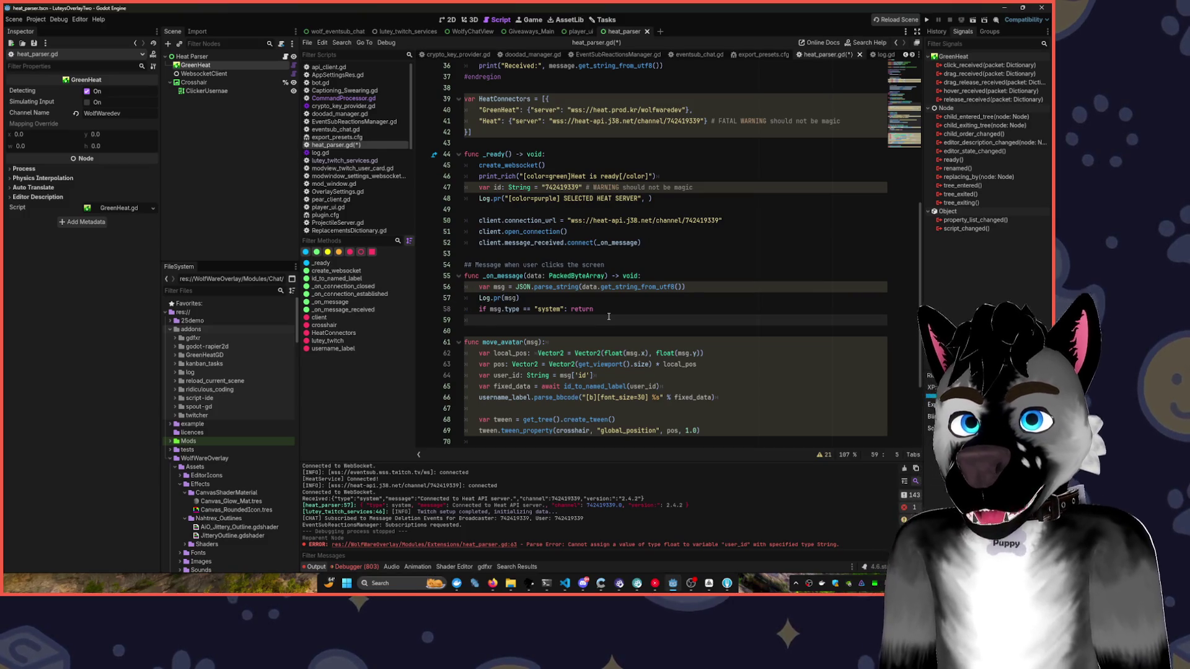
type("move")
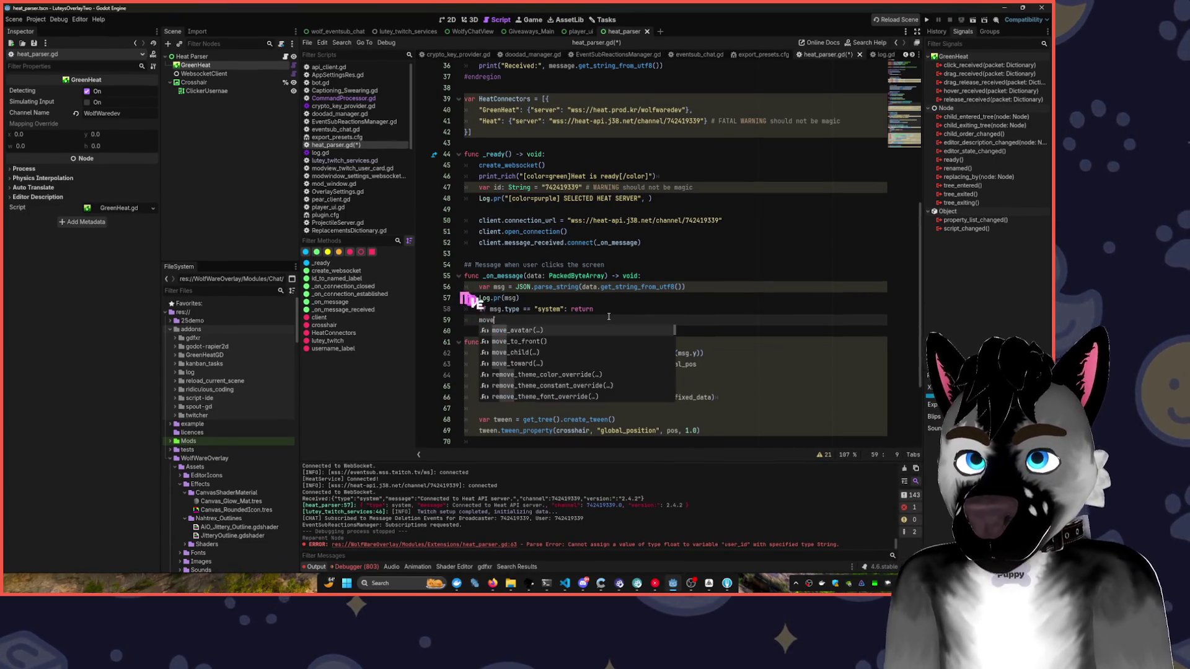
key("Tab")
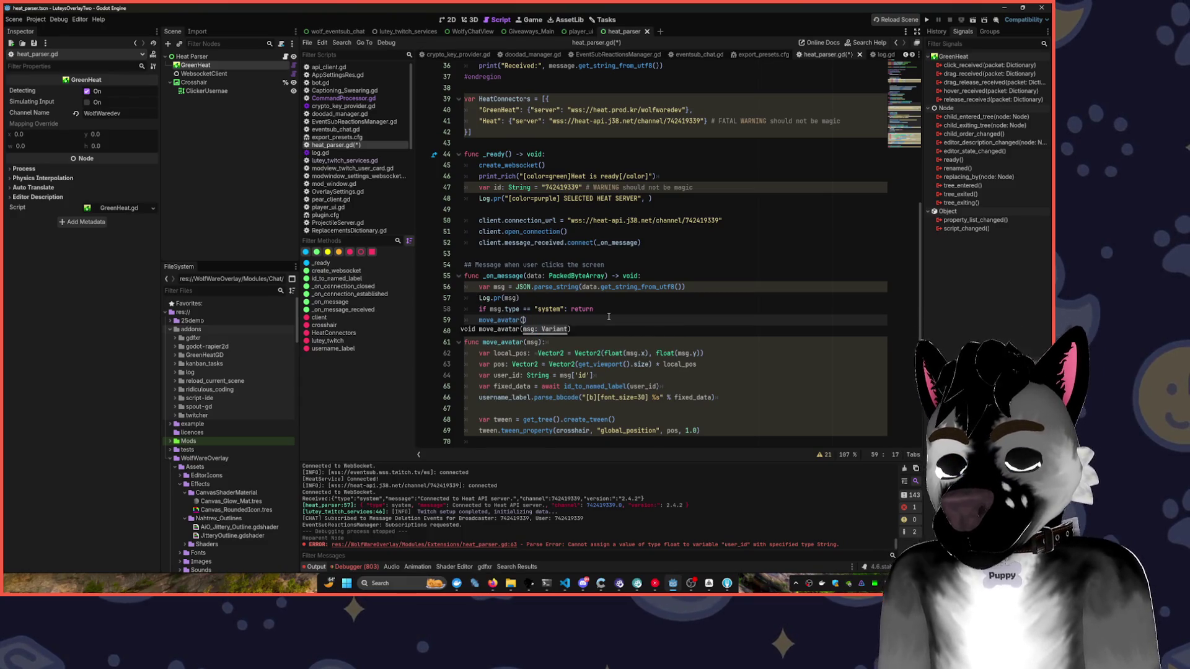
type("m")
type("sg")
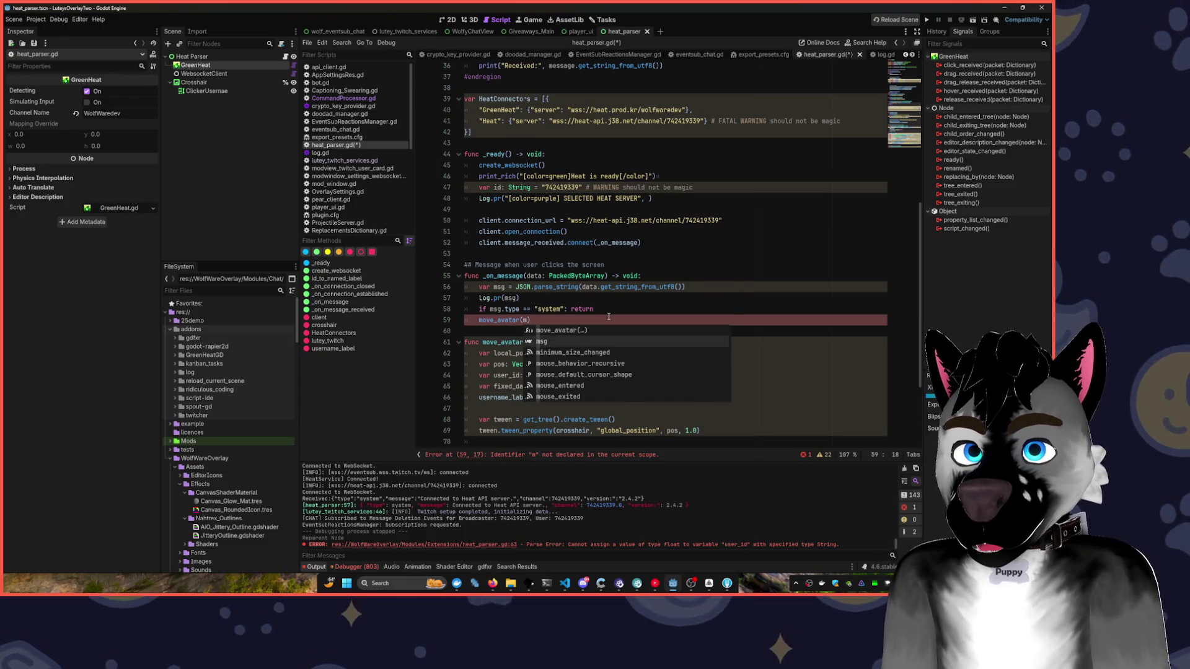
key("ctrl+s")
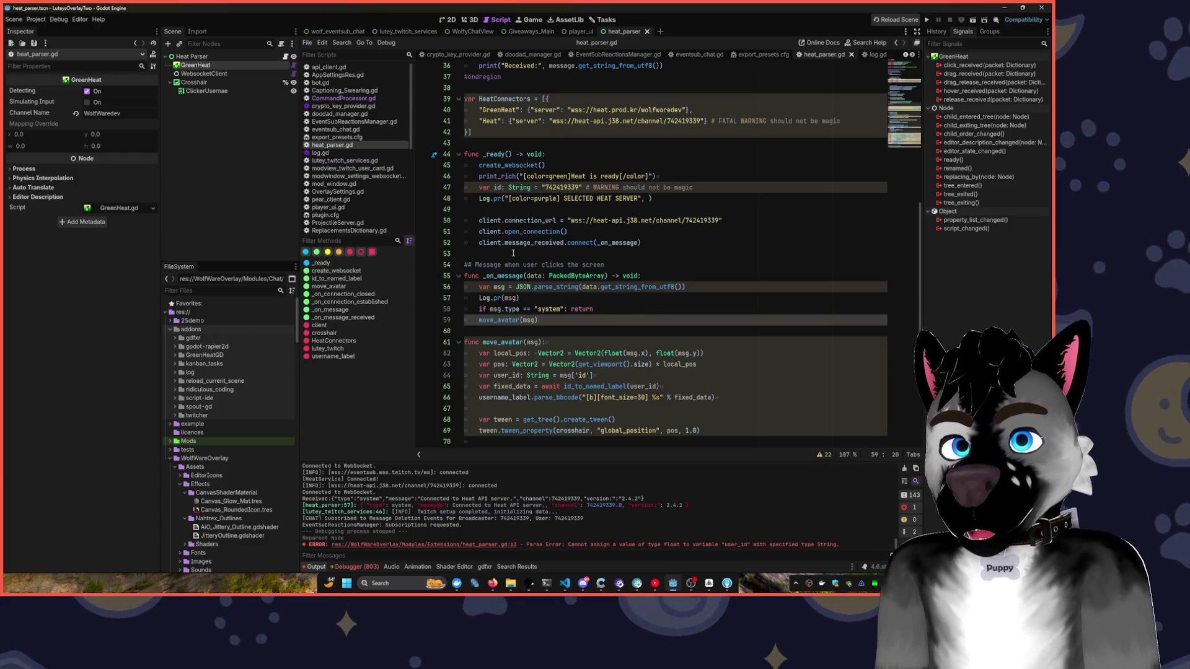
left_click(496, 253)
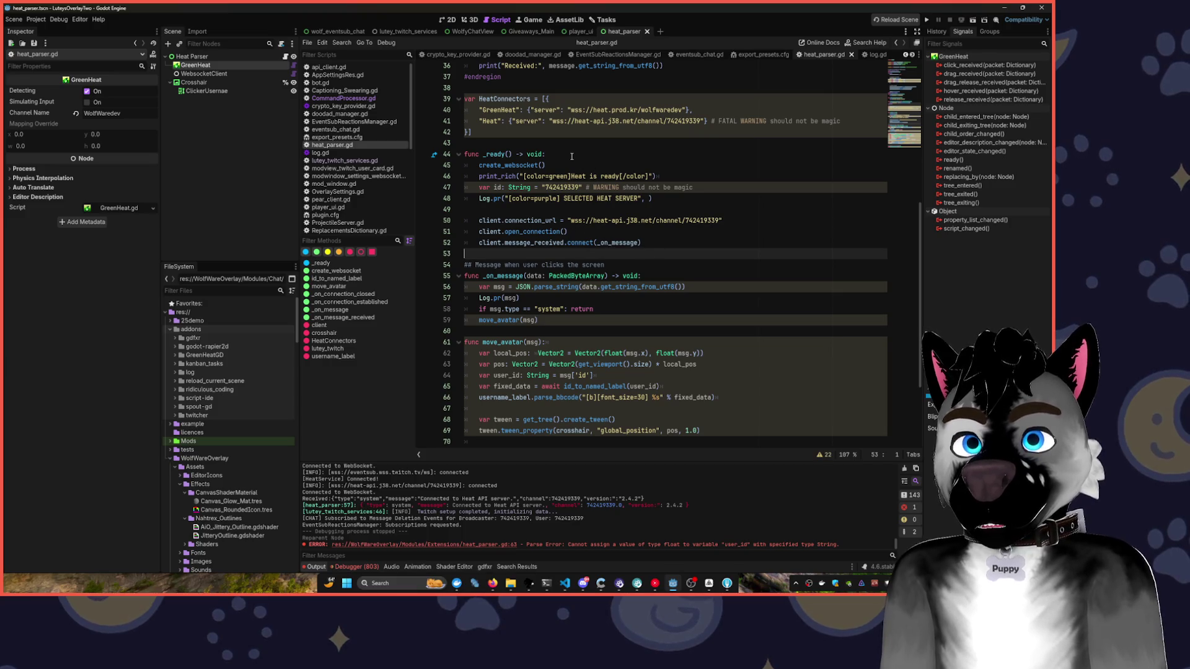
- Comment out the create_websocket call and the print_rich line in _ready
left_click(572, 155)
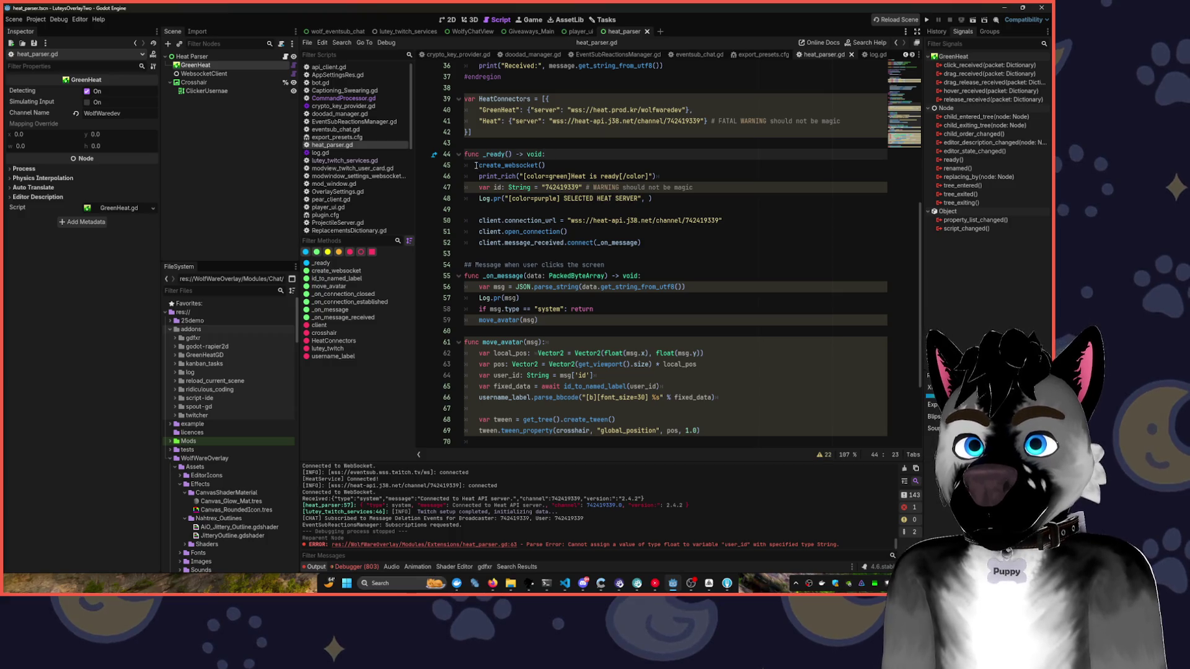
key("Down")
key("Home")
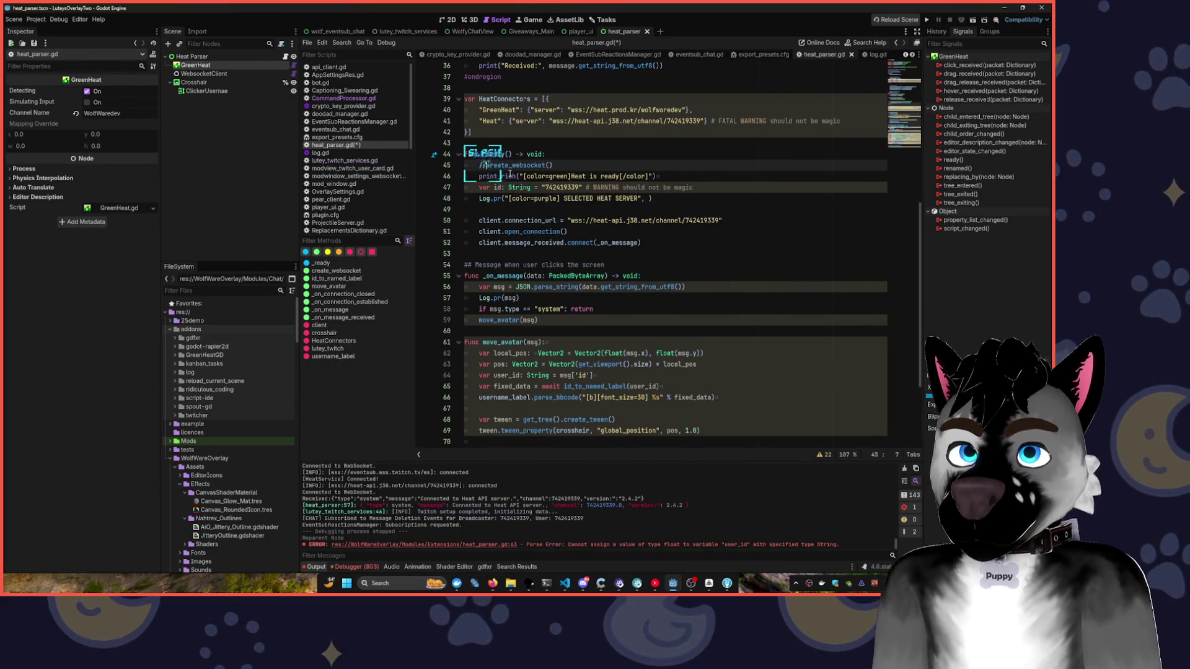
key("BackSpace")
key("ctrl+slash")
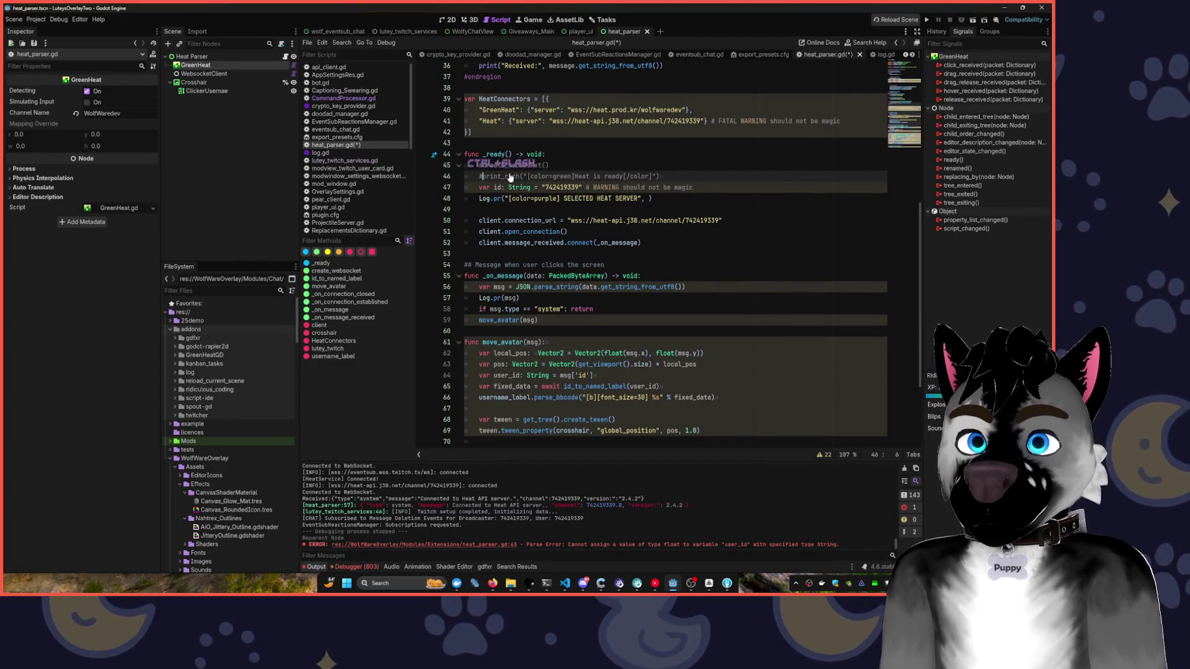
key("ctrl+slash")
key("ctrl+slash")
key("ctrl+slash")
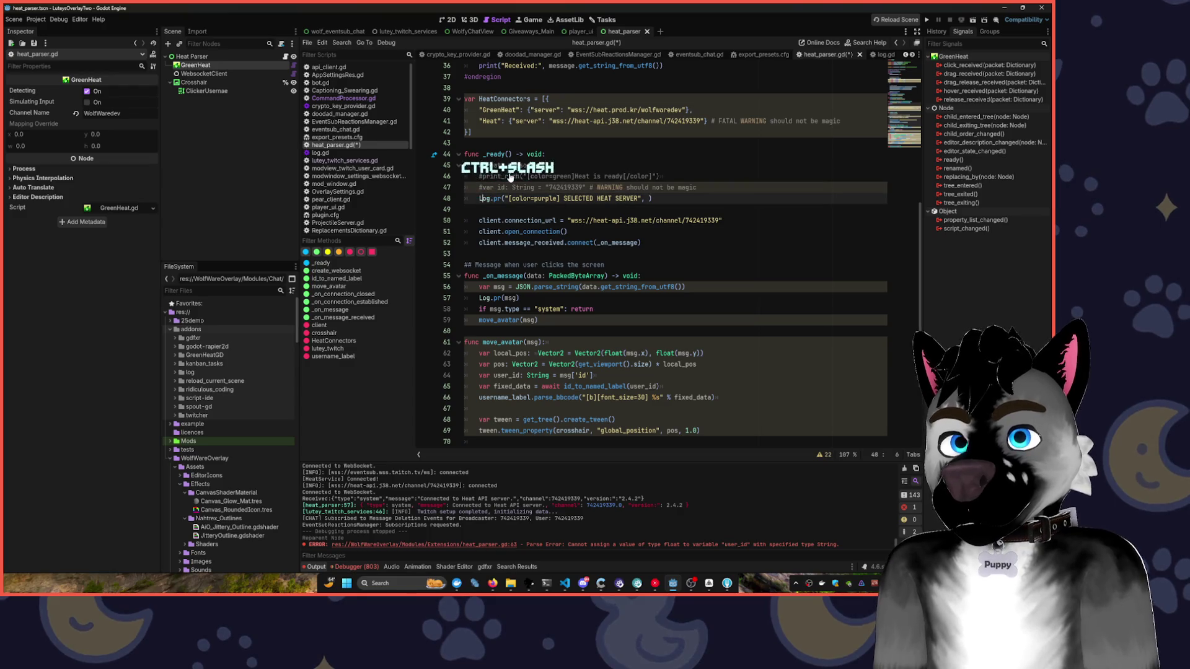
- Comment out the client connection lines 49–52 and add an empty line below them
left_click_drag(466, 210, 643, 242)
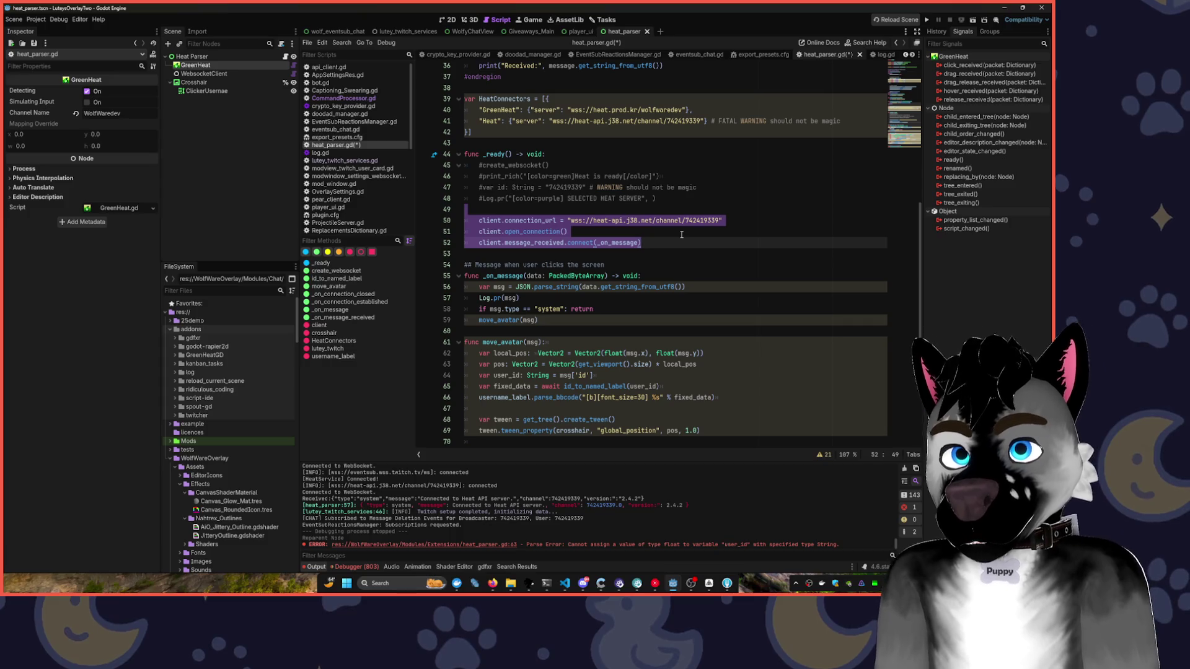
key("shift+Up")
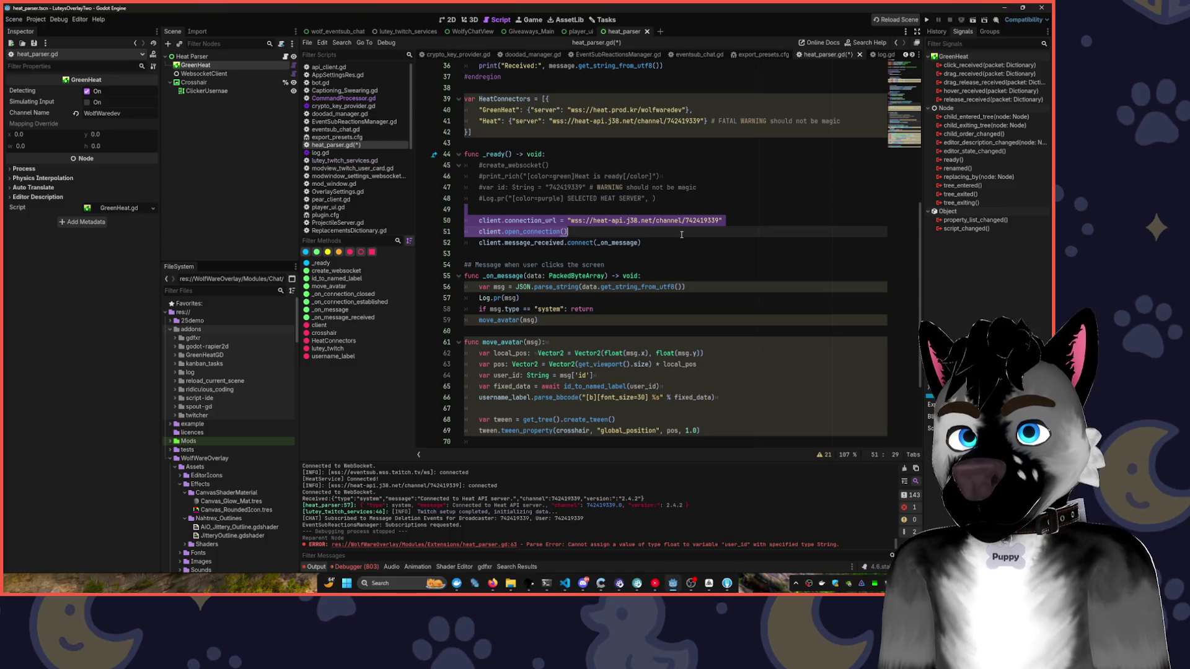
key("shift+Down")
key("ctrl+k")
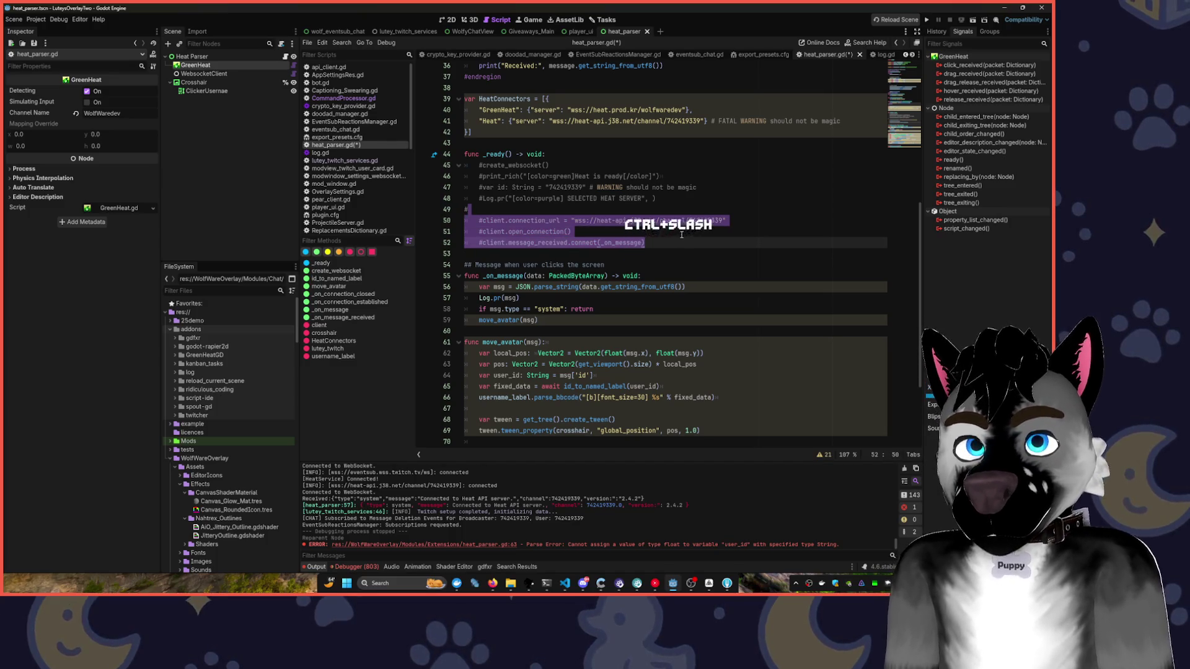
key("Return")
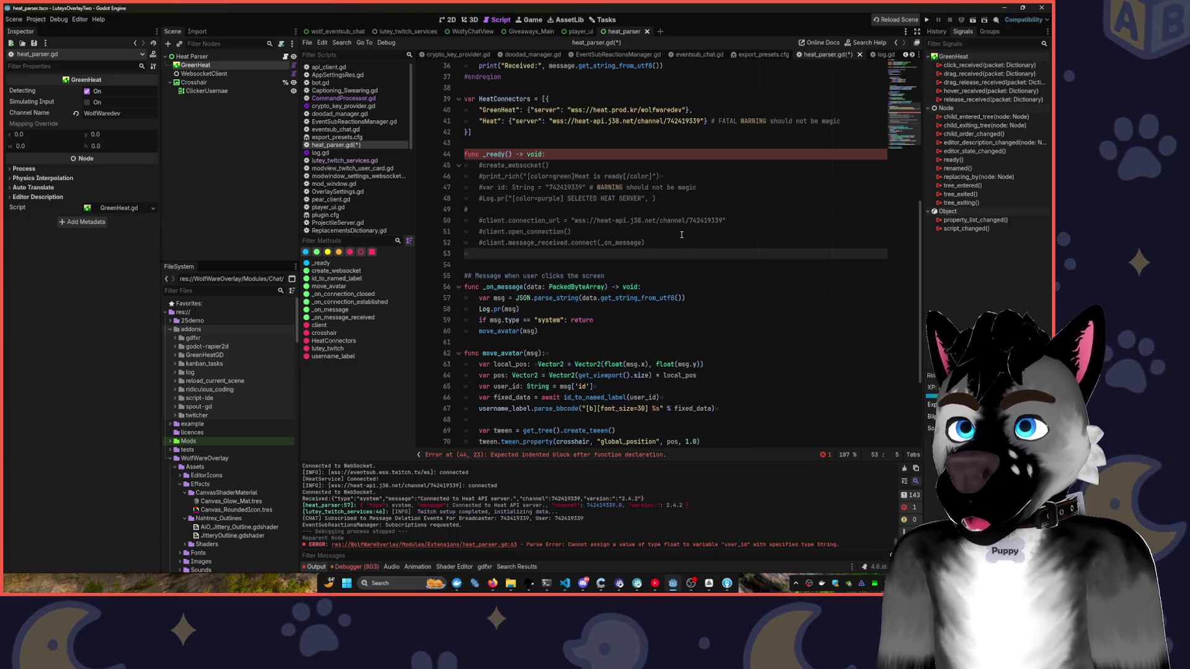
- Add $GreenHeat.click_received.connect(move_avatar) on line 53 of _ready
type("$Gr")
key("Tab")
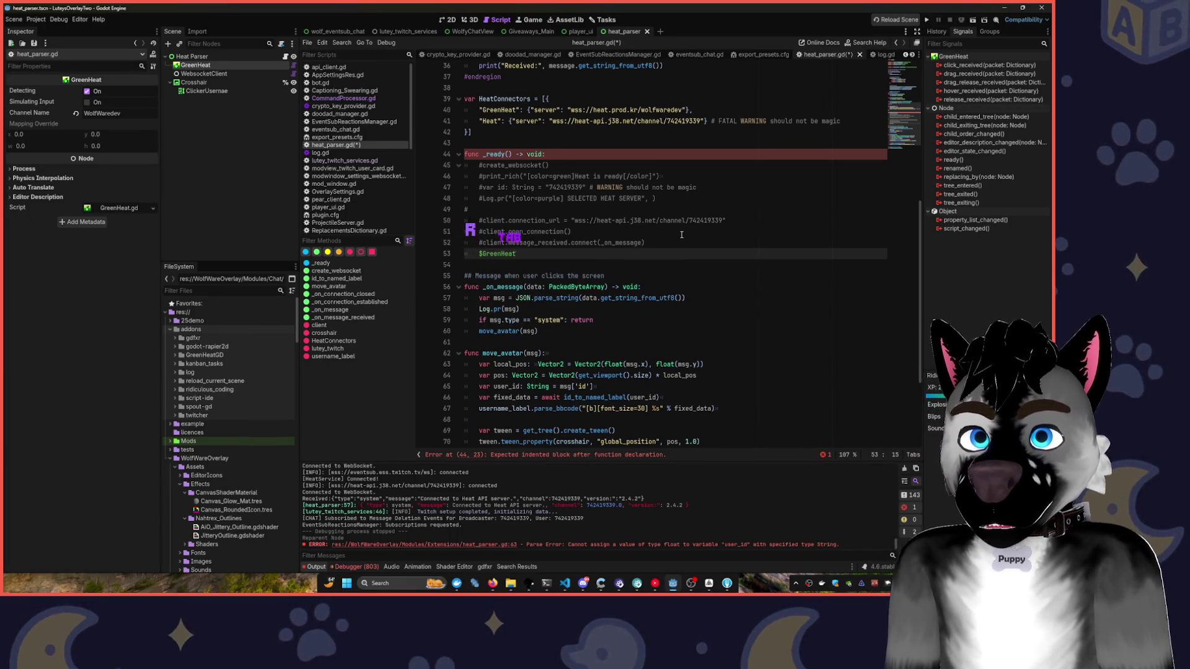
type(".c")
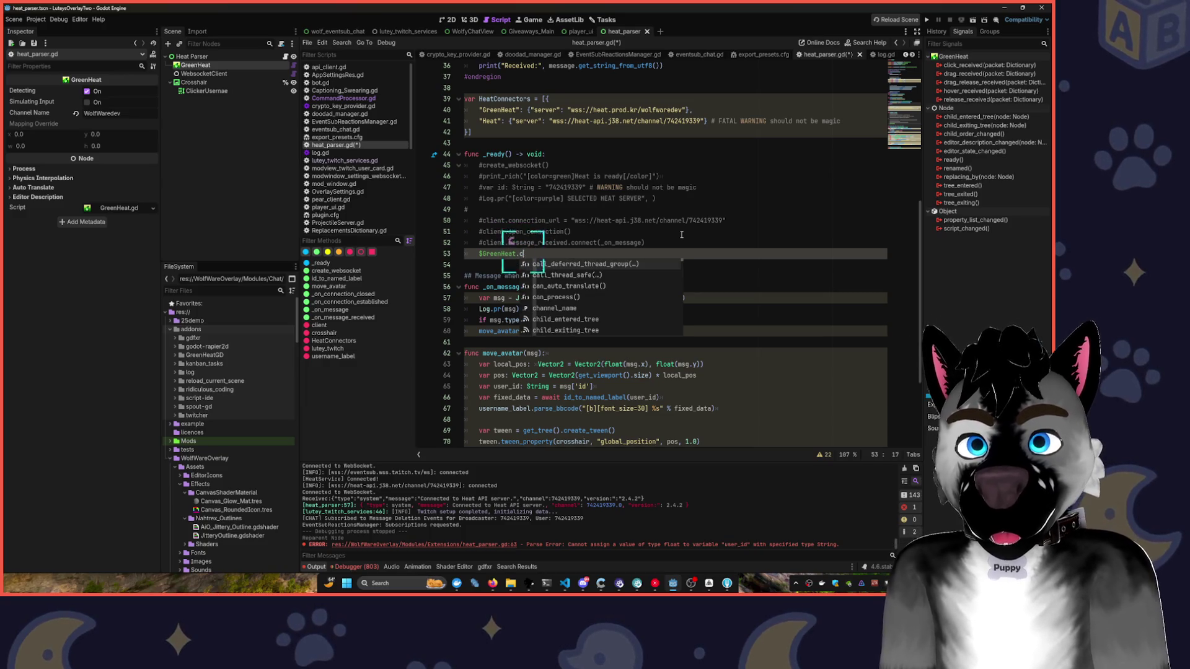
type("lic")
key("Tab")
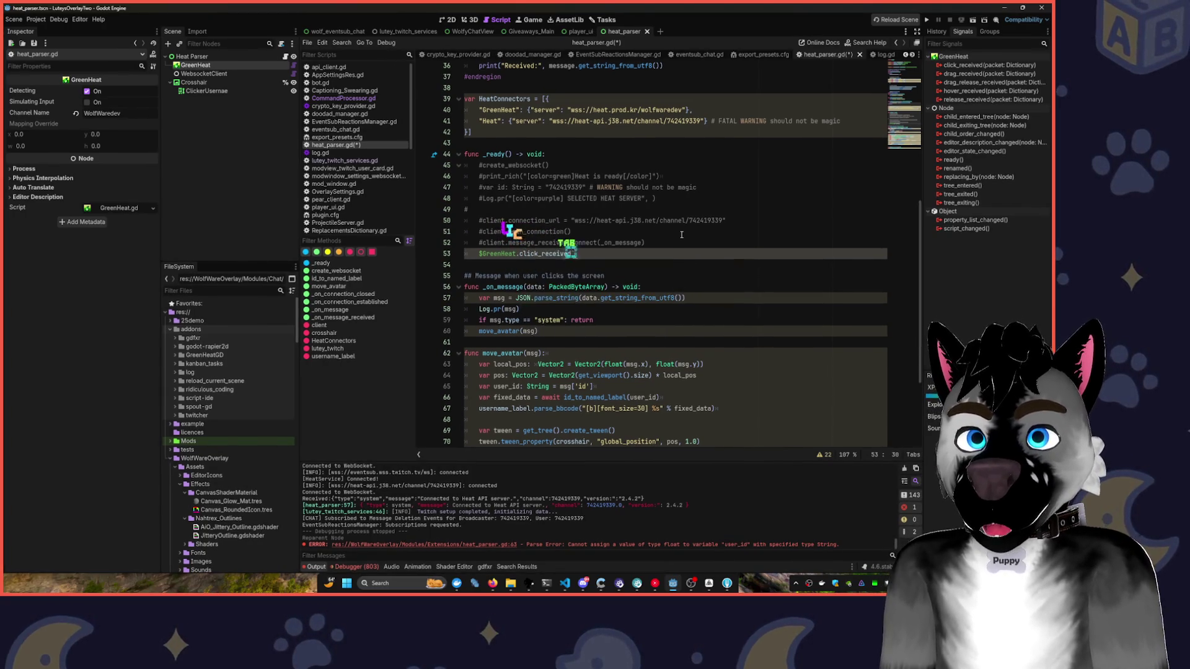
type(".connect")
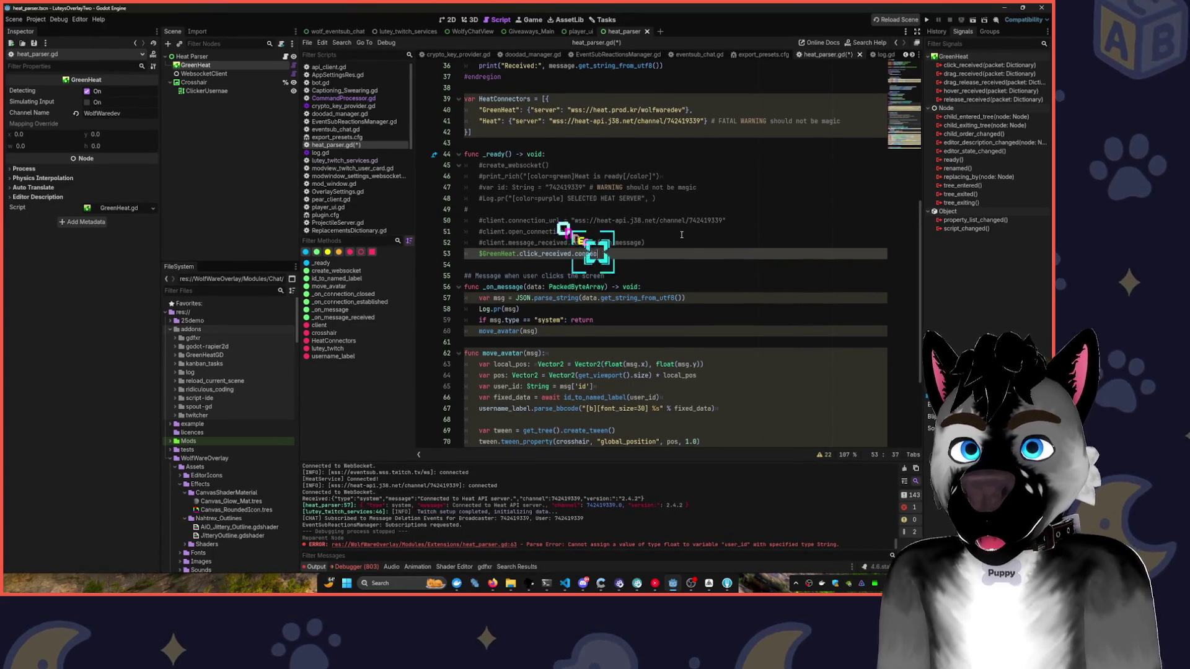
type("(move")
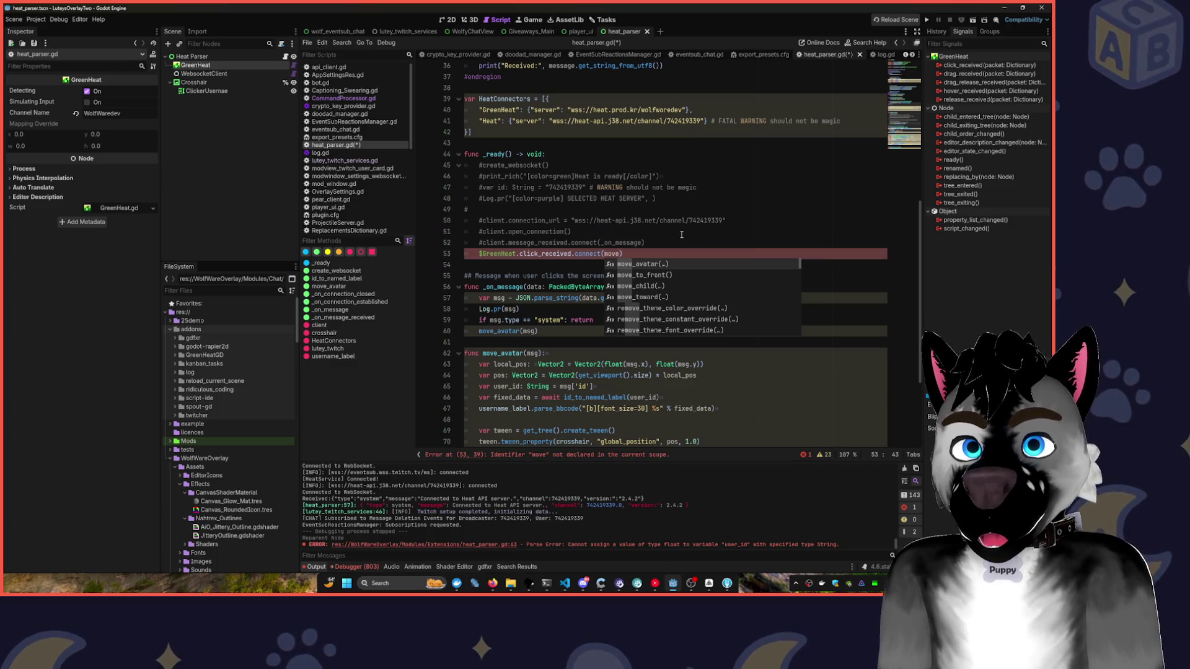
key("Tab")
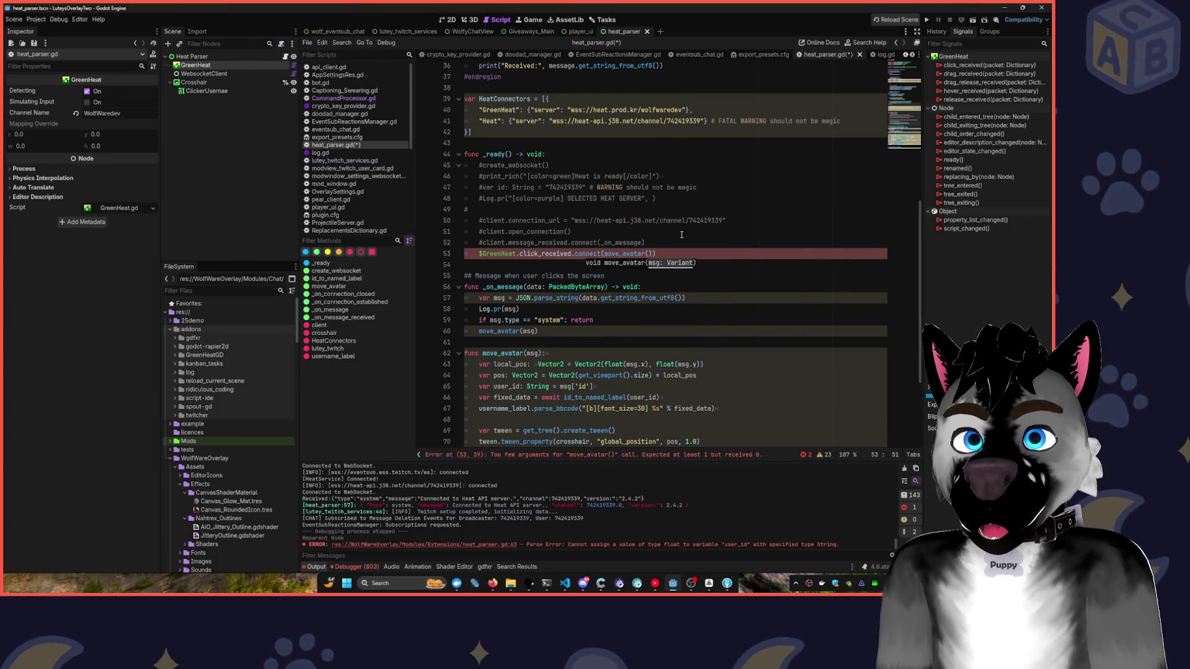
key("BackSpace")
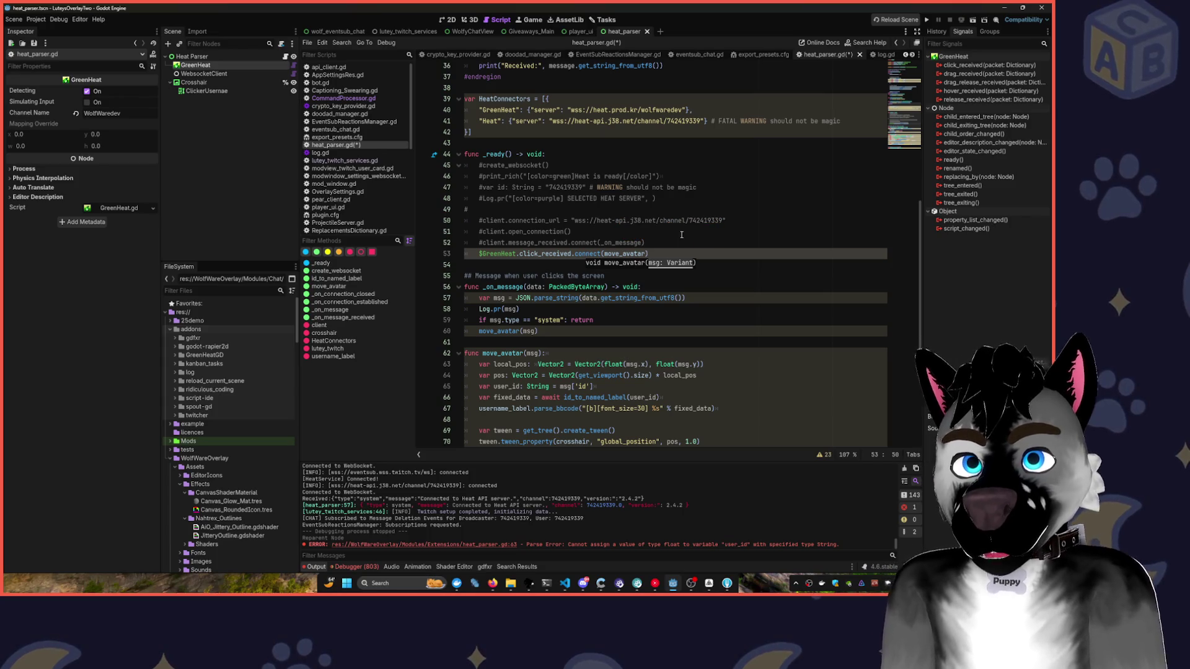
double_click(533, 353)
left_click(538, 353)
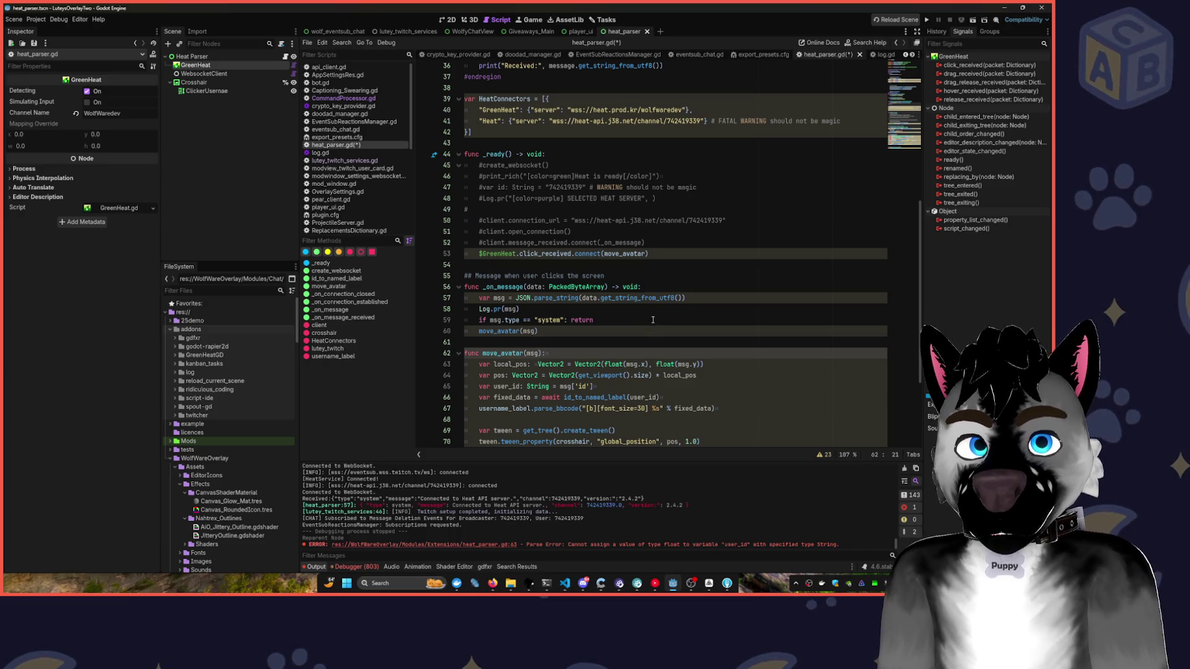
- Strip the stray characters so the header reads func move_avatar(msg):
type(":")
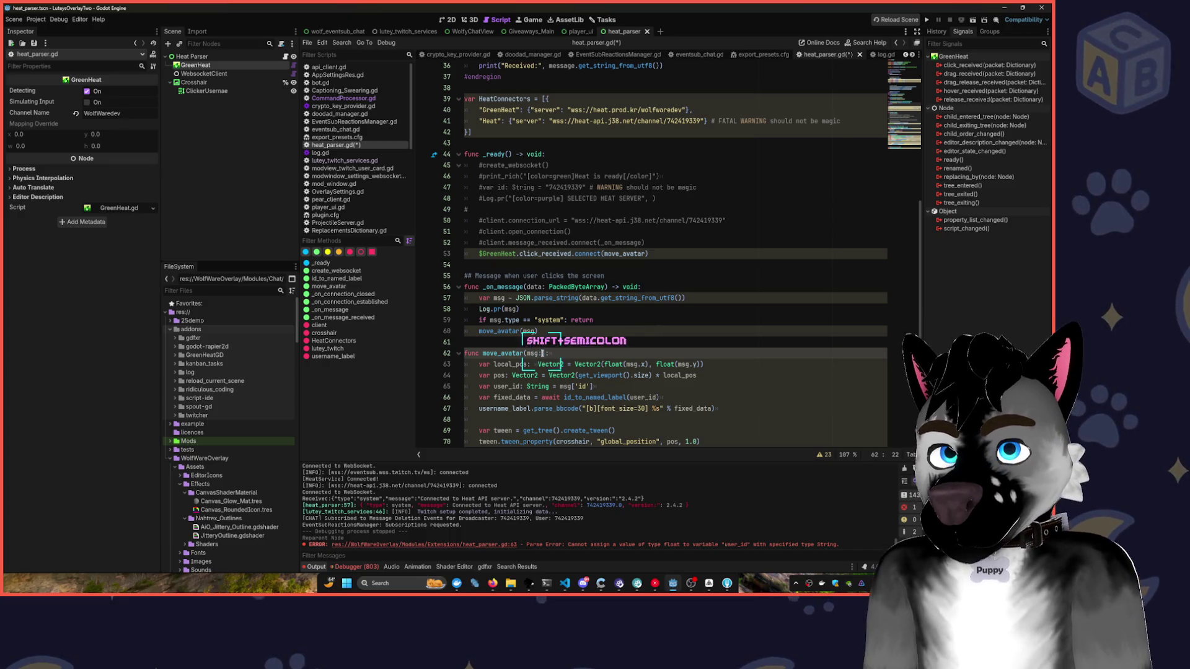
key("BackSpace")
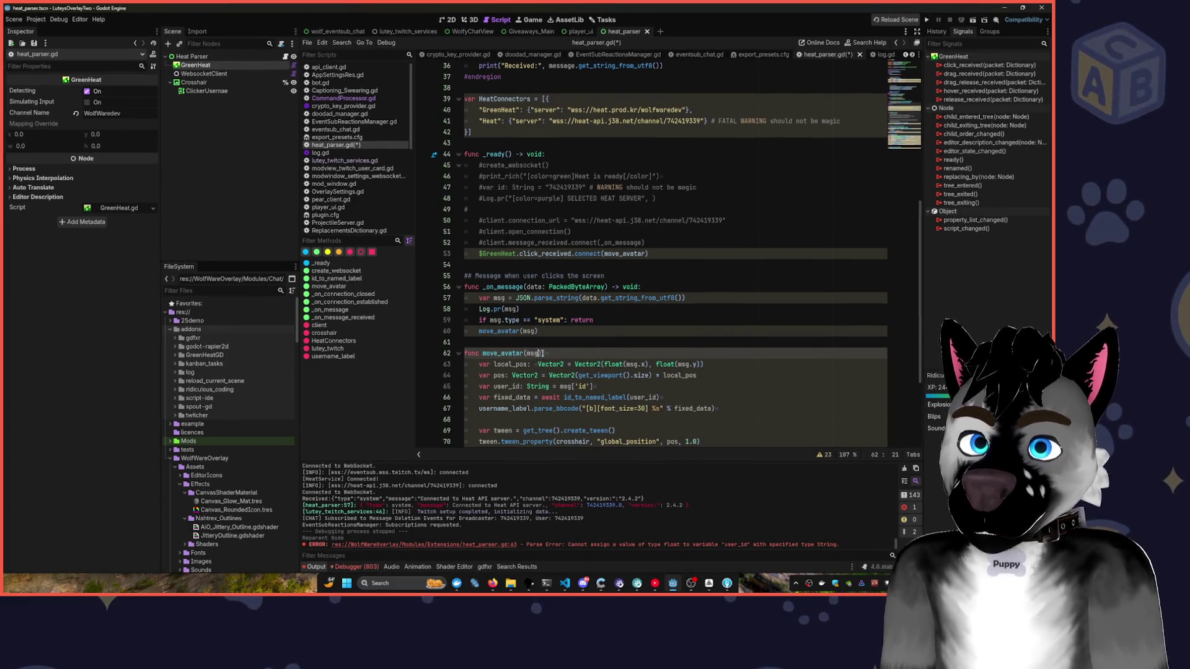
key("BackSpace")
key("BackSpace")
key("BackSpace")
type(":")
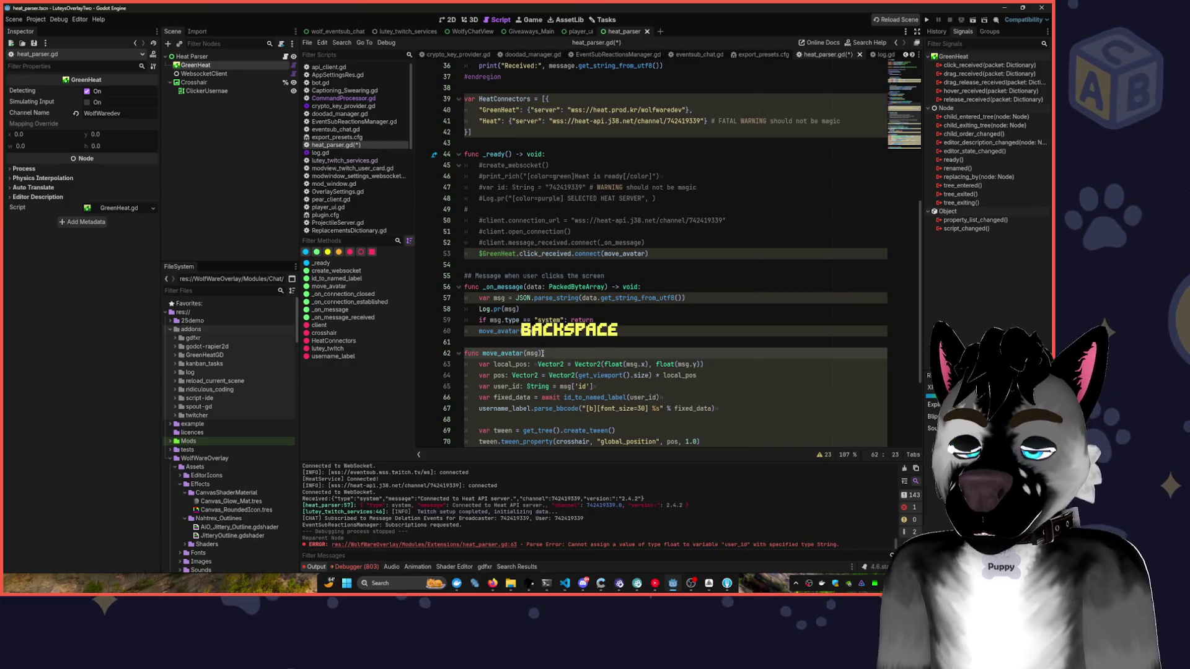
scroll(561, 340, "up", 1)
scroll(561, 341, "down", 2)
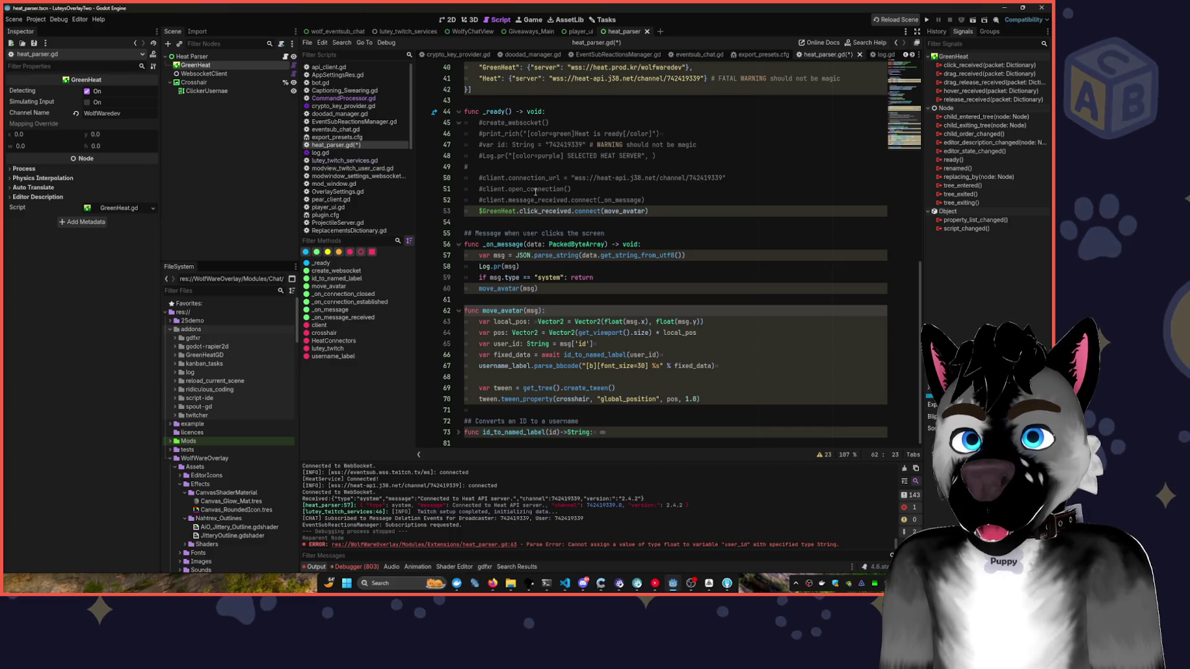
- Review _on_message lines 57–59 and start a new line under the move_avatar header
double_click(492, 311)
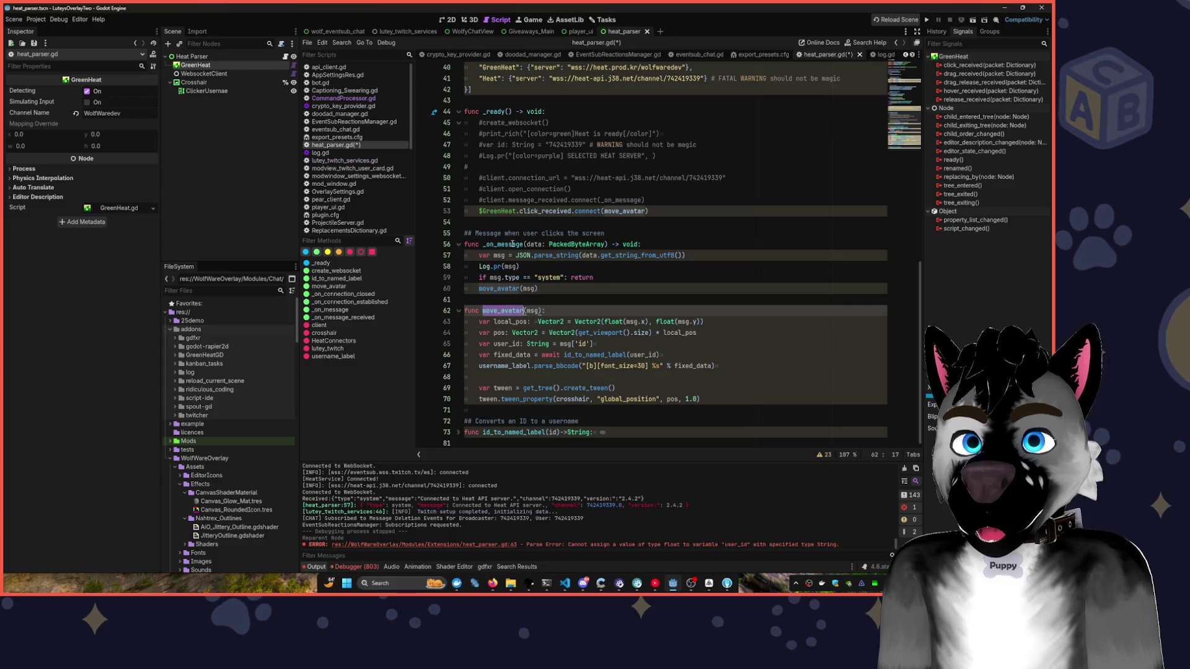
double_click(512, 245)
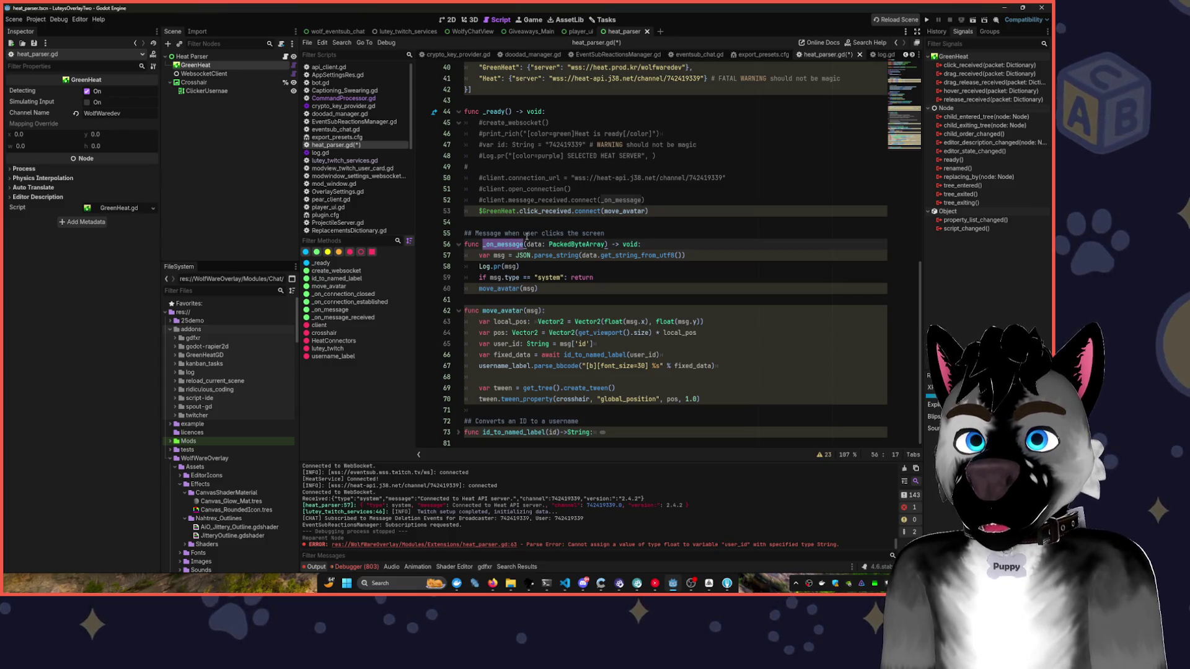
left_click_drag(610, 279, 439, 251)
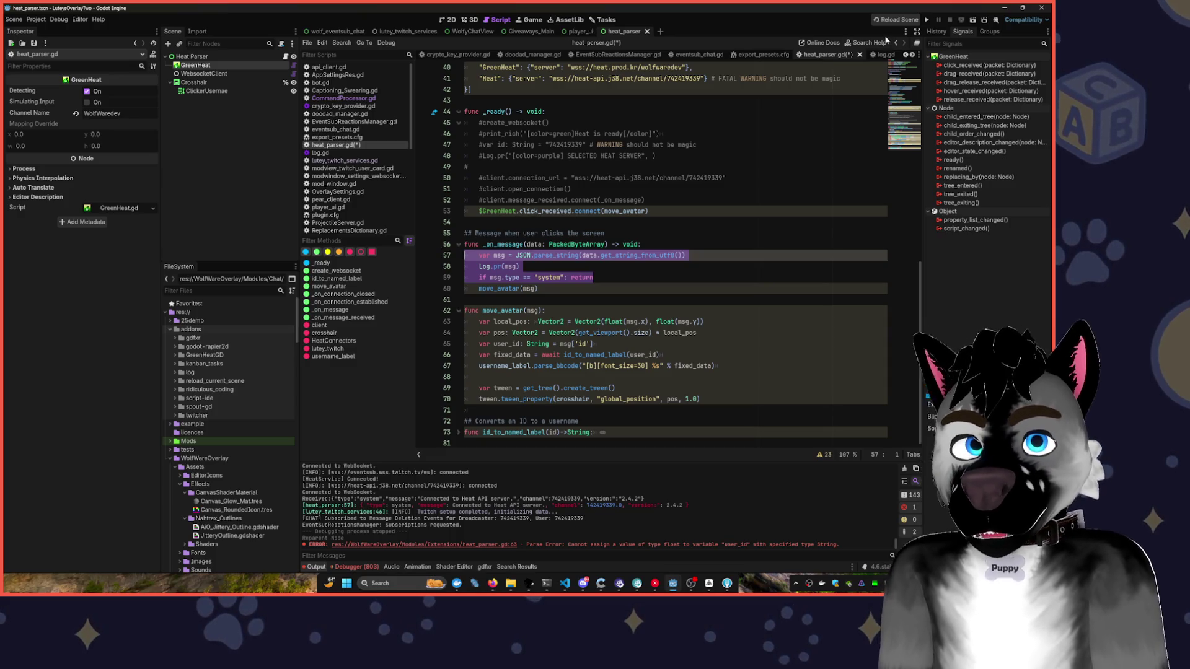
left_click(572, 310)
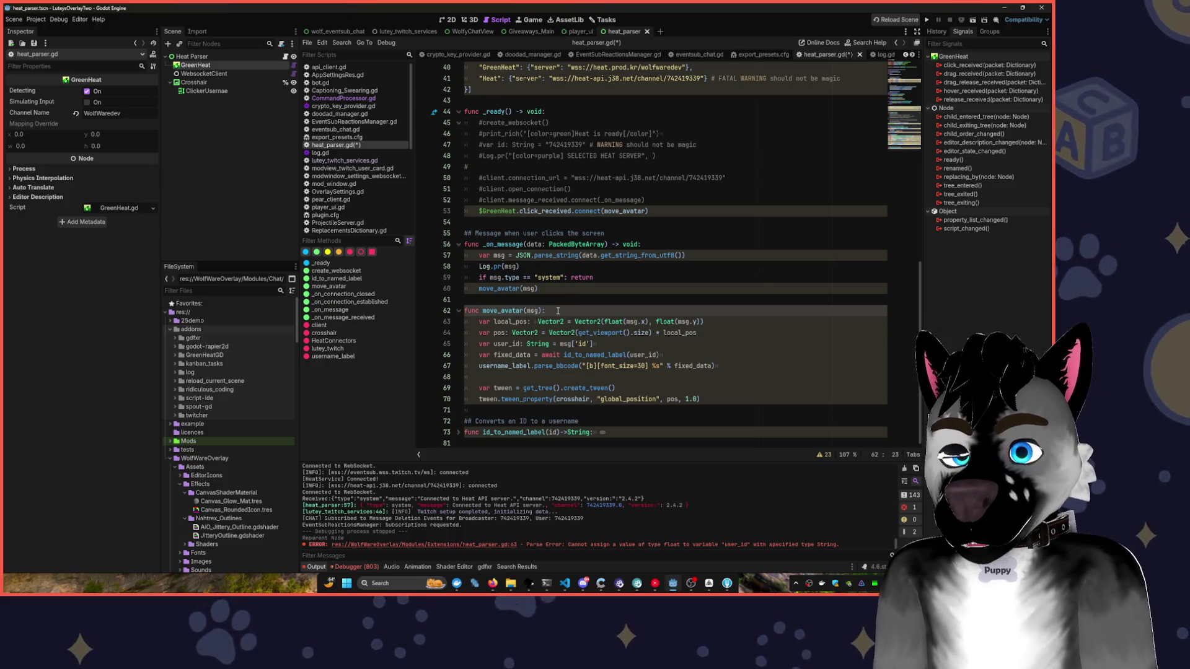
key("Return")
- Paste Log.pr(msg) from _on_message as move_avatar's first line and save heat_parser.gd
type("log.")
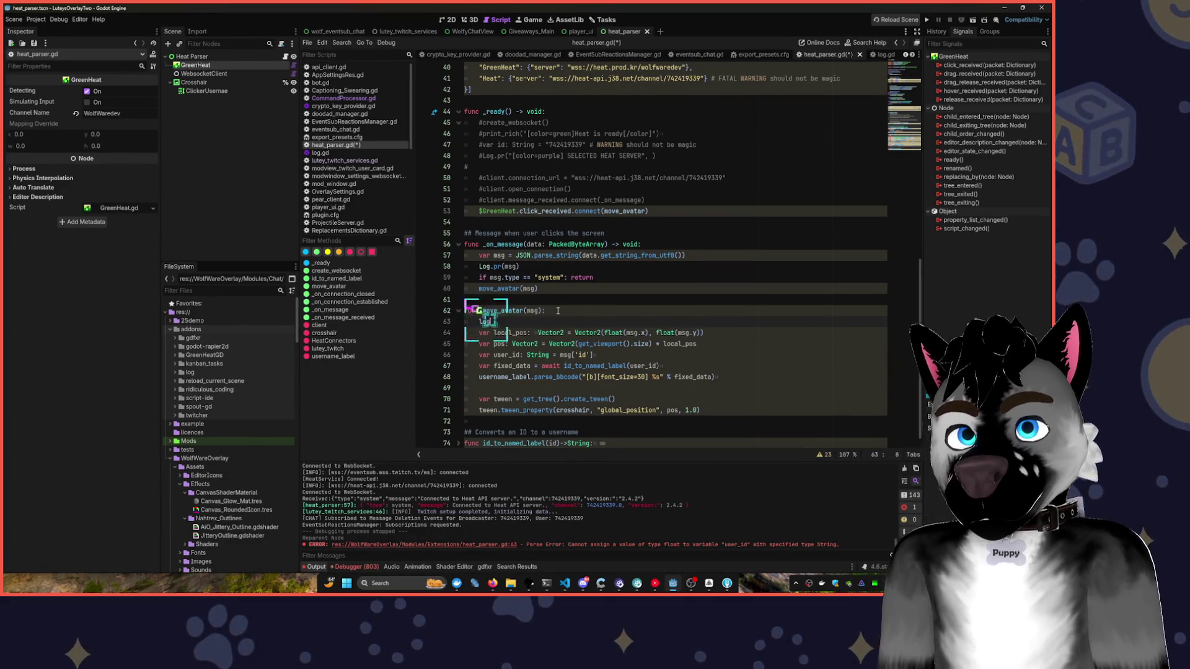
type("pr")
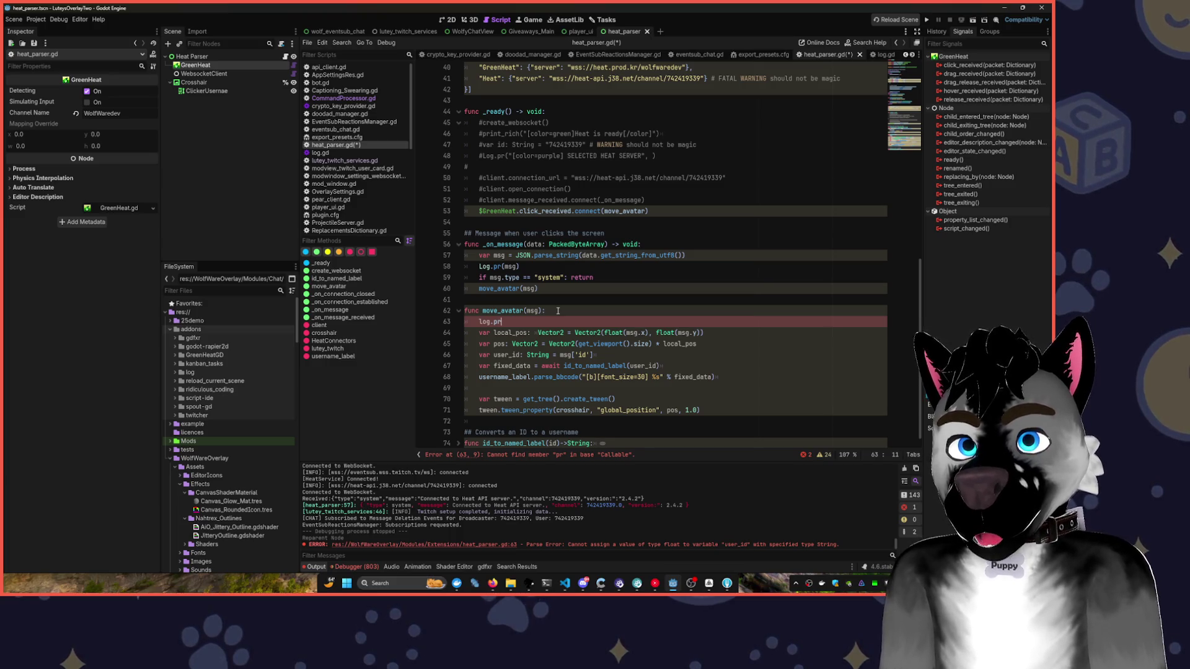
key("BackSpace")
key("BackSpace")
key("BackSpace")
key("Up")
key("Up")
key("Up")
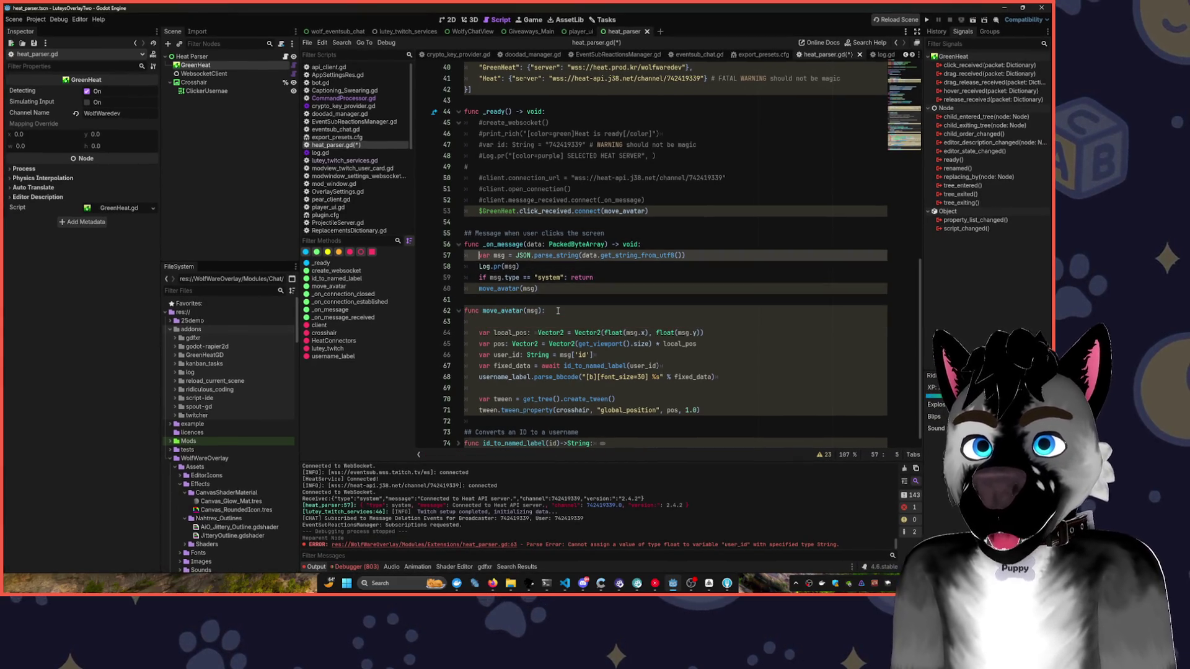
key("Down")
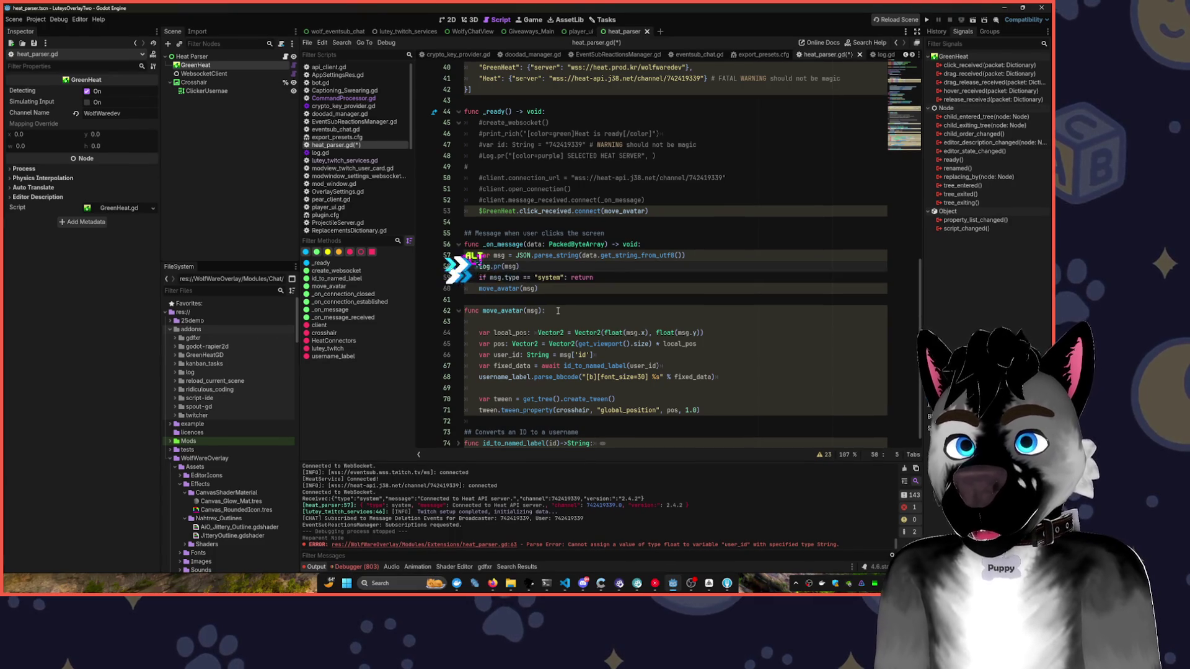
key("Down")
key("Down")
key("Down")
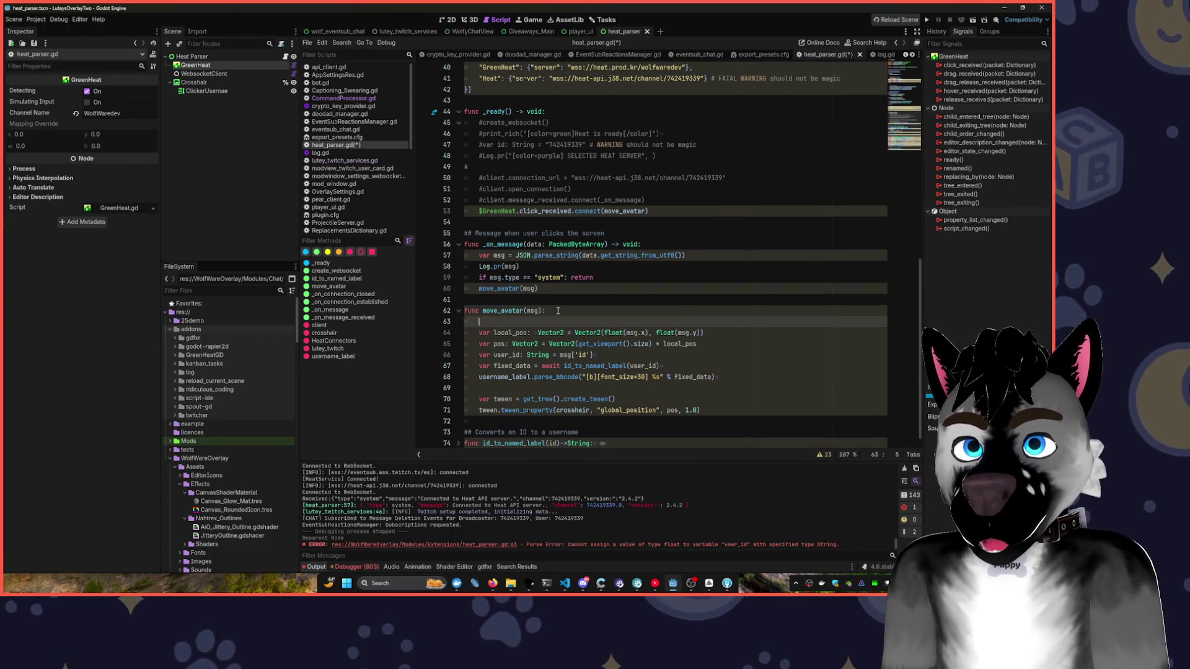
type("Log.pr(msg)")
key("ctrl+s")
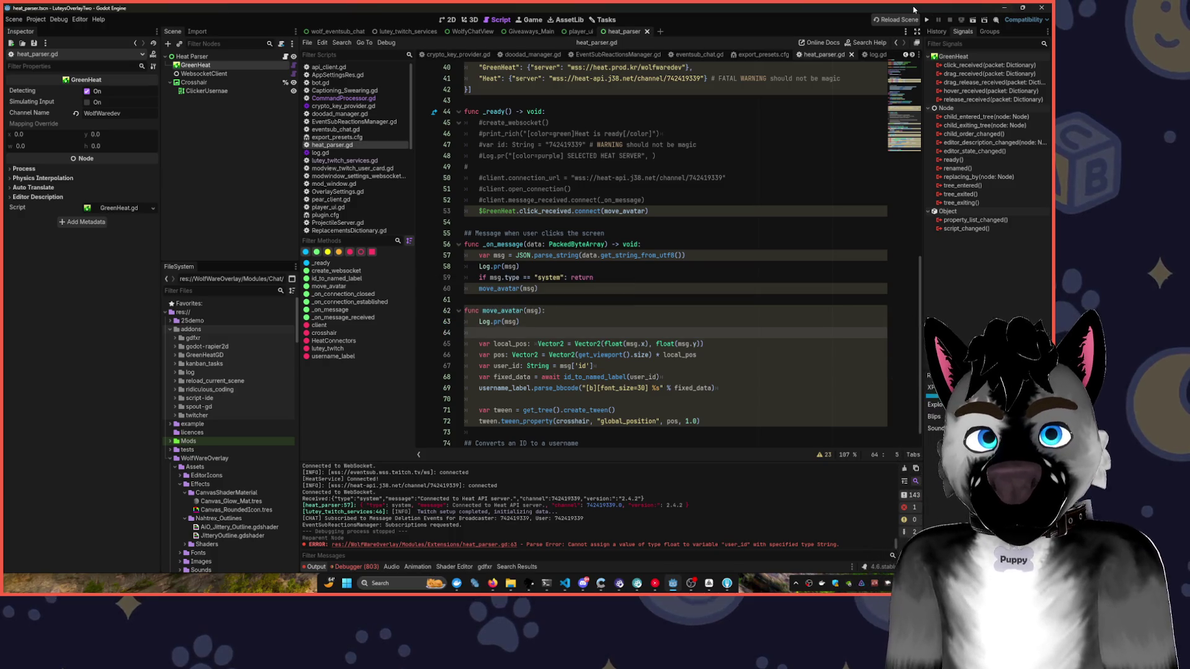
left_click(927, 19)
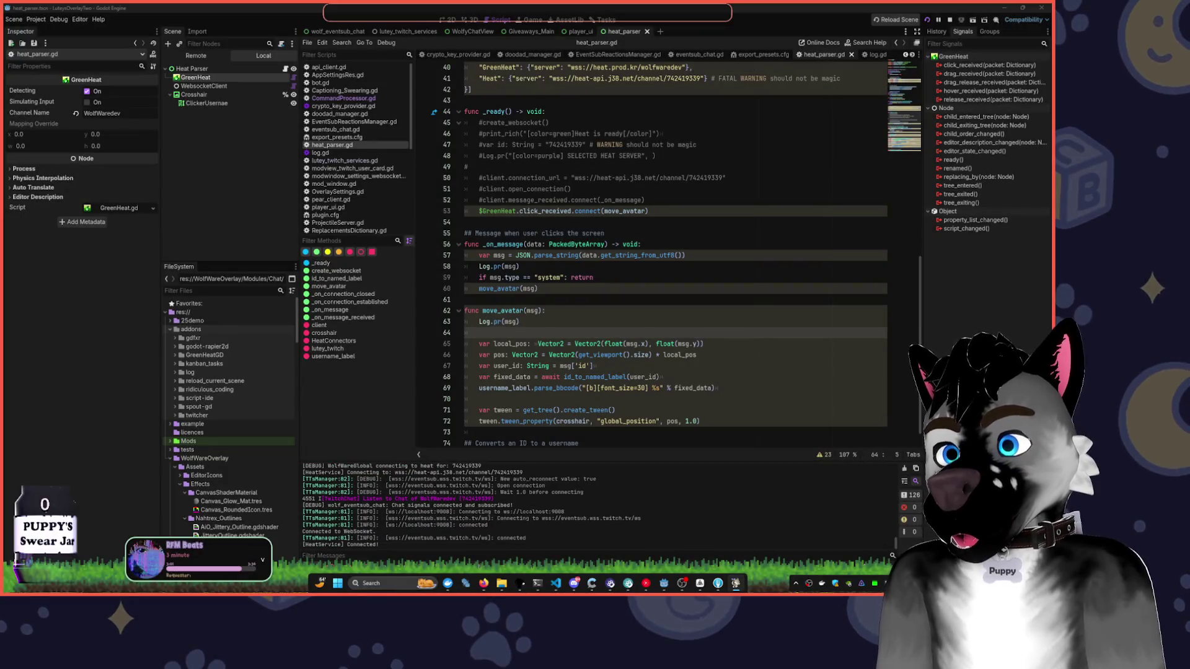
- Bring up Firefox showing the greenheatgd GitHub repository README
key("alt+Tab")
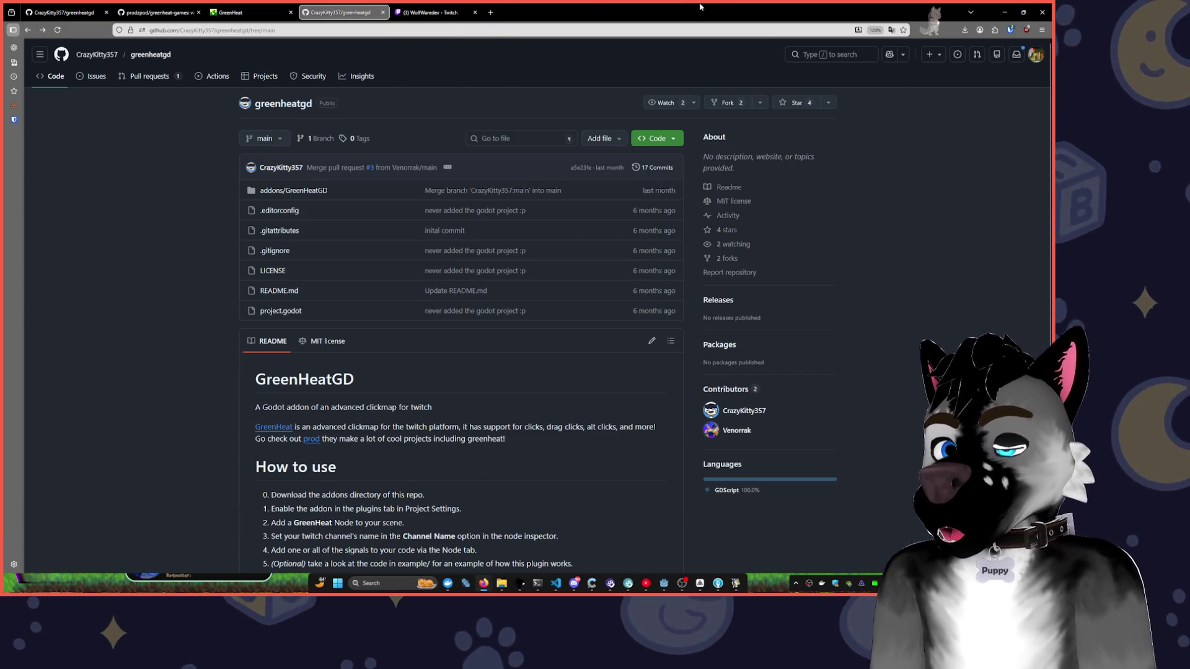
- Return from the greenheatgd repository page to the Godot editor
key("alt+Tab")
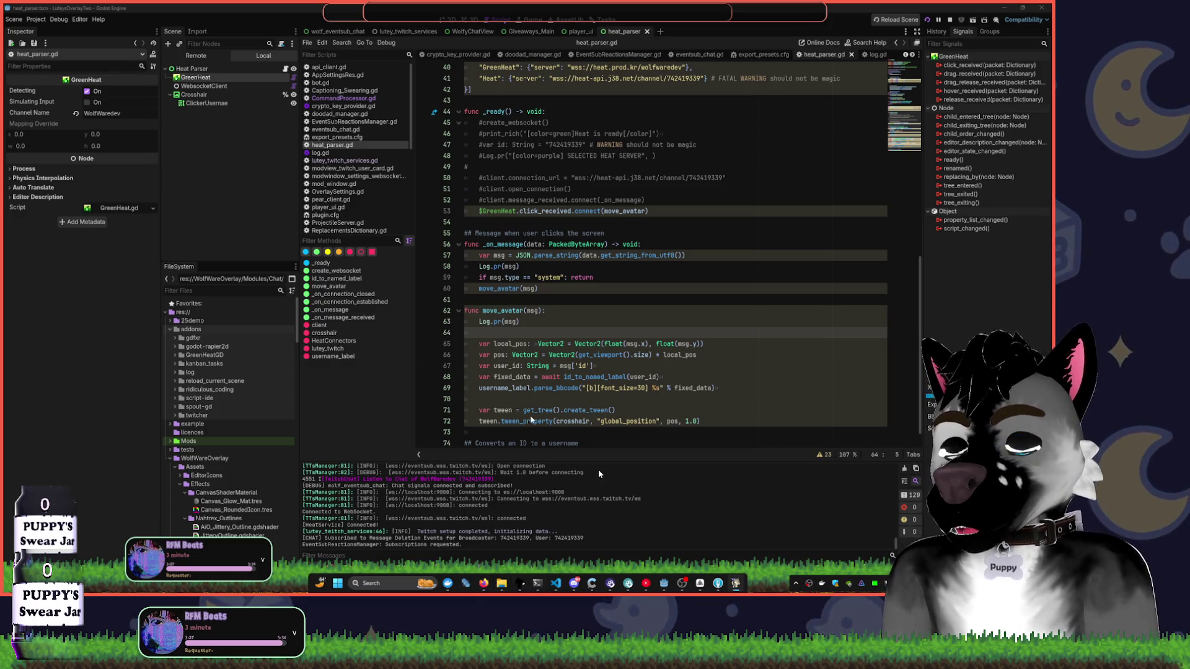
- Stop the running project and place the caret at the end of line 53 in heat_parser.gd
left_click(664, 583)
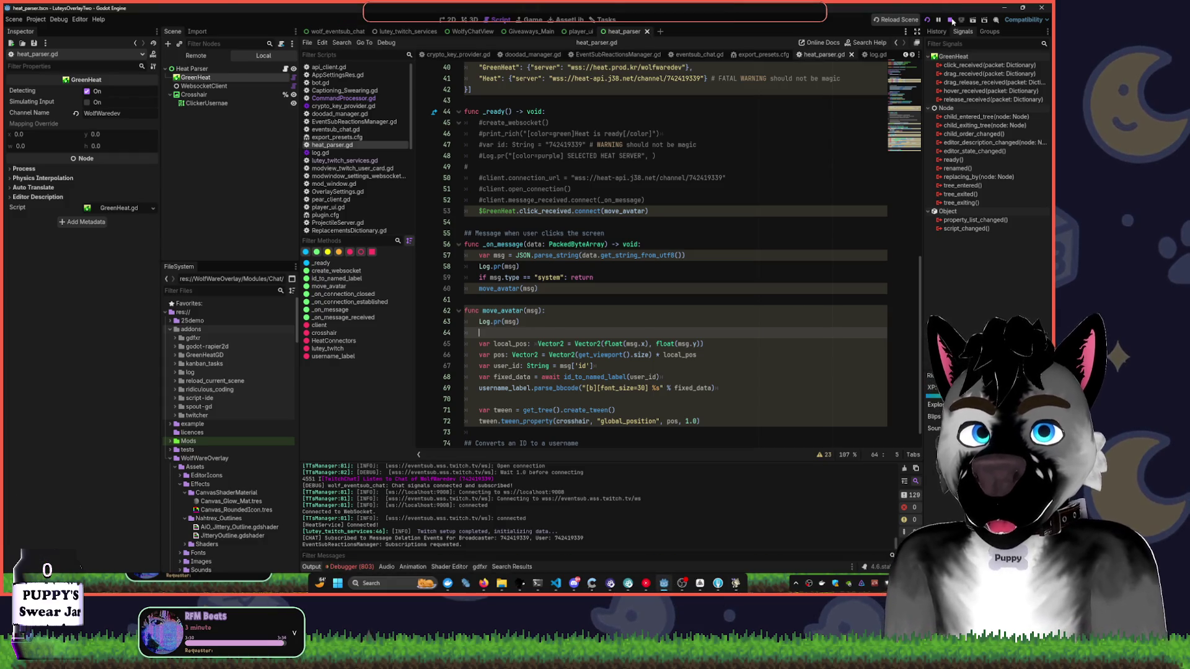
left_click(950, 21)
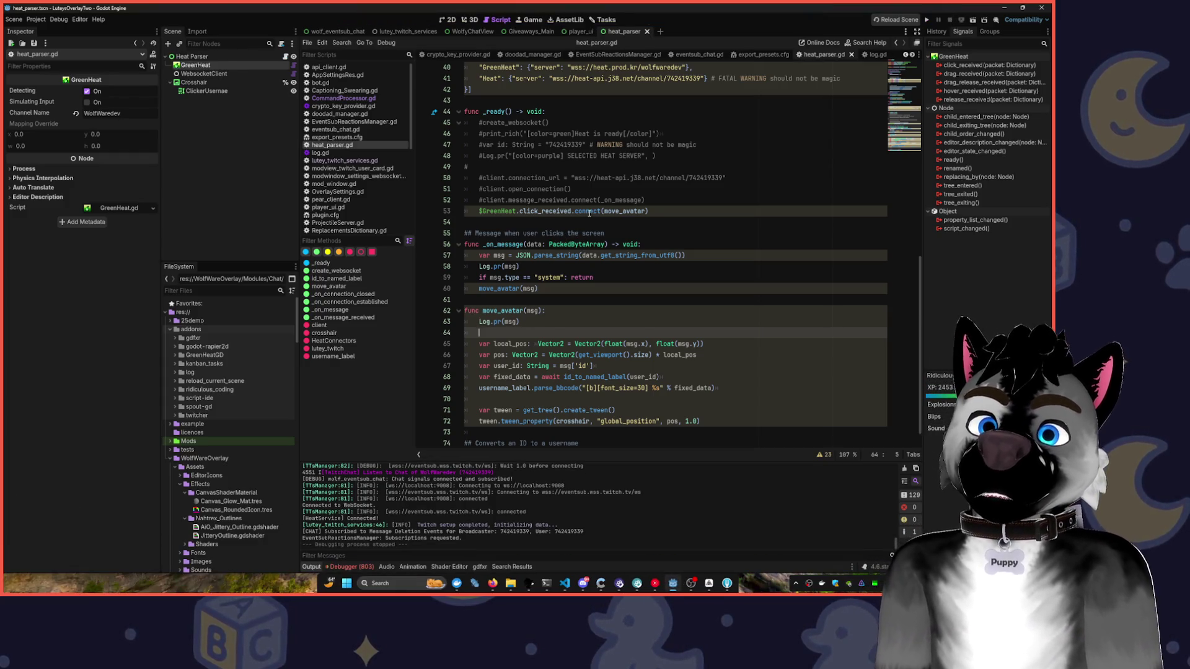
double_click(533, 311)
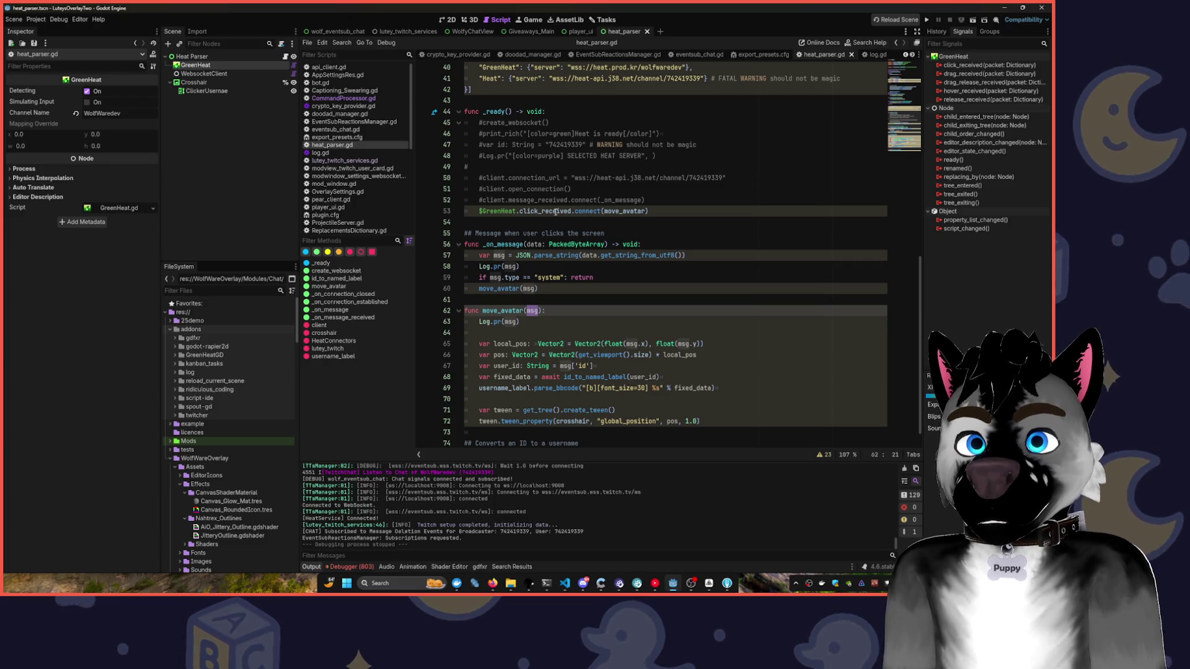
double_click(513, 210)
left_click(664, 213)
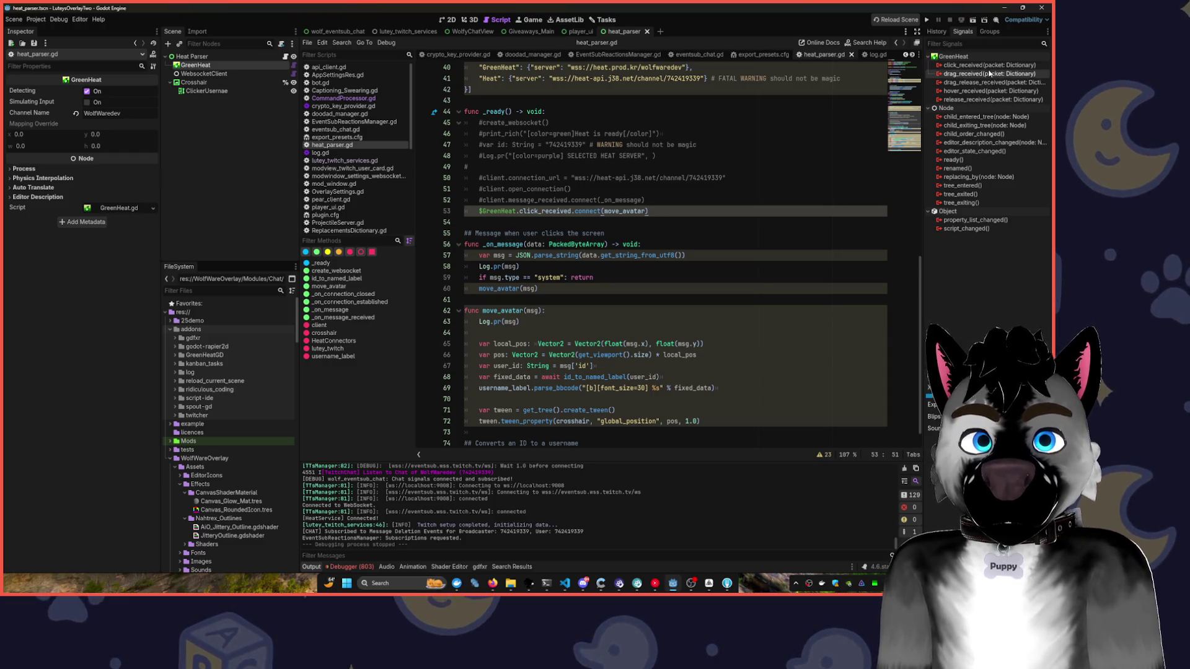
double_click(989, 64)
left_click(655, 583)
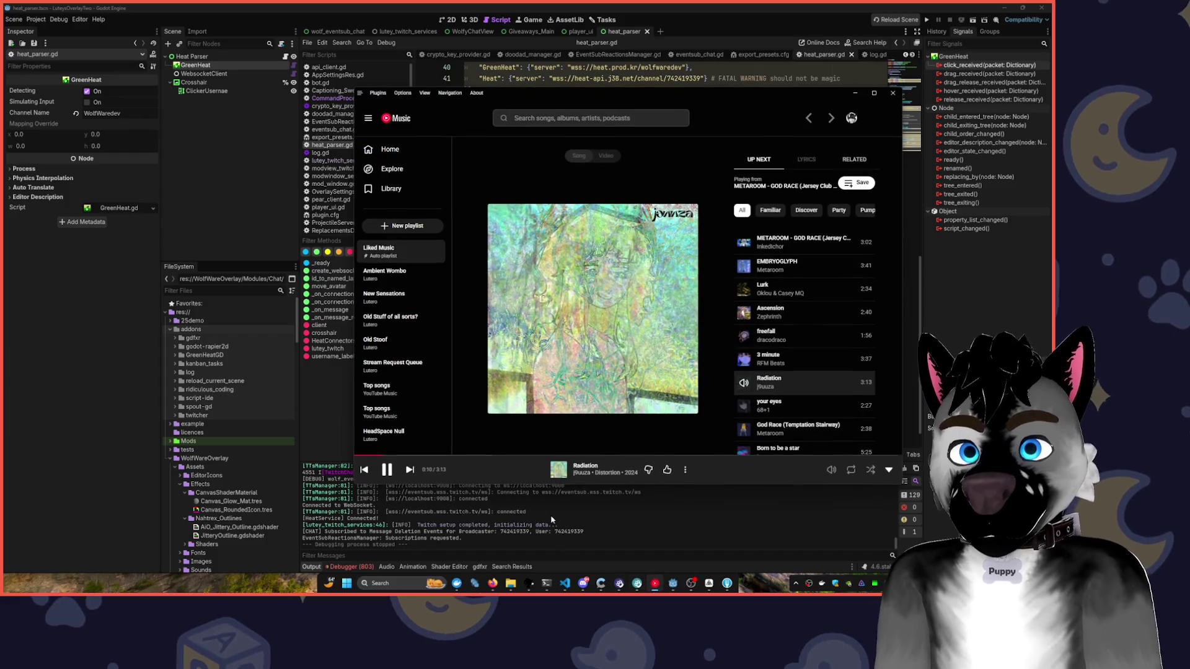
left_click(824, 7)
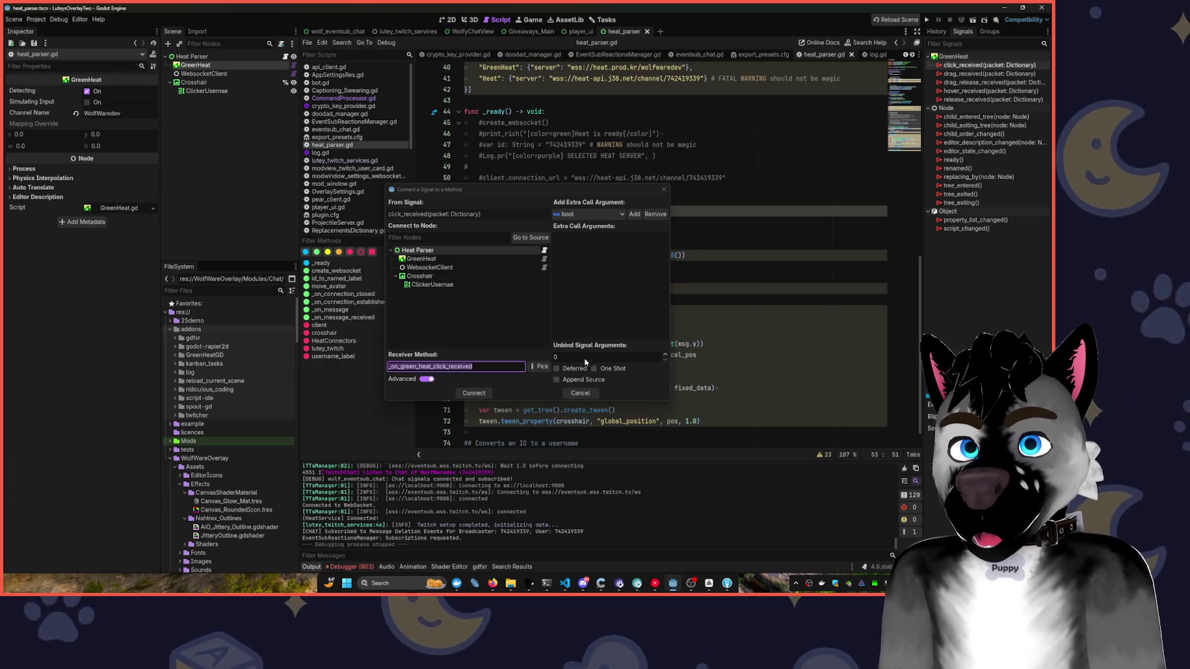
left_click(664, 189)
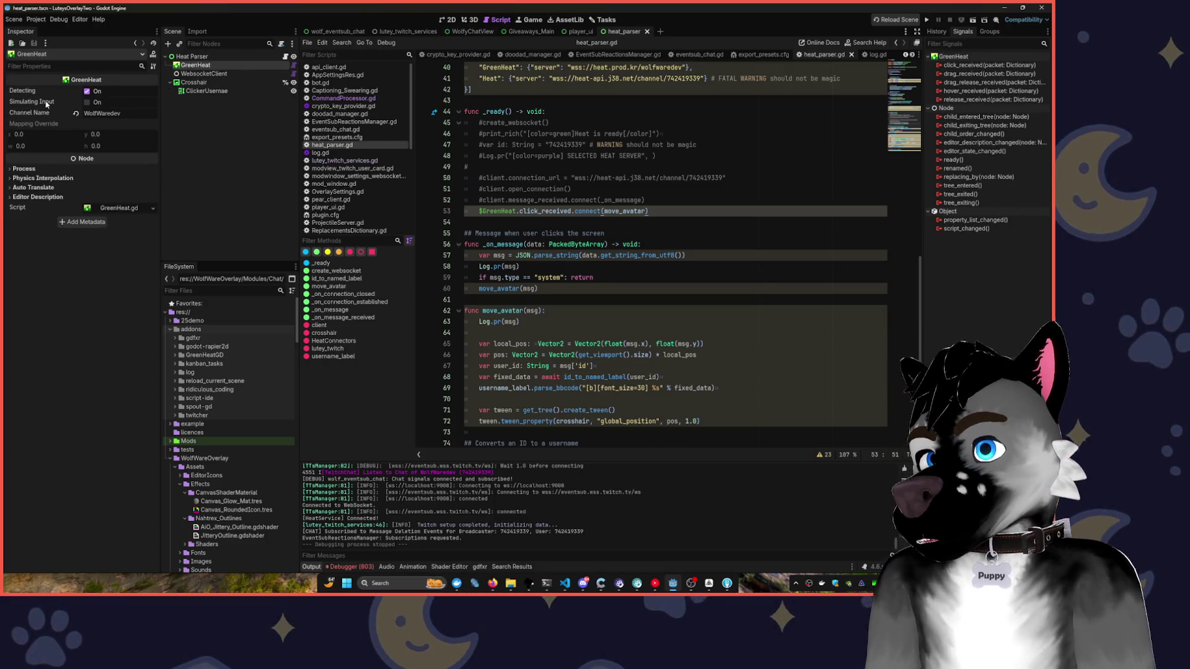
- Replace move_avatar on line 53 with a lambda func(f): print(f)
mouse_move(46, 103)
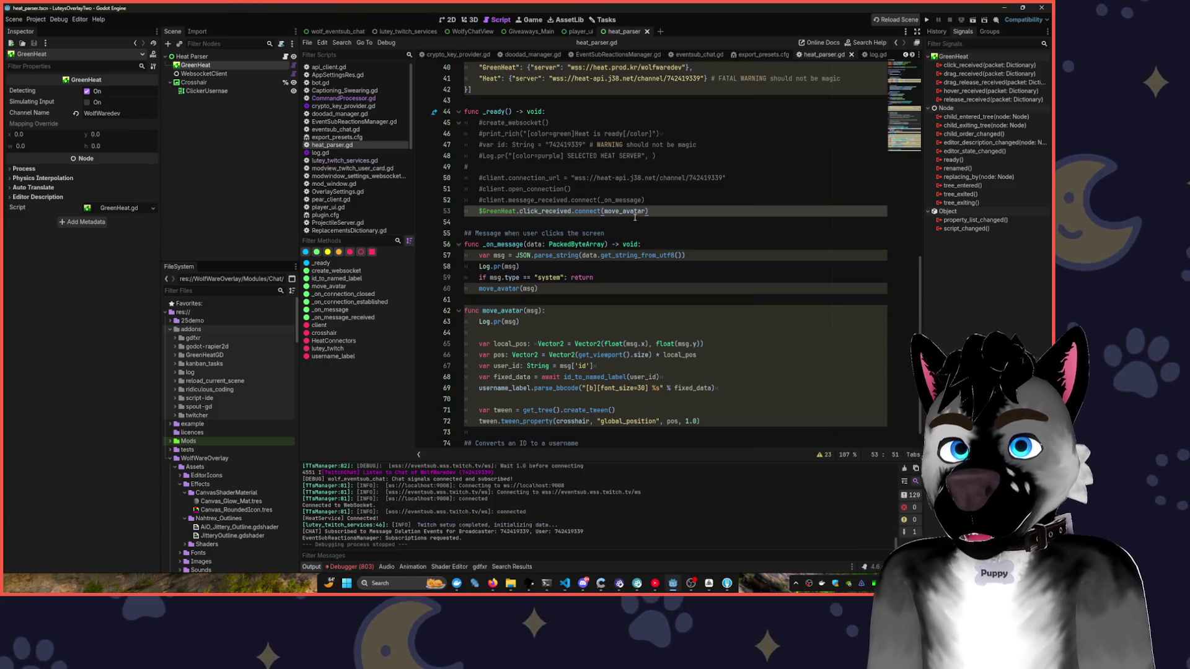
double_click(616, 212)
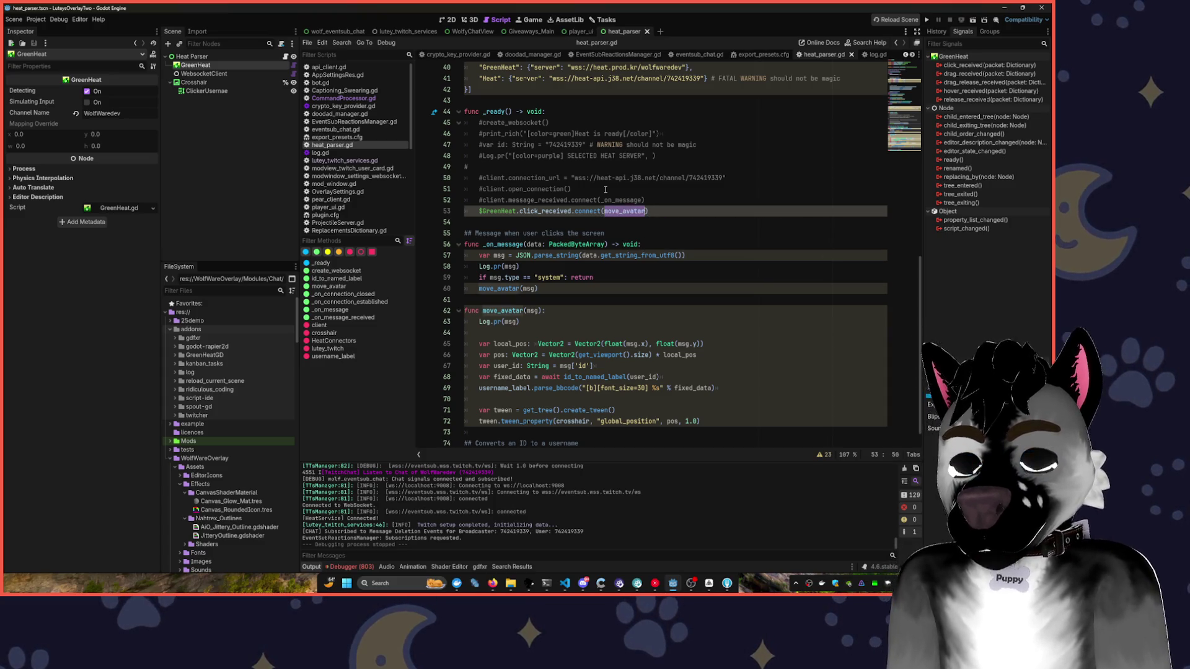
type("func")
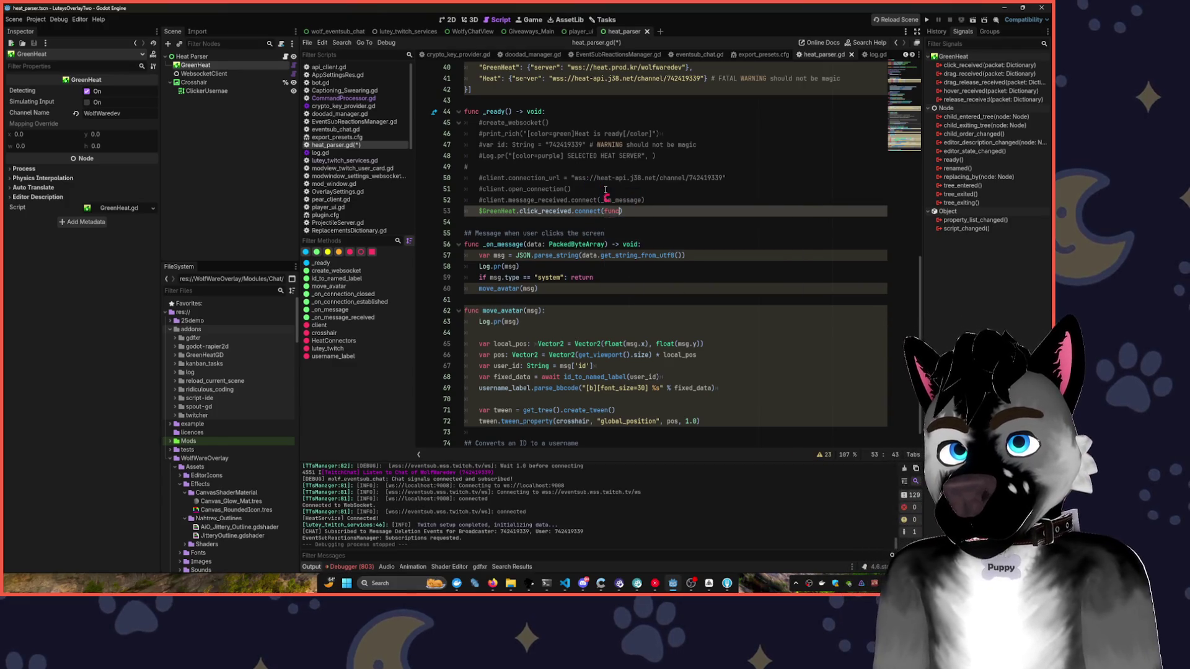
type("():")
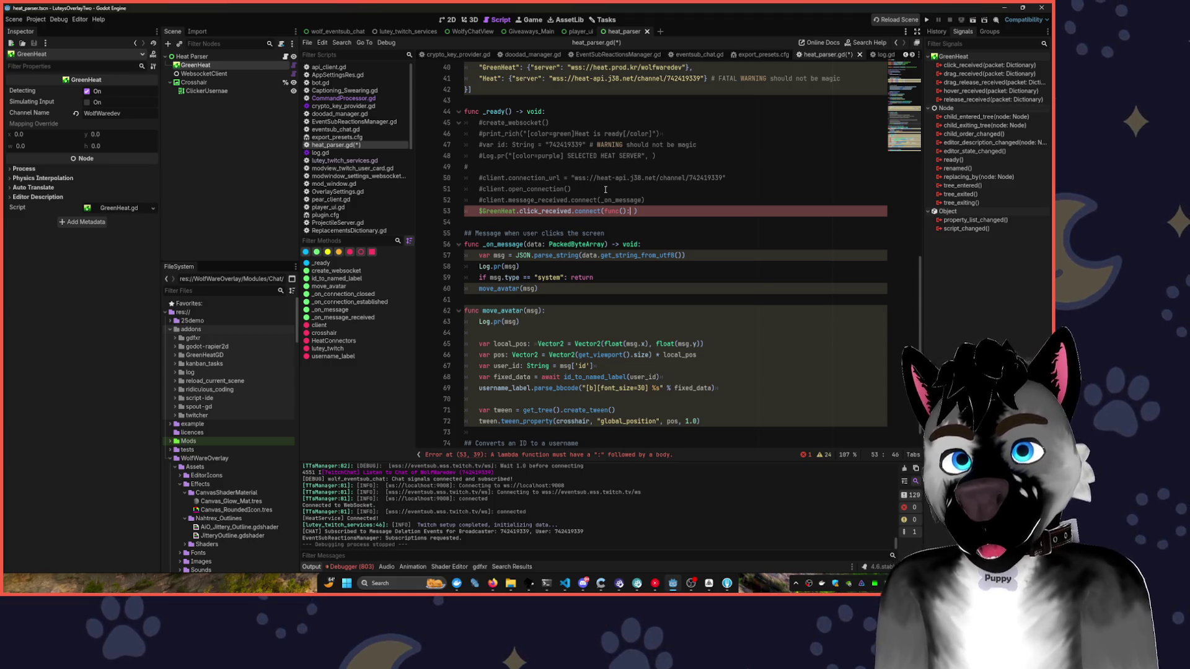
key("Left")
key("Left")
type("f")
key("Right")
key("Right")
key("Right")
type("pr")
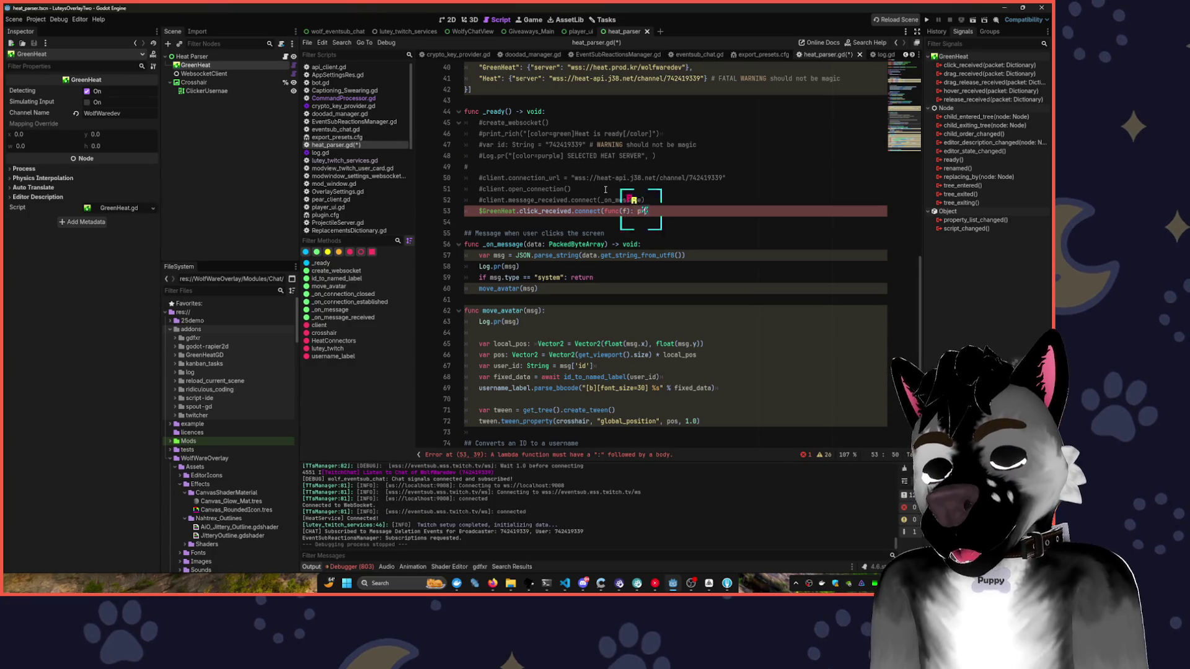
type("int(f")
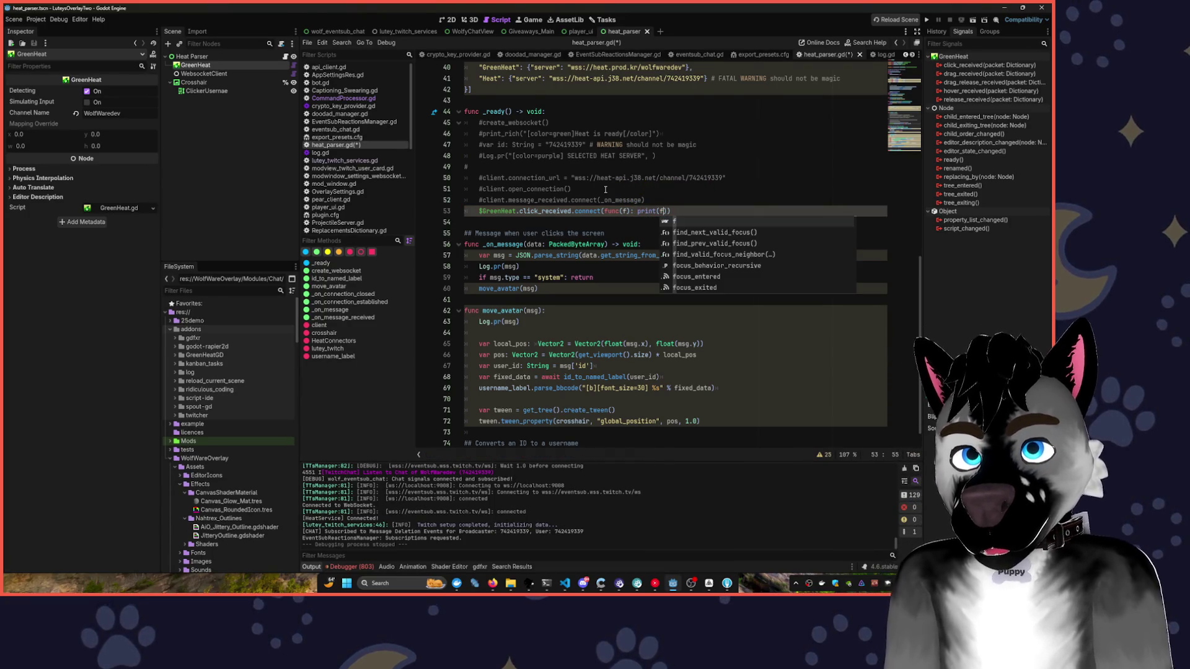
- Append + " BOOBA ???" to the printed packet and launch the project
left_click(675, 160)
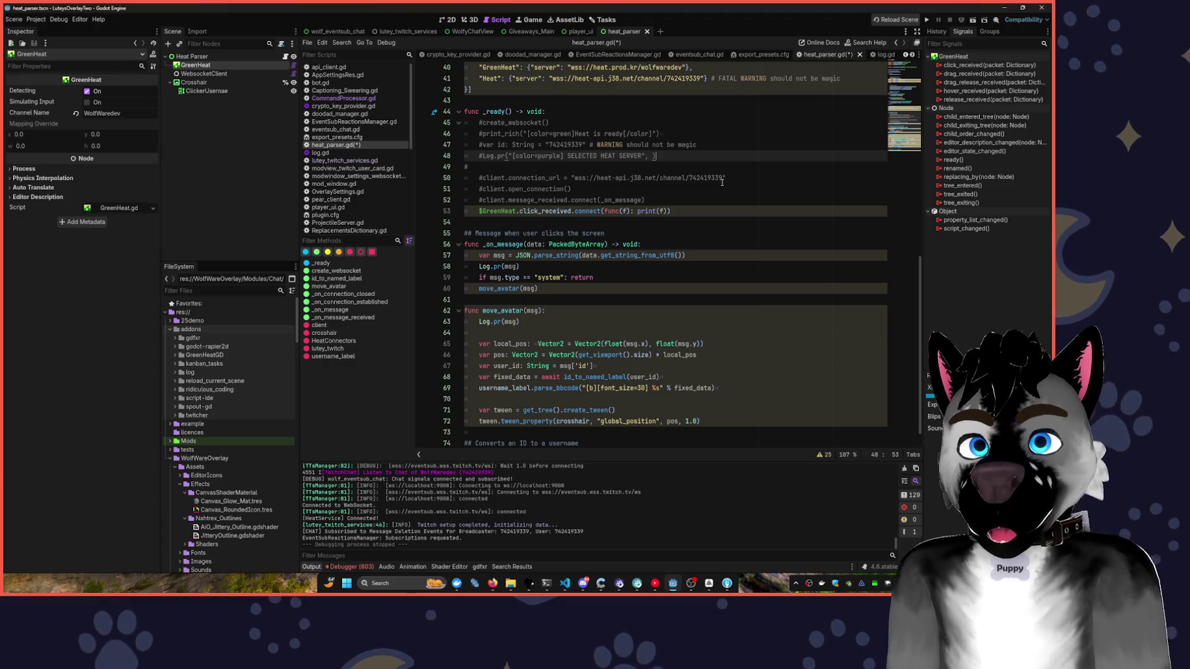
left_click(673, 212)
type("+ \"")
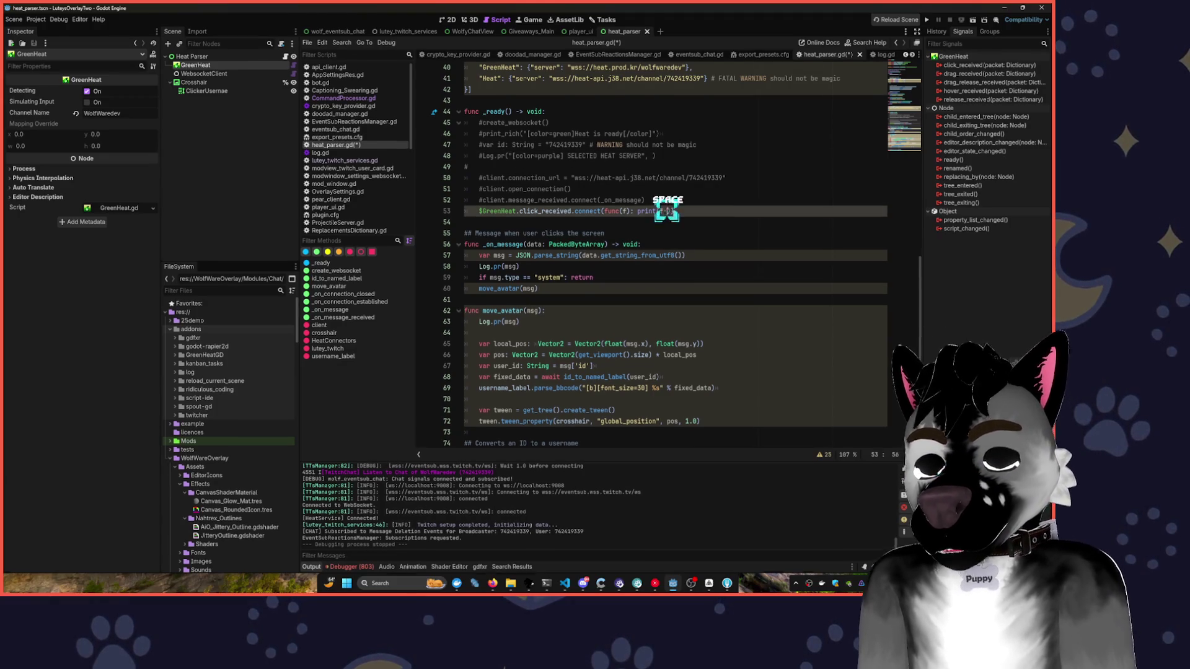
type(" BOOBA ")
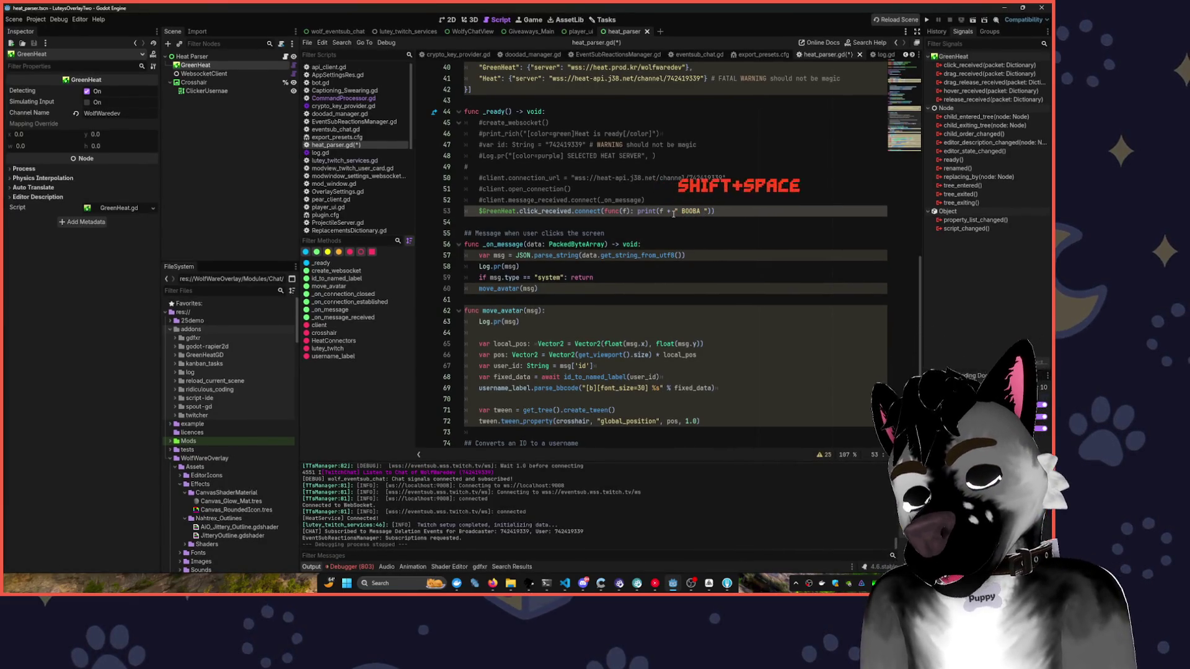
type("???")
scroll(796, 166, "down", 1)
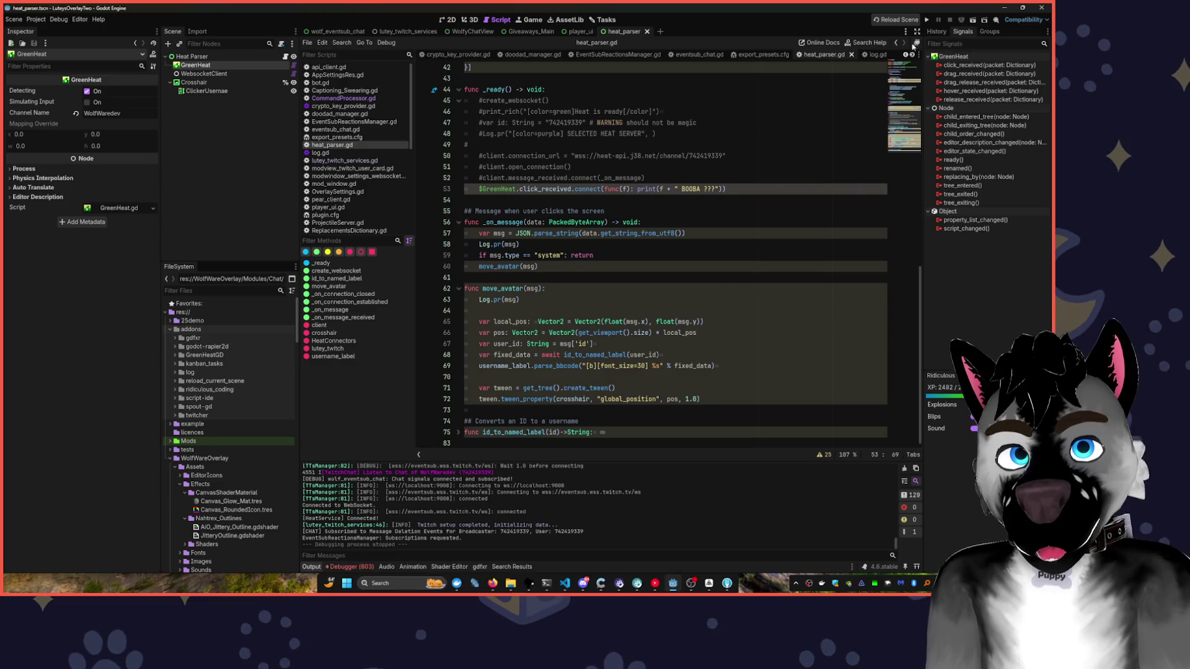
left_click(928, 19)
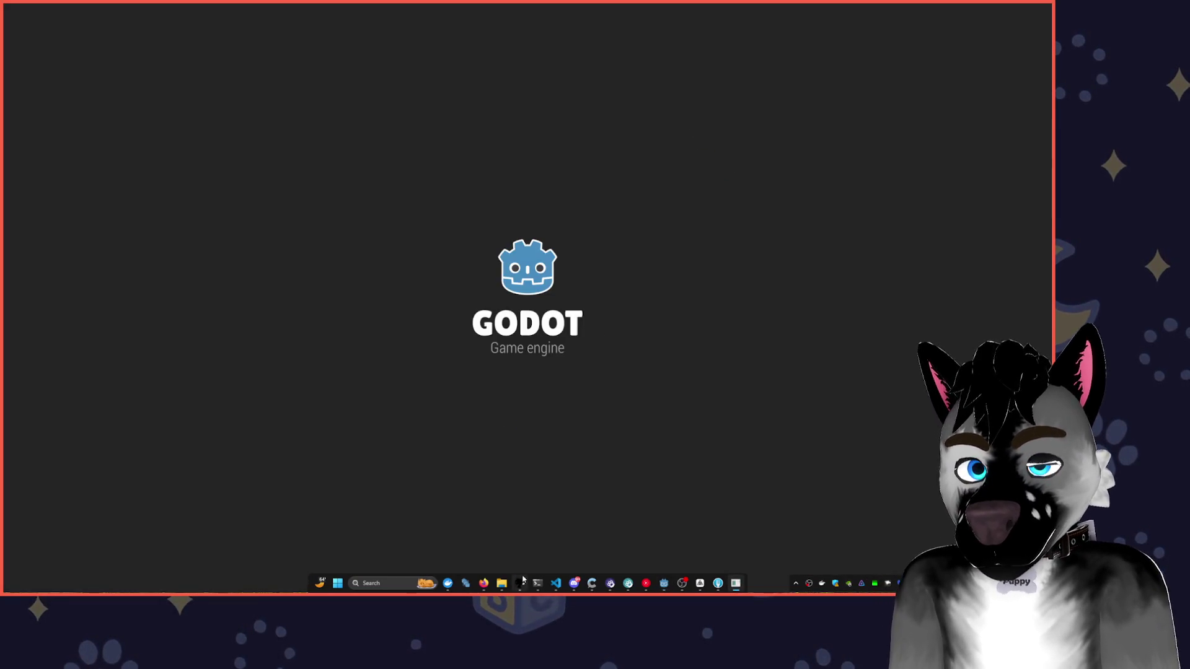
- Bring the editor forward and filter the Output log to messages containing 'Boo'
mouse_move(520, 581)
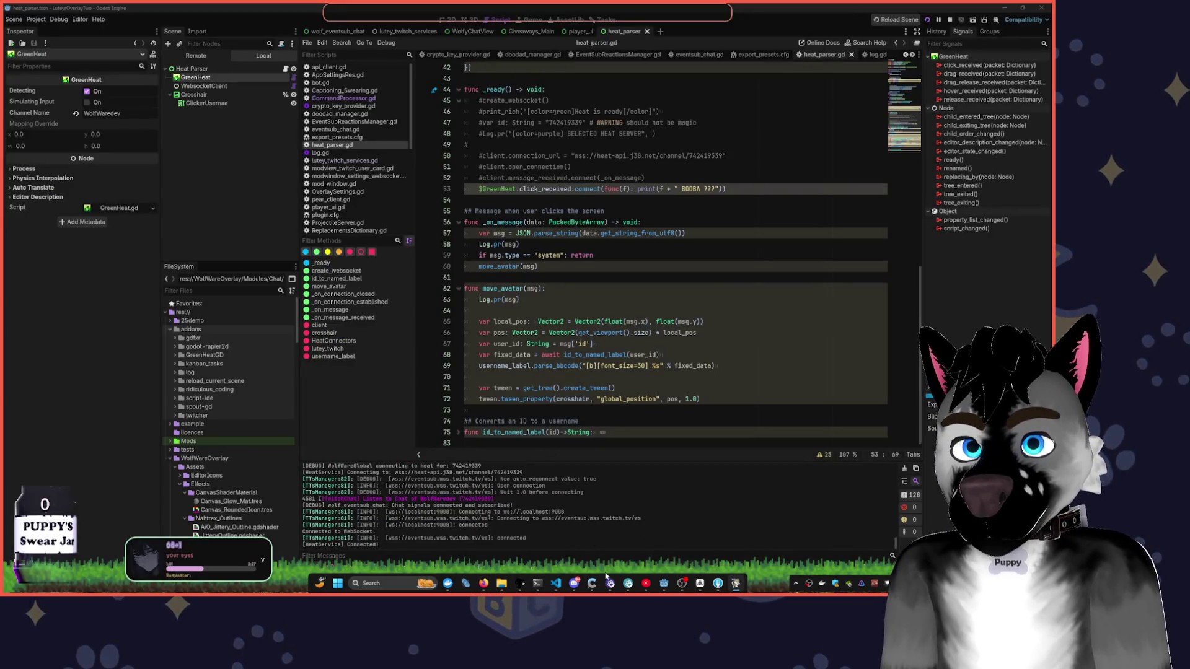
left_click(664, 582)
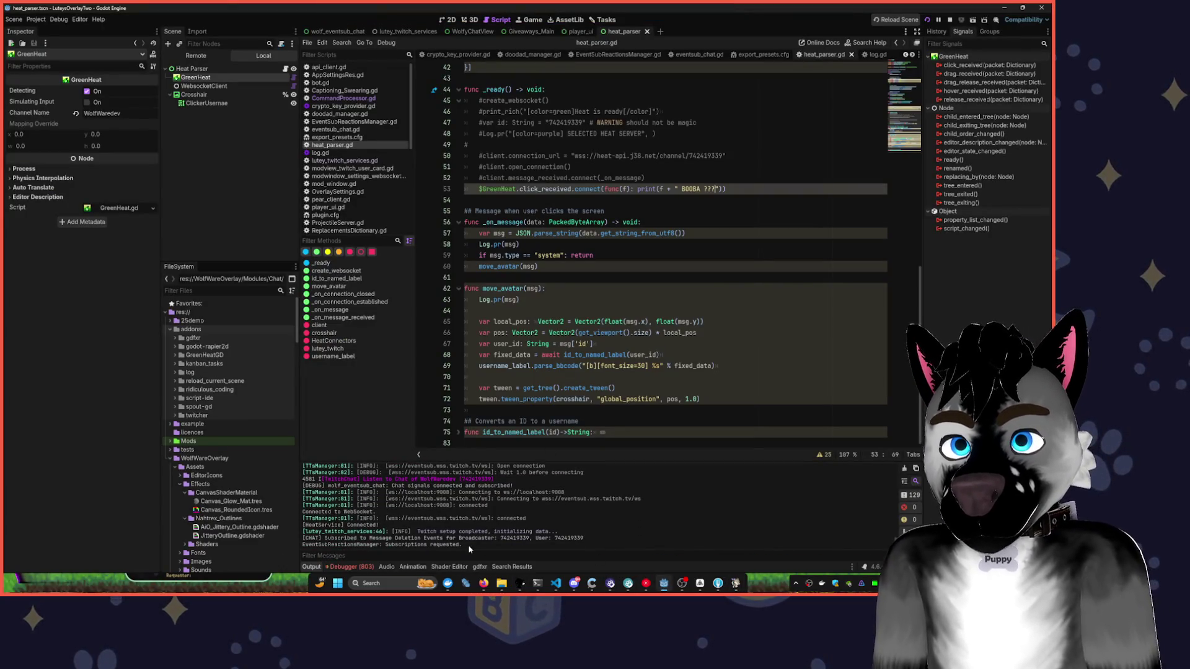
left_click(433, 556)
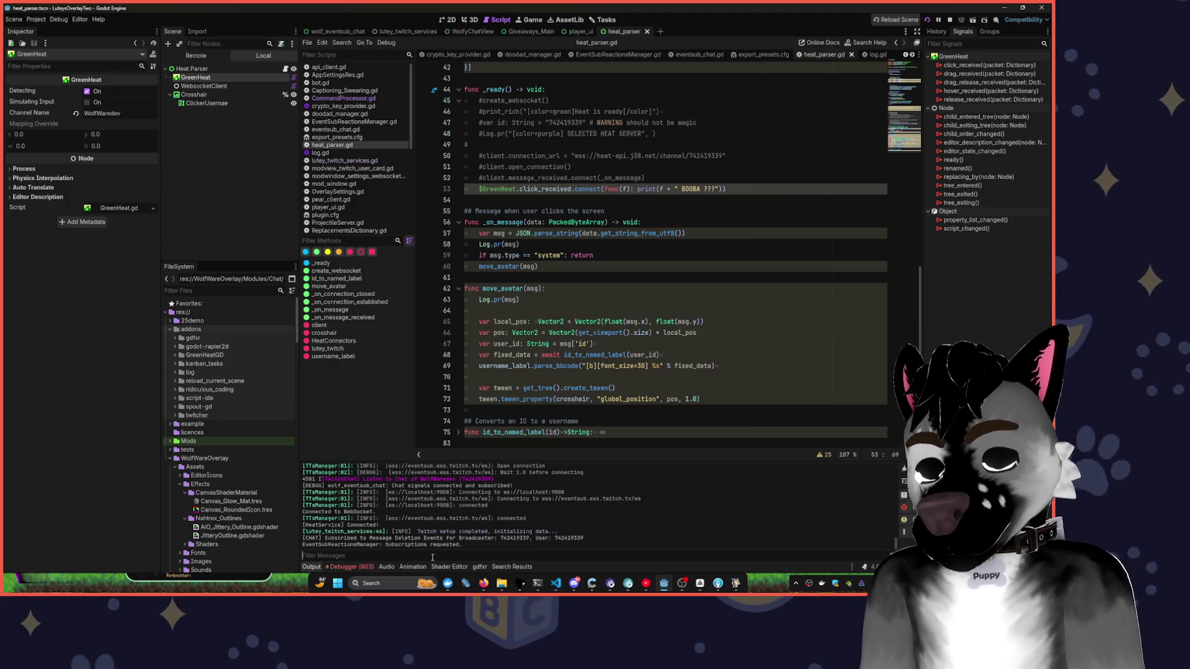
type("boo")
key("BackSpace")
key("BackSpace")
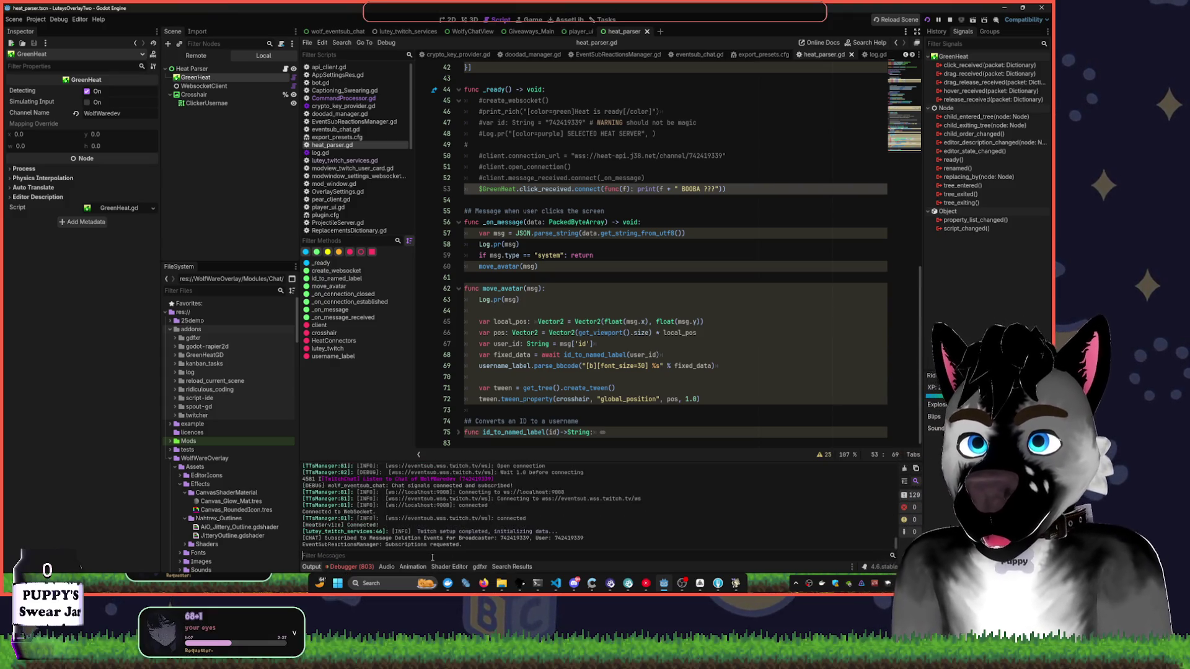
type("Boo")
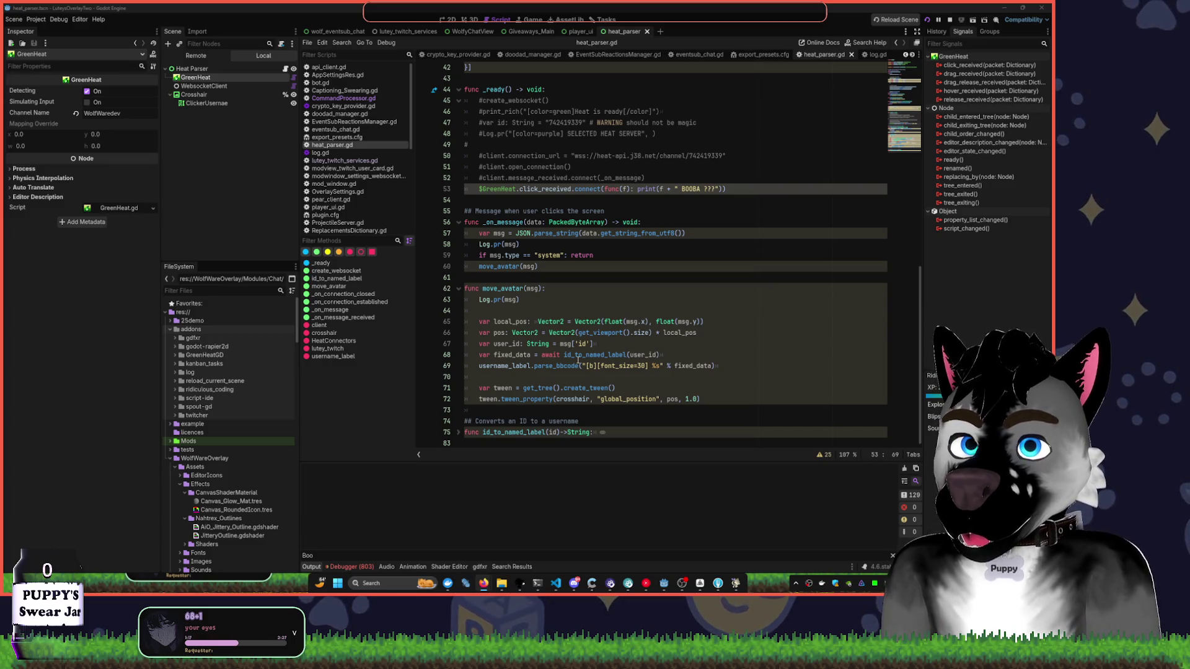
mouse_move(578, 359)
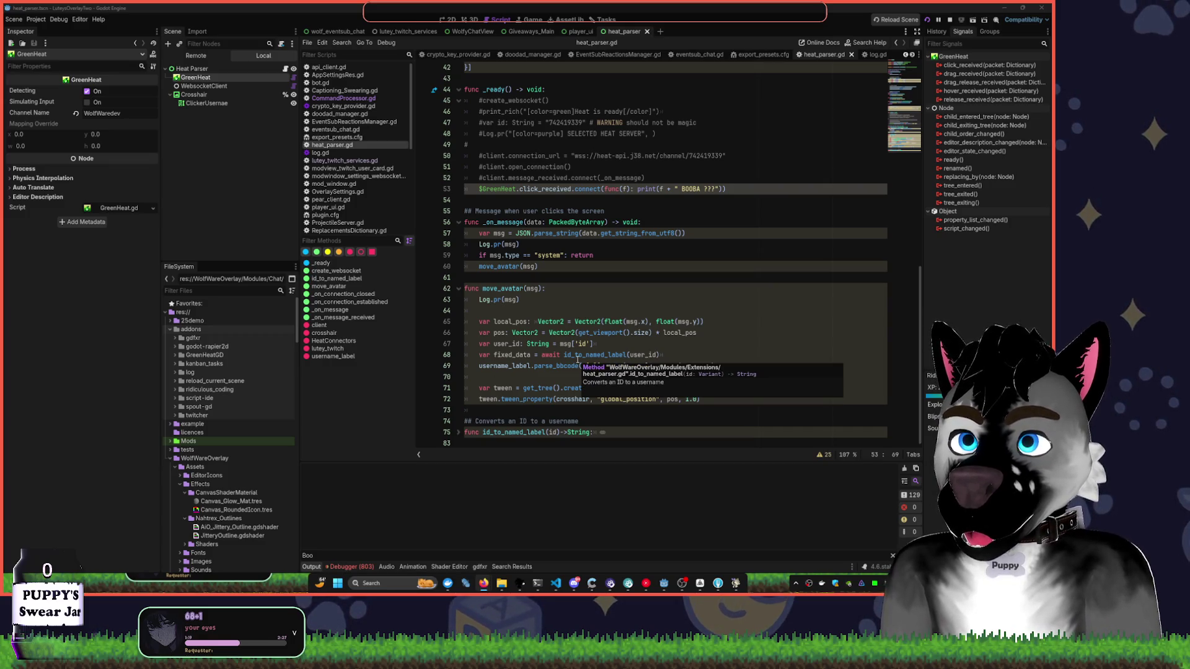
left_click(697, 189)
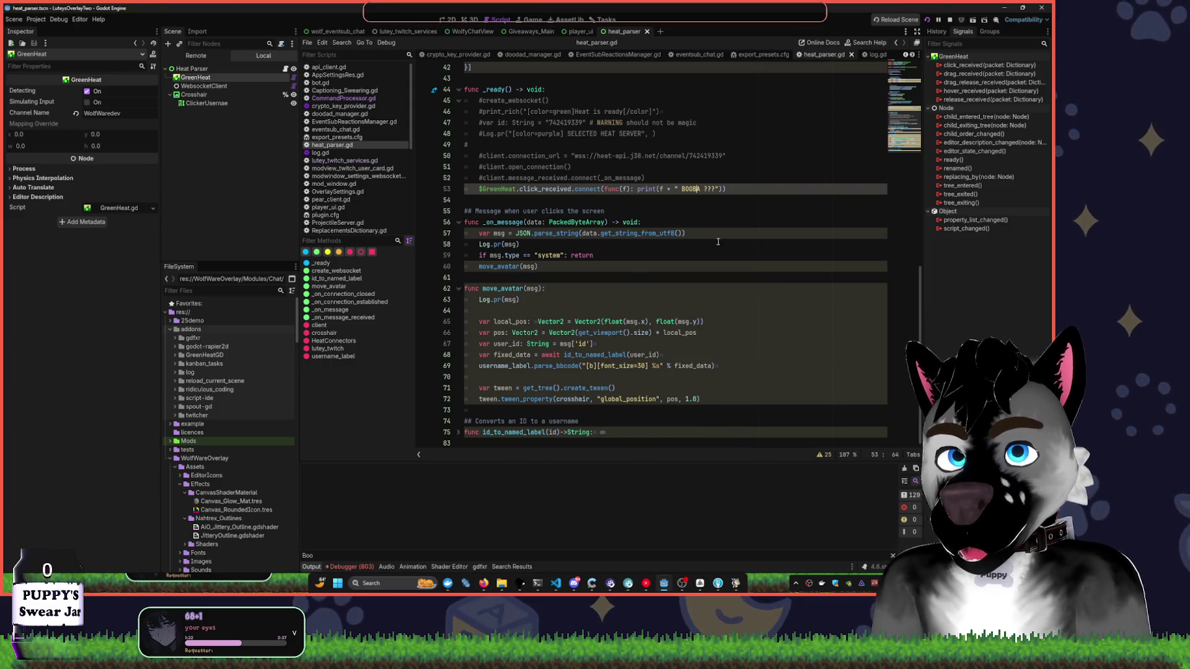
- Change line 53's printed text from BOOBA to SOOPA and clear the Boo output filter
left_click(685, 191)
key("shift+Right")
type("S")
left_click(696, 189)
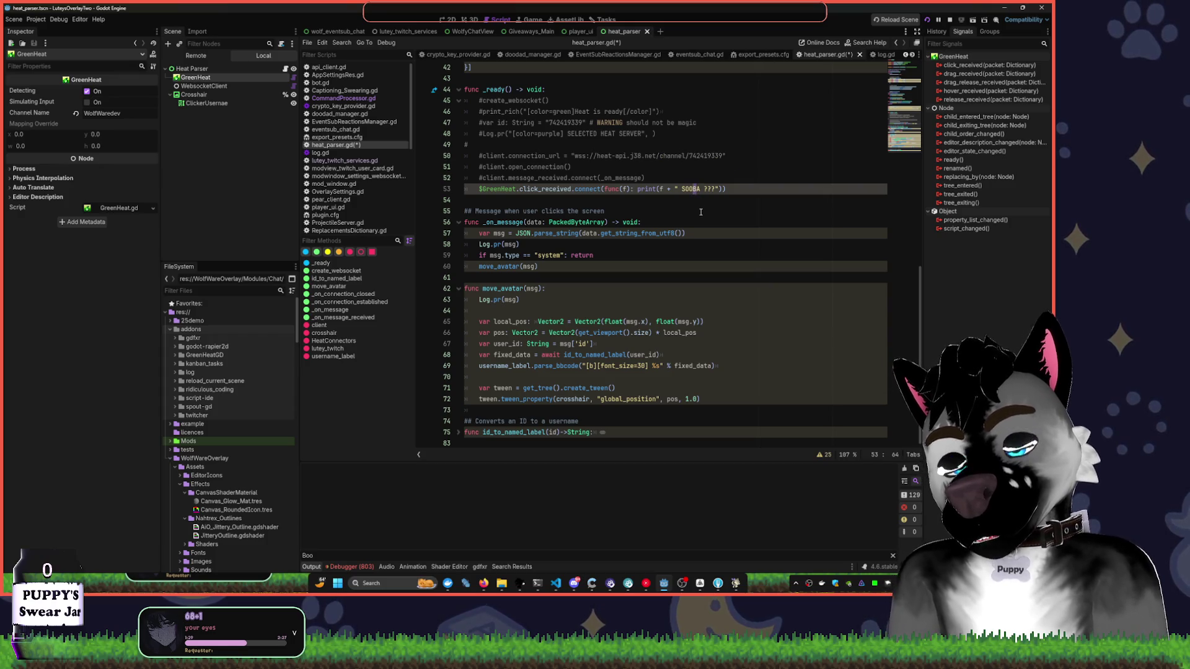
type("P")
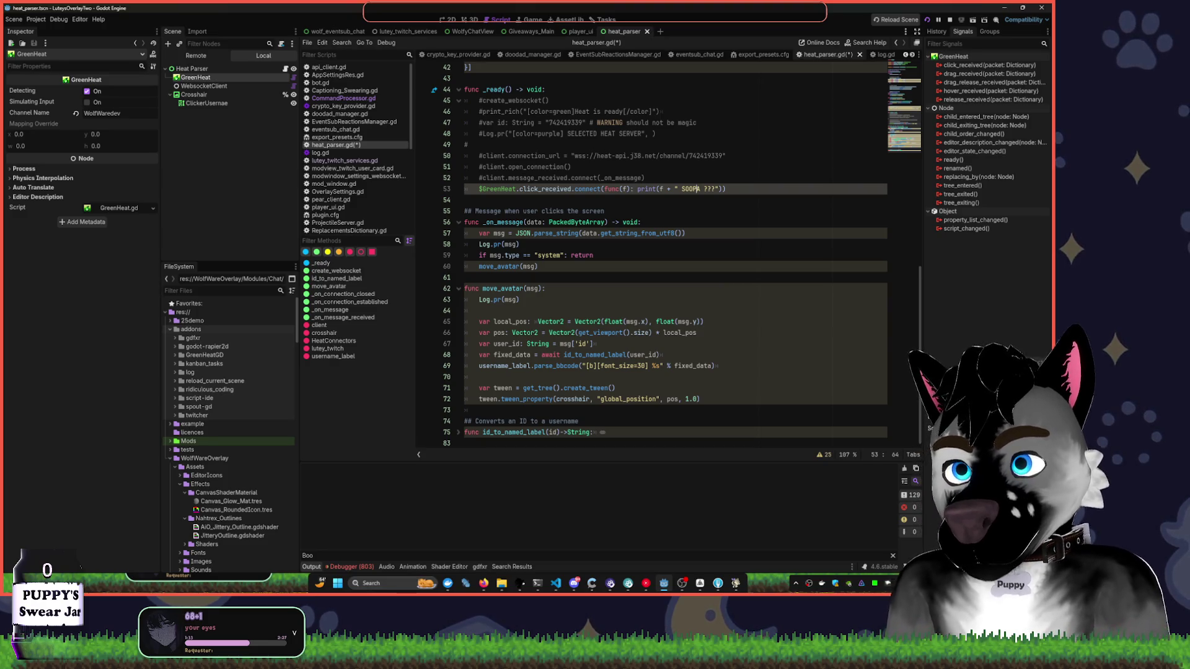
key("alt+Tab")
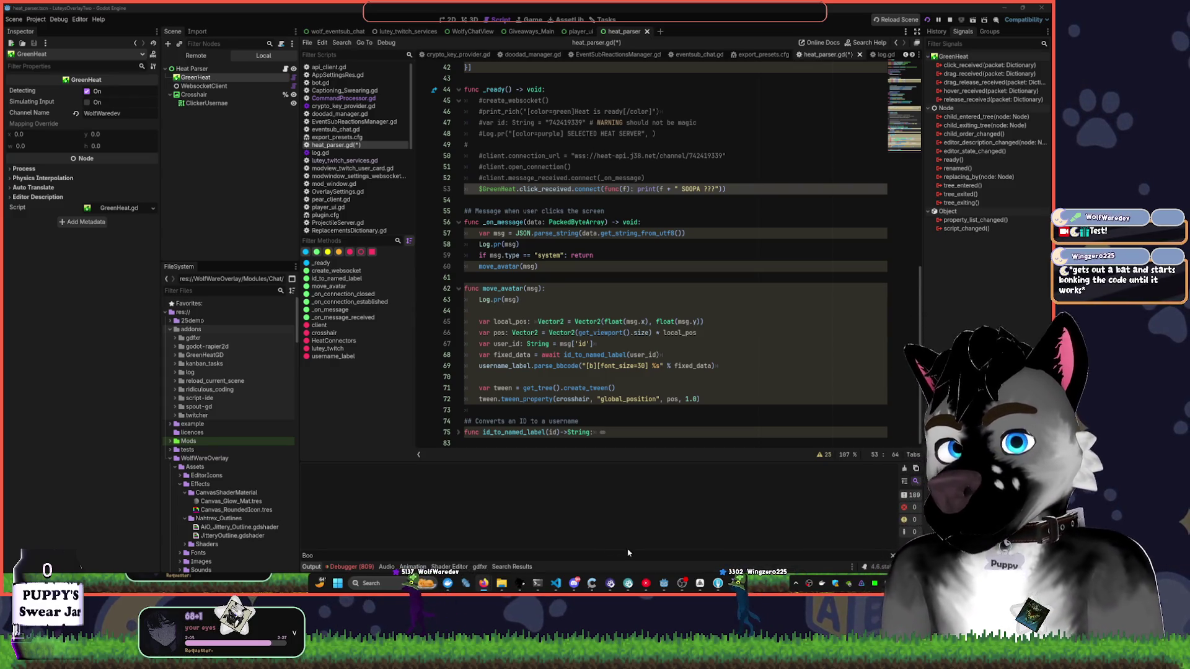
key("BackSpace")
key("BackSpace")
key("BackSpace")
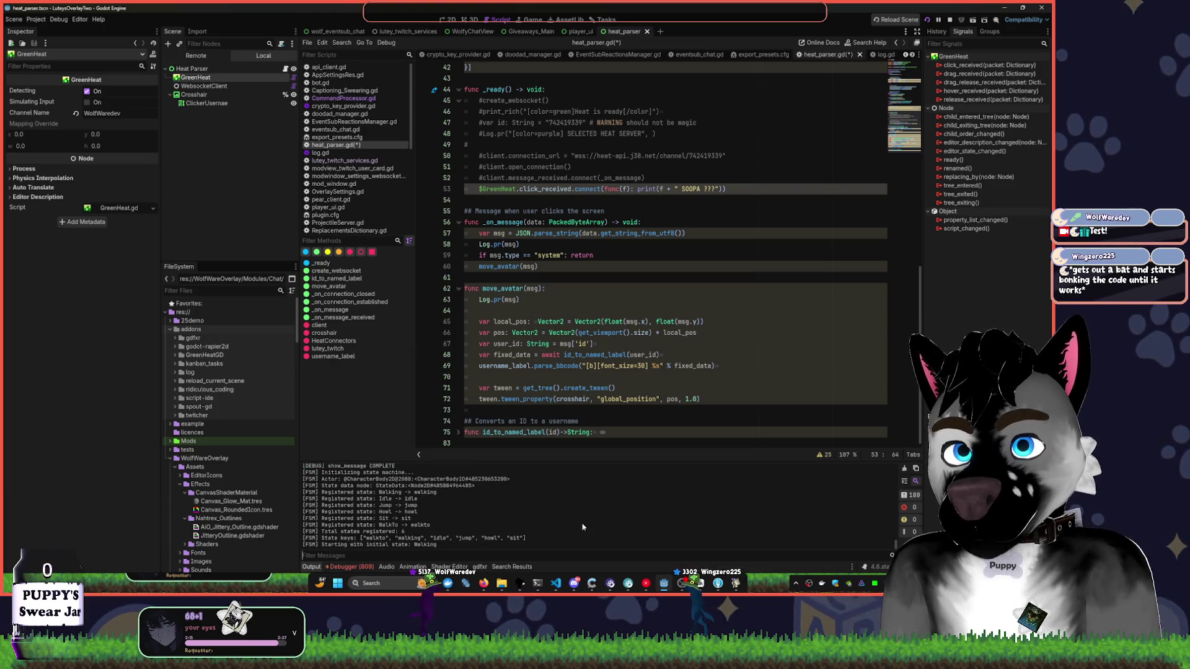
- Clear all existing messages from the Output log
left_click(903, 469)
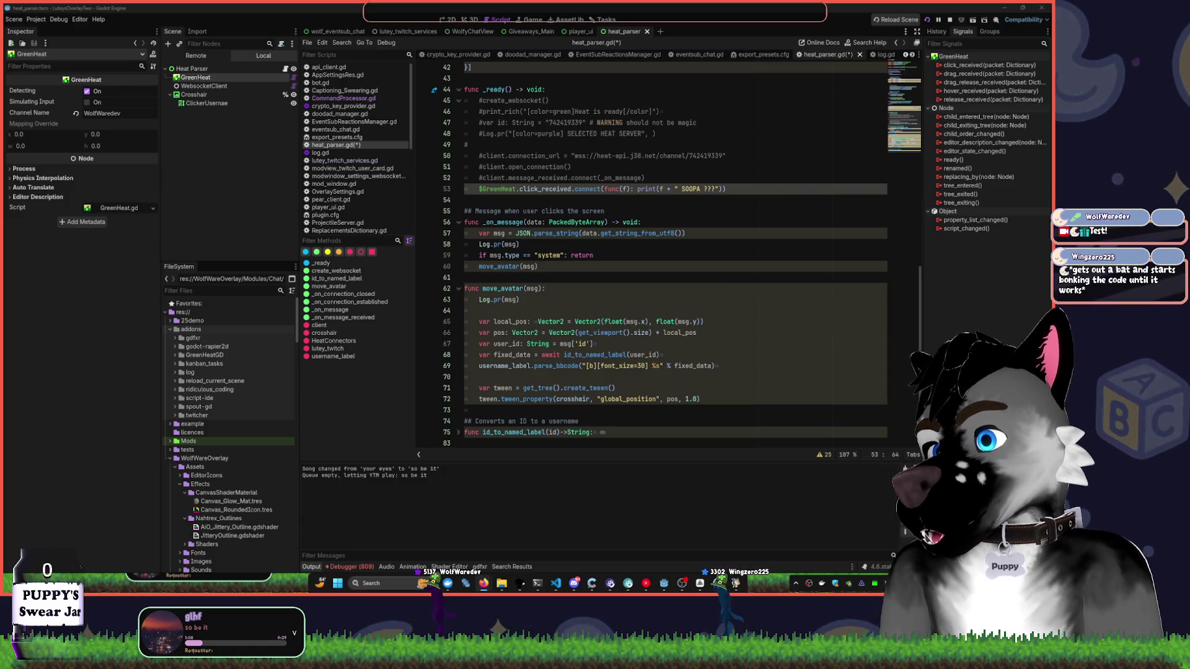
- Replace the inline print lambda on line 53 with _on_click_received and copy that handler name
left_click(622, 211)
left_click_drag(604, 189, 722, 190)
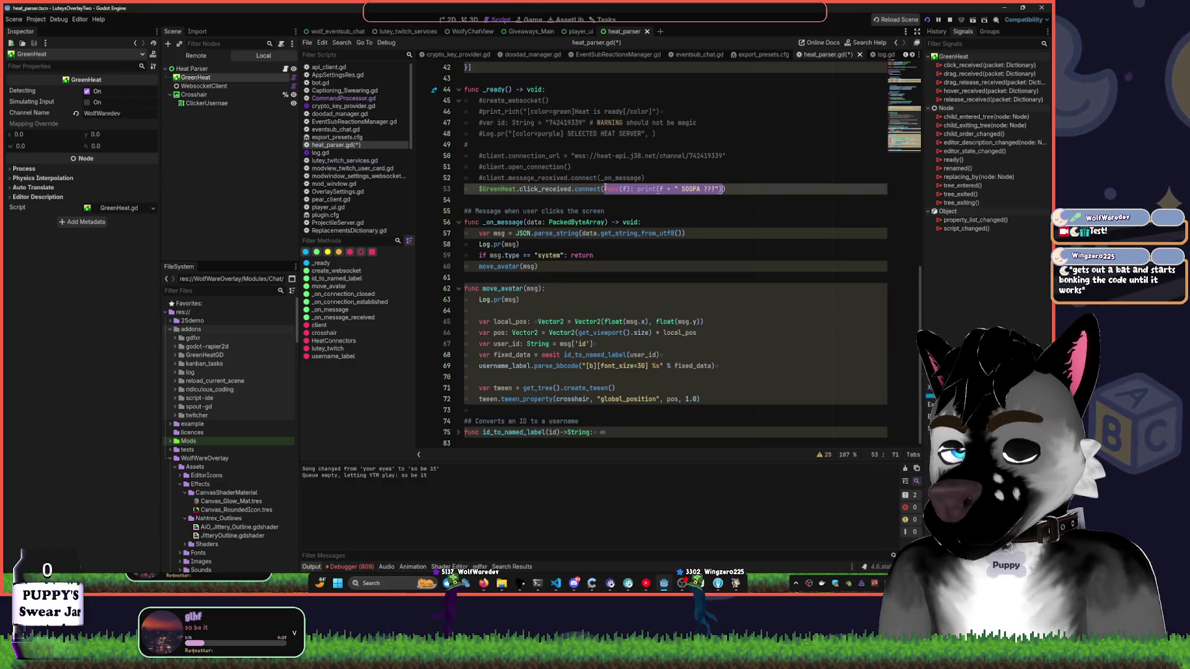
type("click")
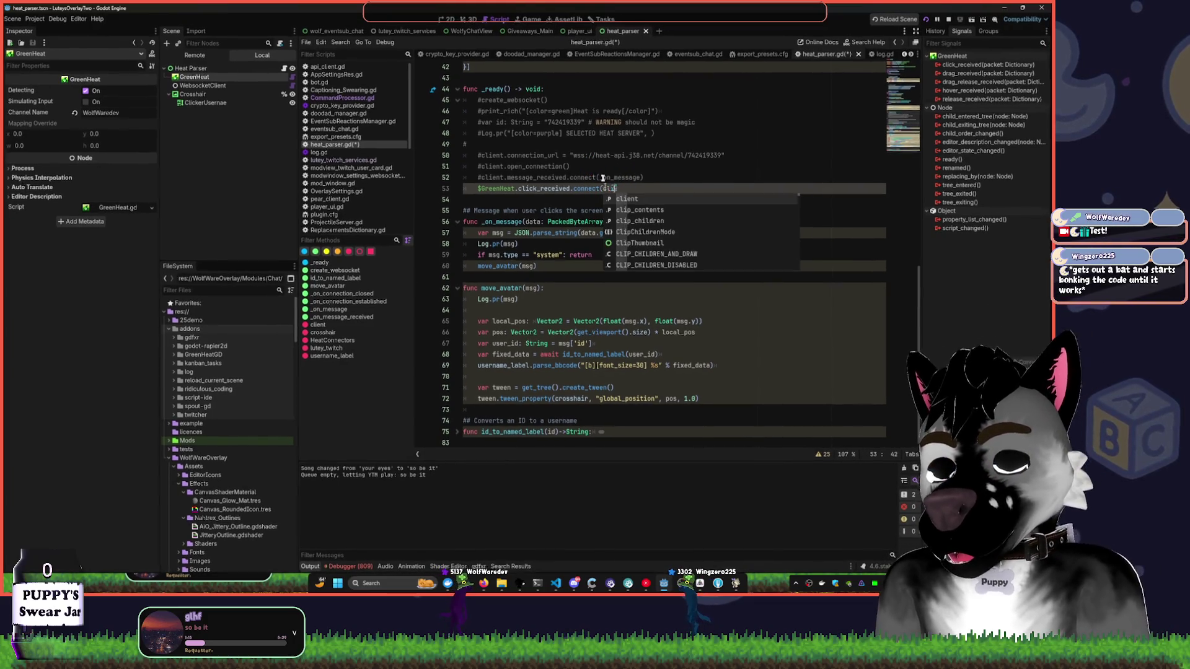
type("_rec")
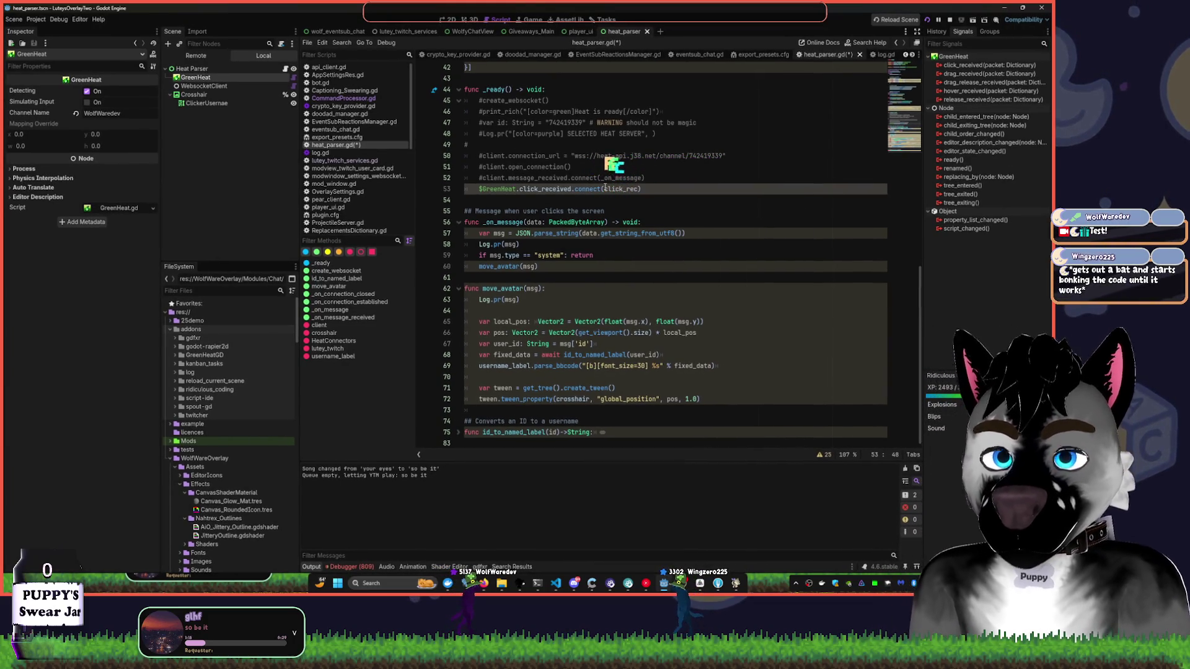
type("eived.connect(")
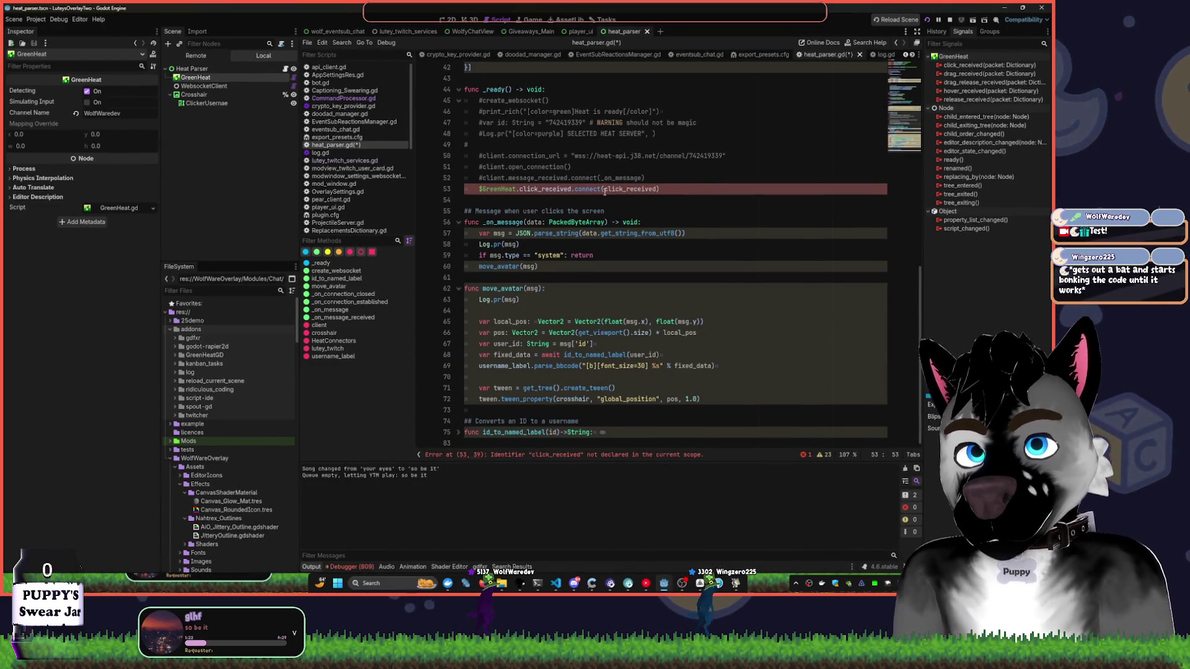
type("_on_")
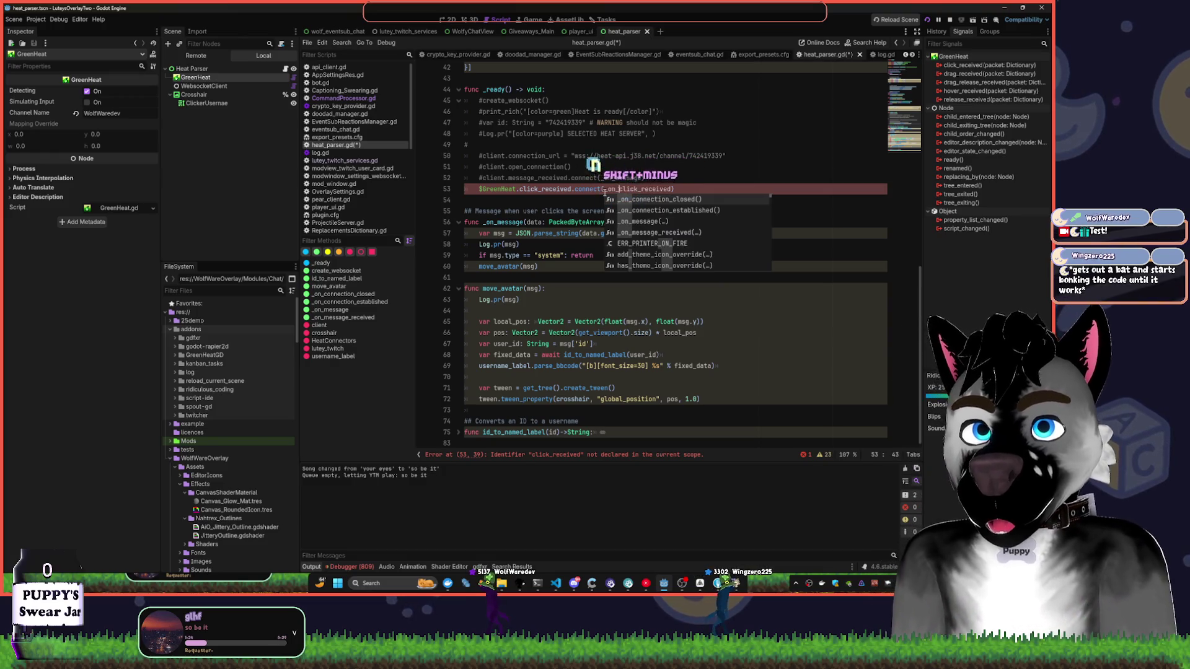
double_click(605, 189)
key("ctrl+c")
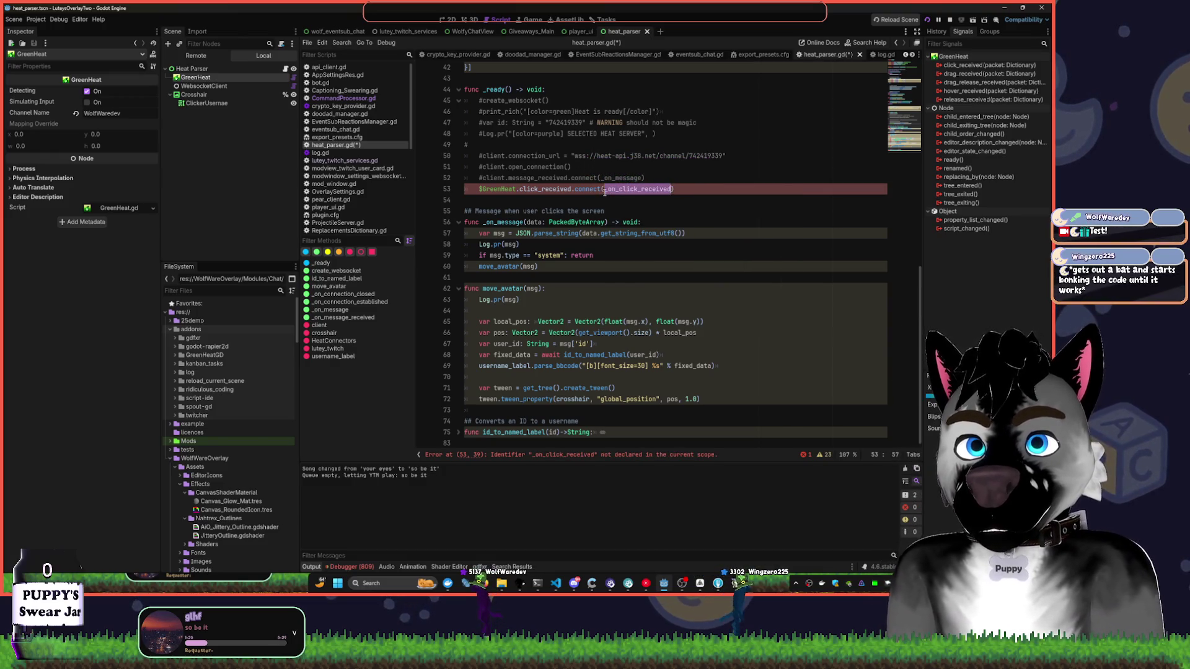
key("Down")
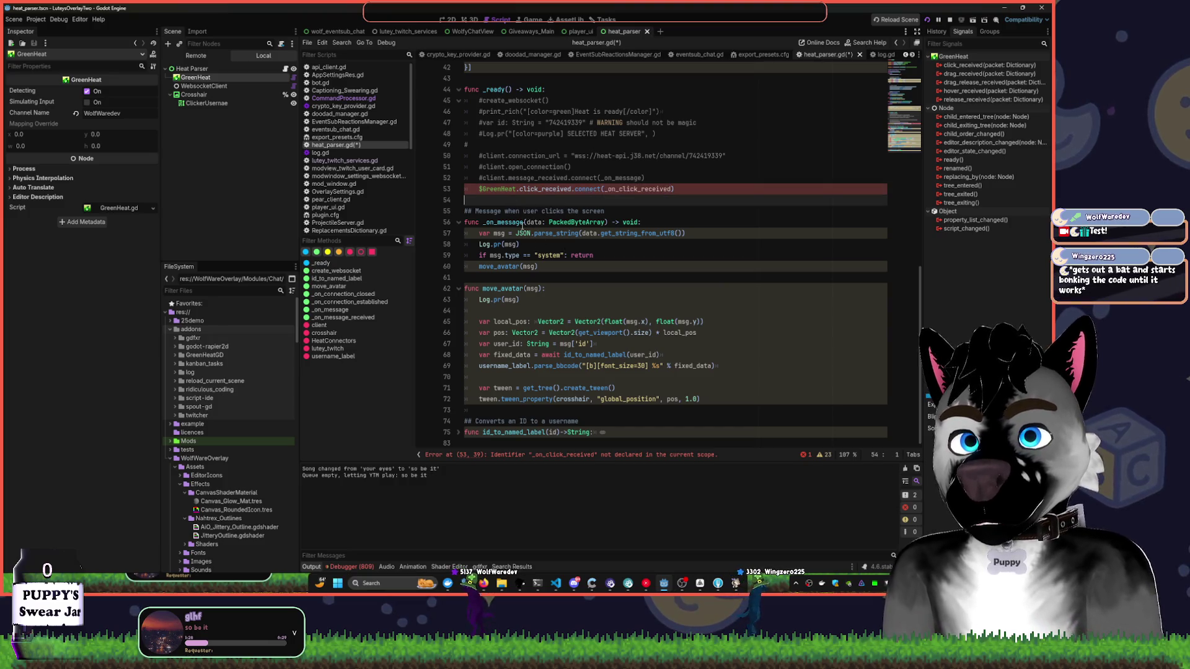
left_click(471, 193)
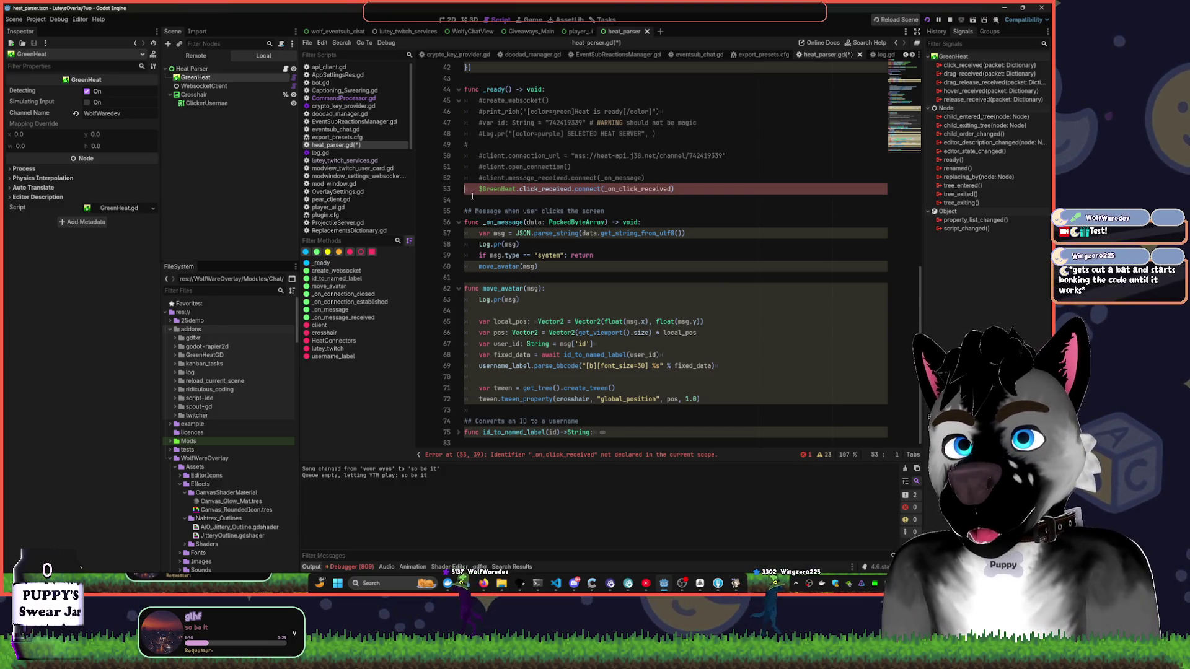
left_click(473, 197)
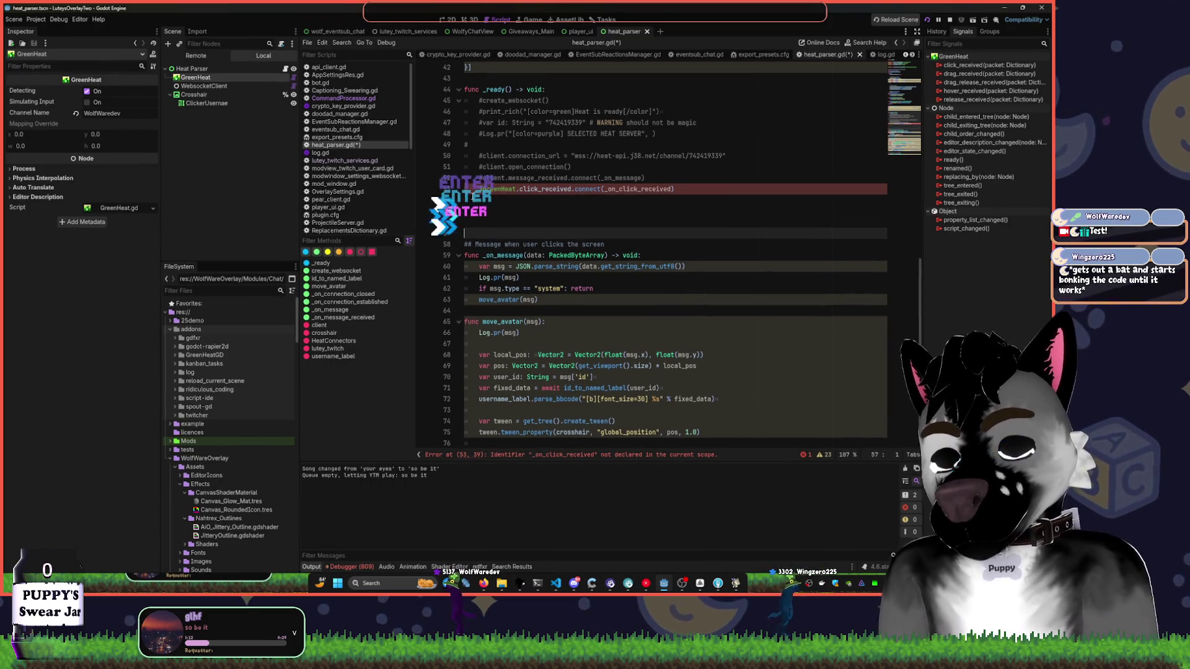
- Write func _on_click_received(packet: Dictionary) whose body logs the packet with Log.warn
key("Return")
type("func")
key("ctrl+v")
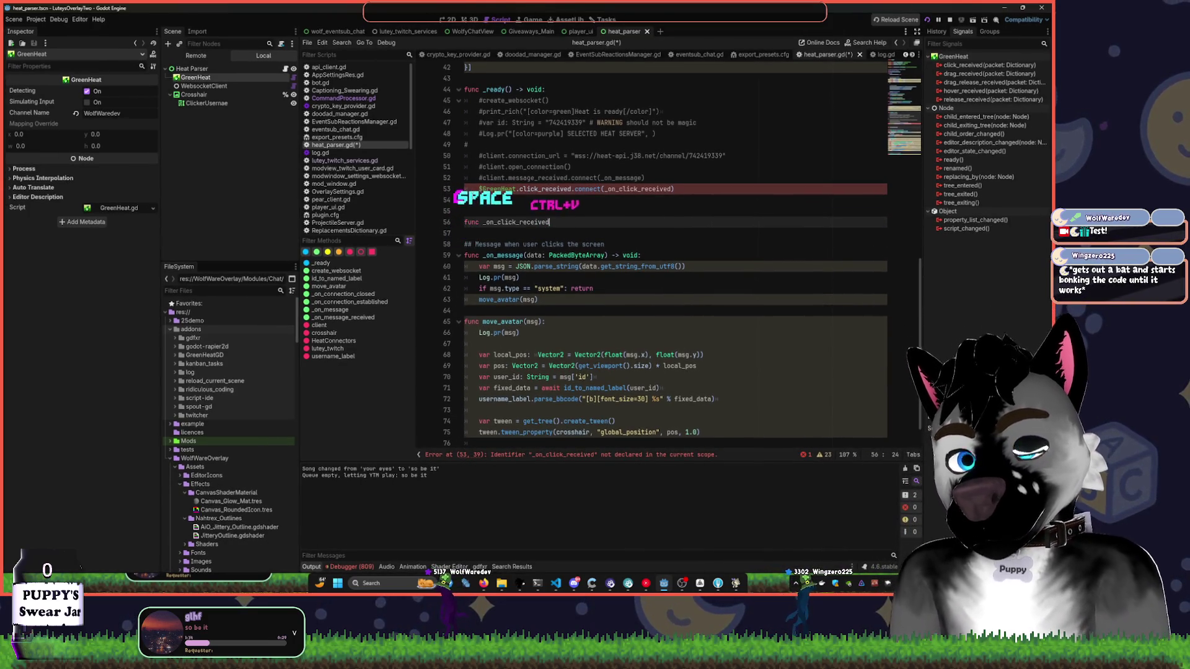
type("(packet:Dic")
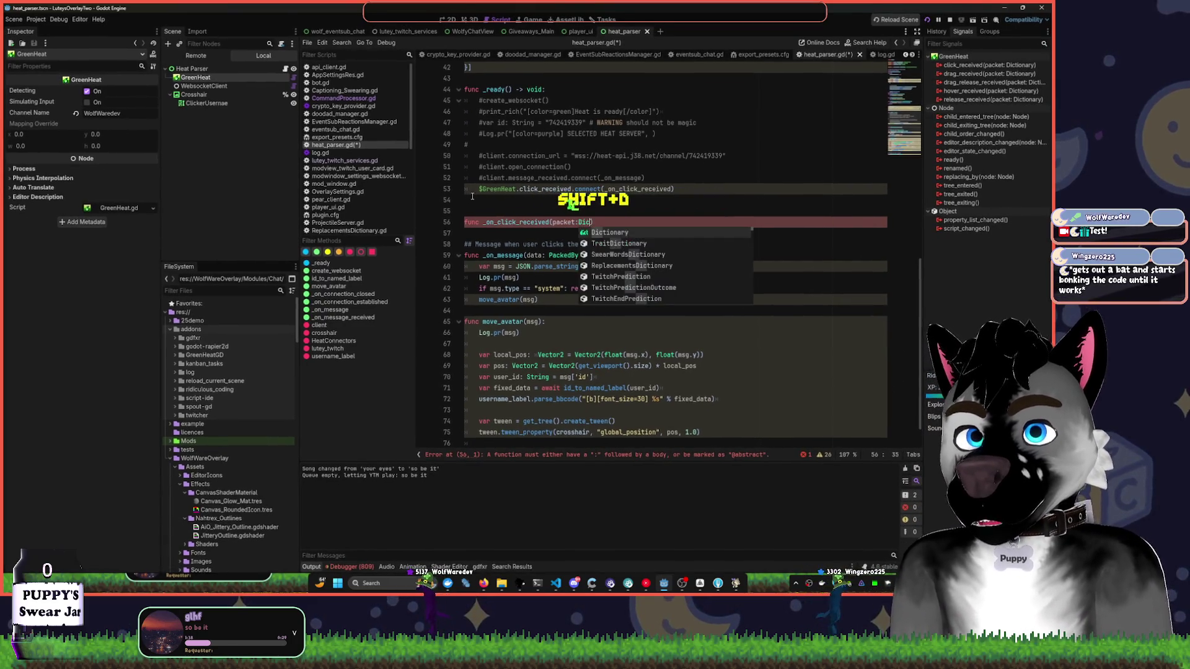
key("Tab")
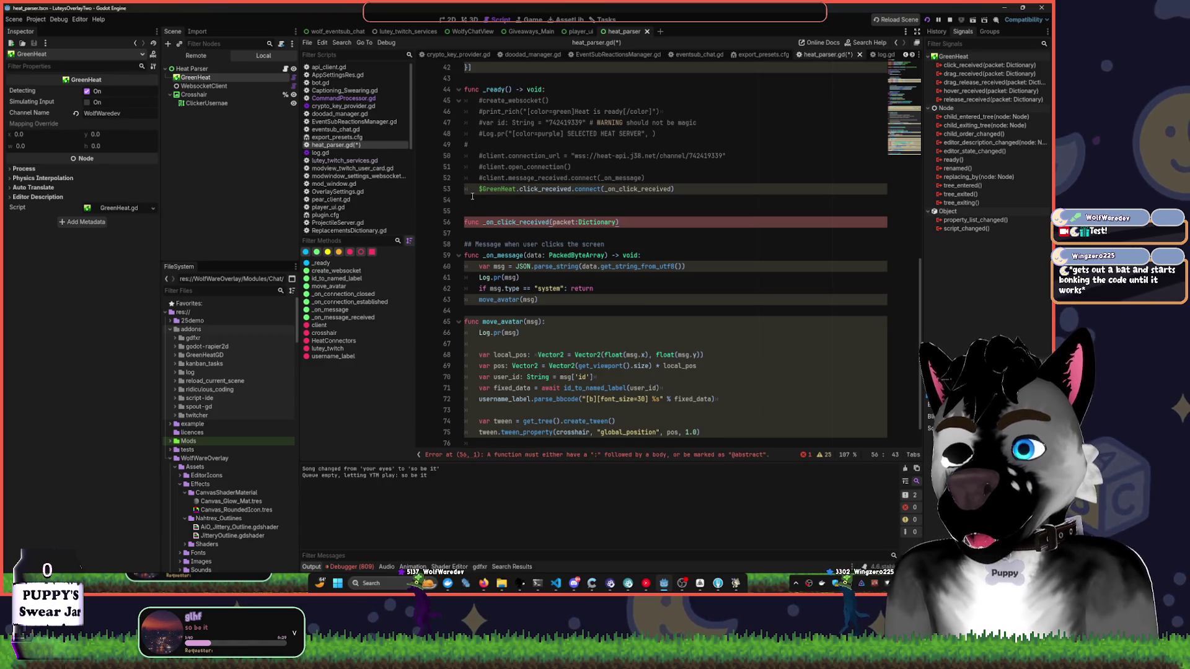
type(":")
key("Return")
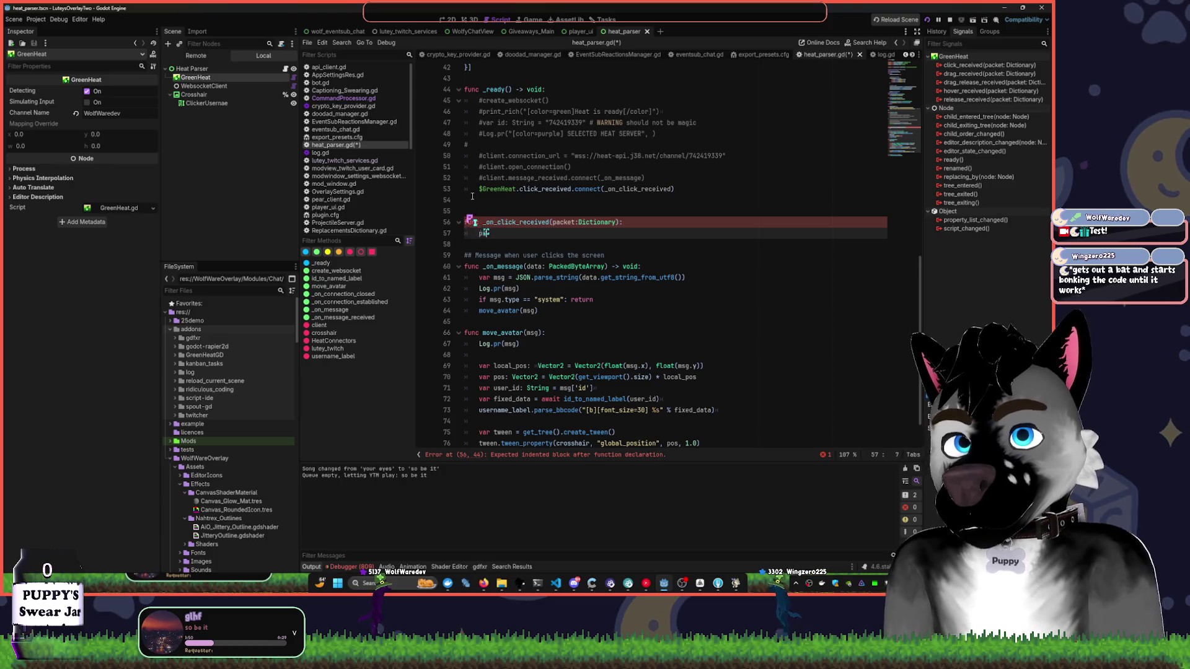
type("print(pa")
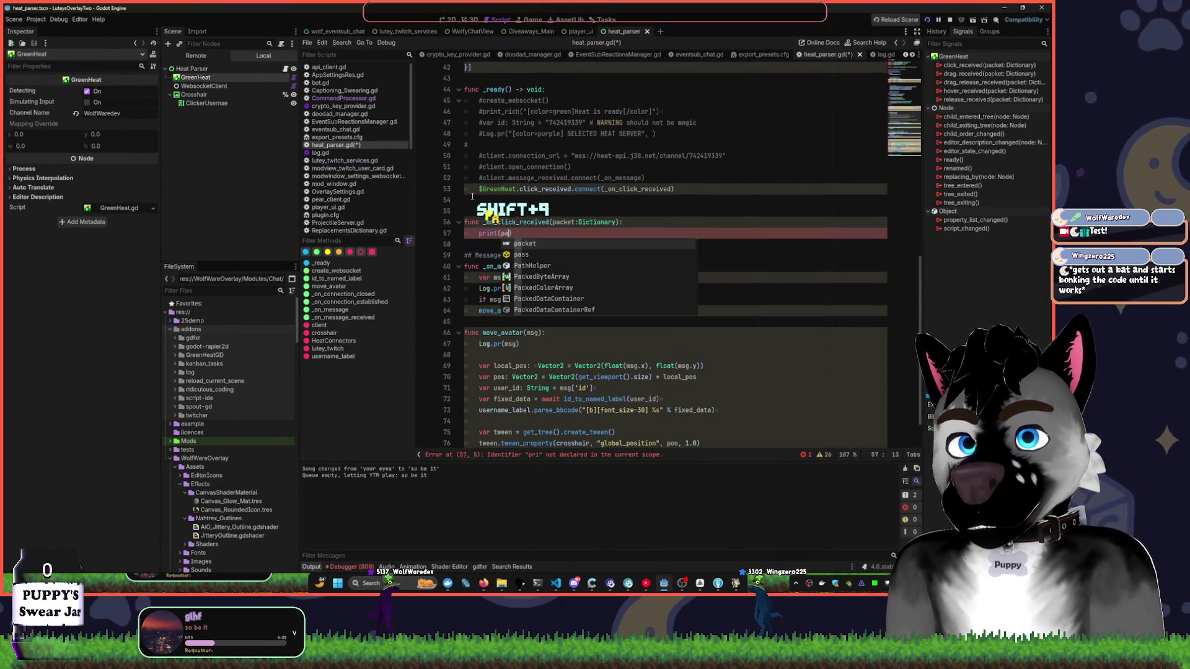
key("ctrl+BackSpace")
key("ctrl+BackSpace")
type("Log.war")
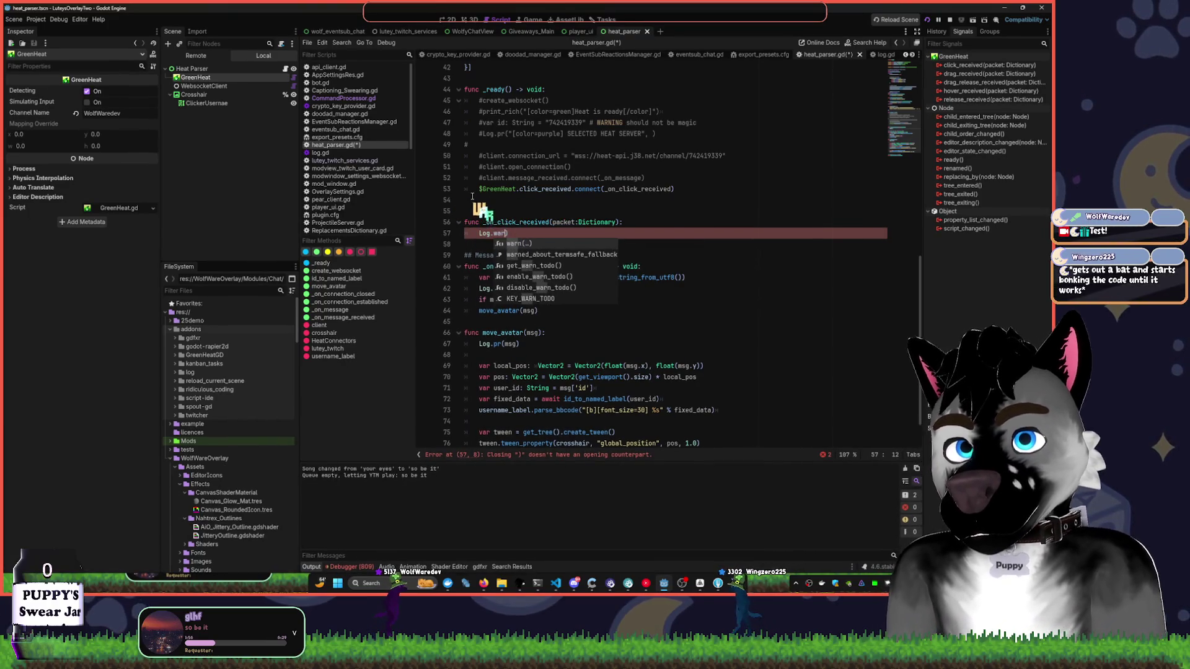
key("Tab")
type("packet")
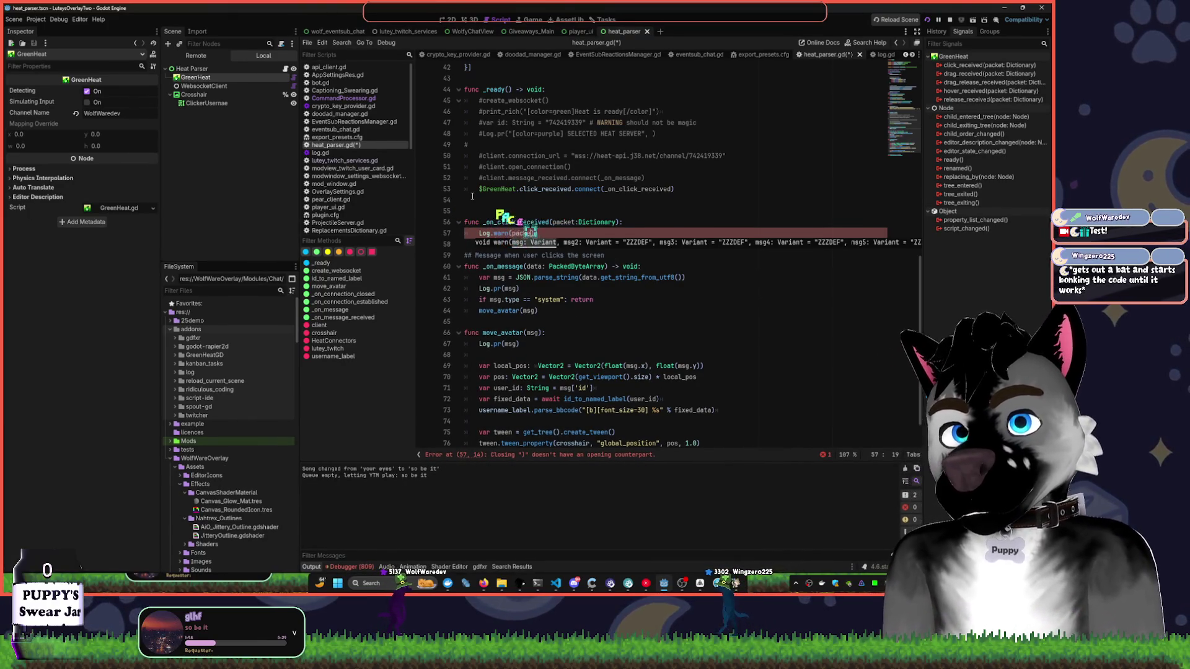
left_click(523, 122)
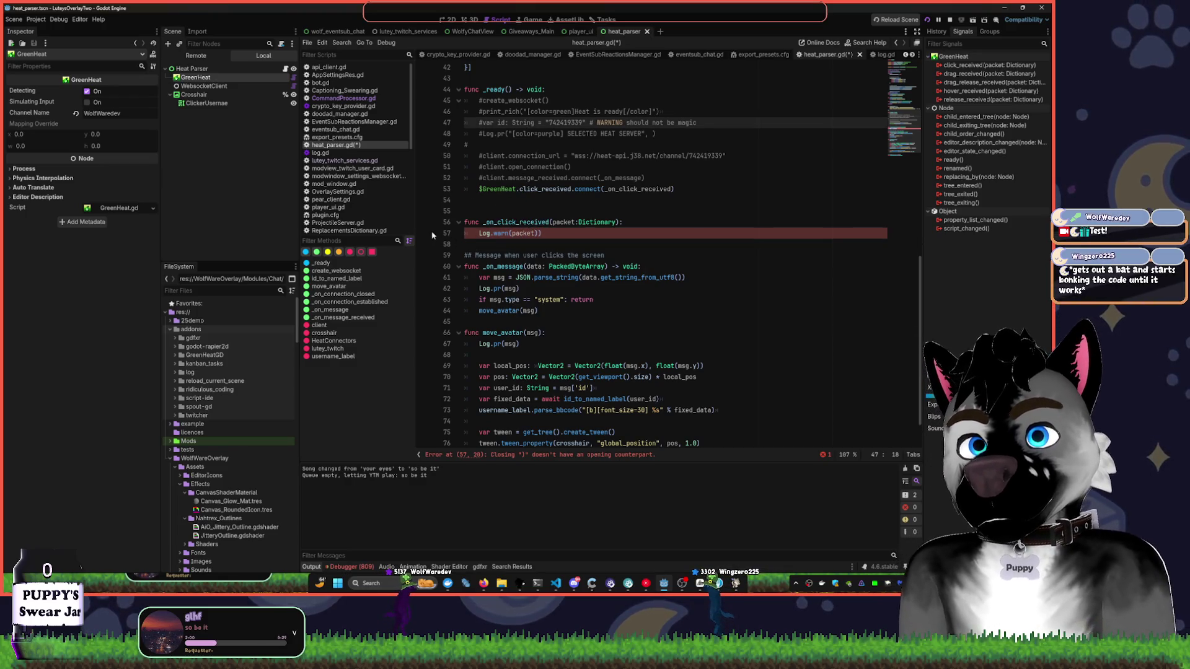
- Remove the stray closing bracket from the Log.warn line, save heat_parser.gd and relaunch the overlay
left_click_drag(537, 233, 567, 248)
key("shift+Left")
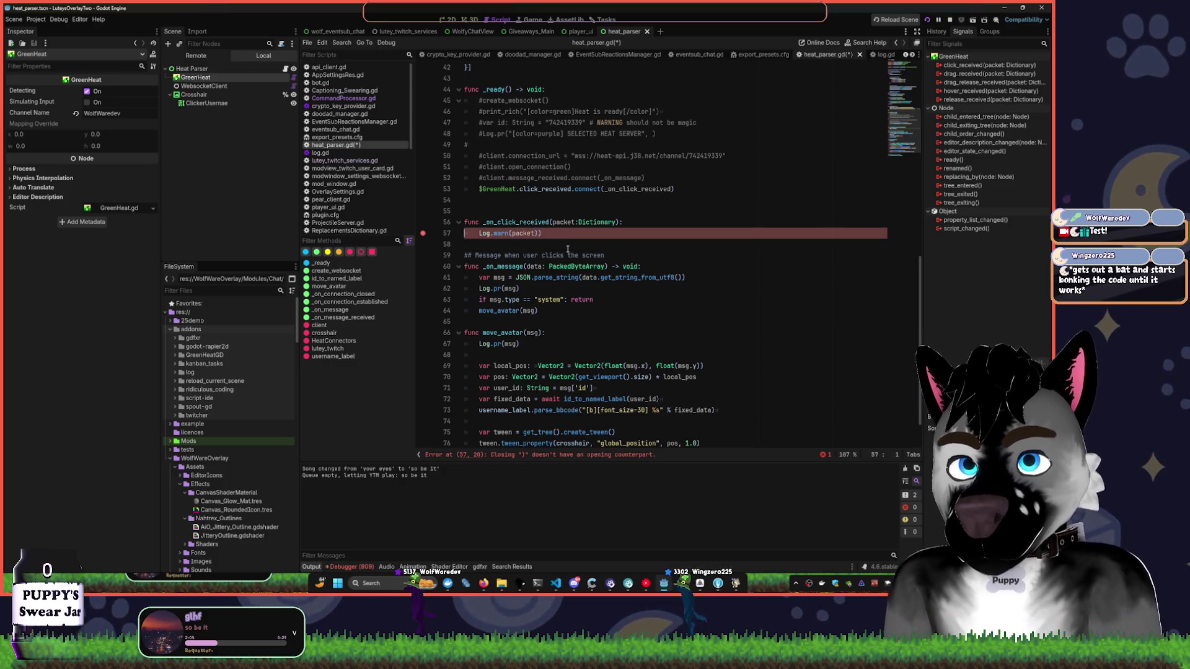
key("BackSpace")
left_click(603, 221)
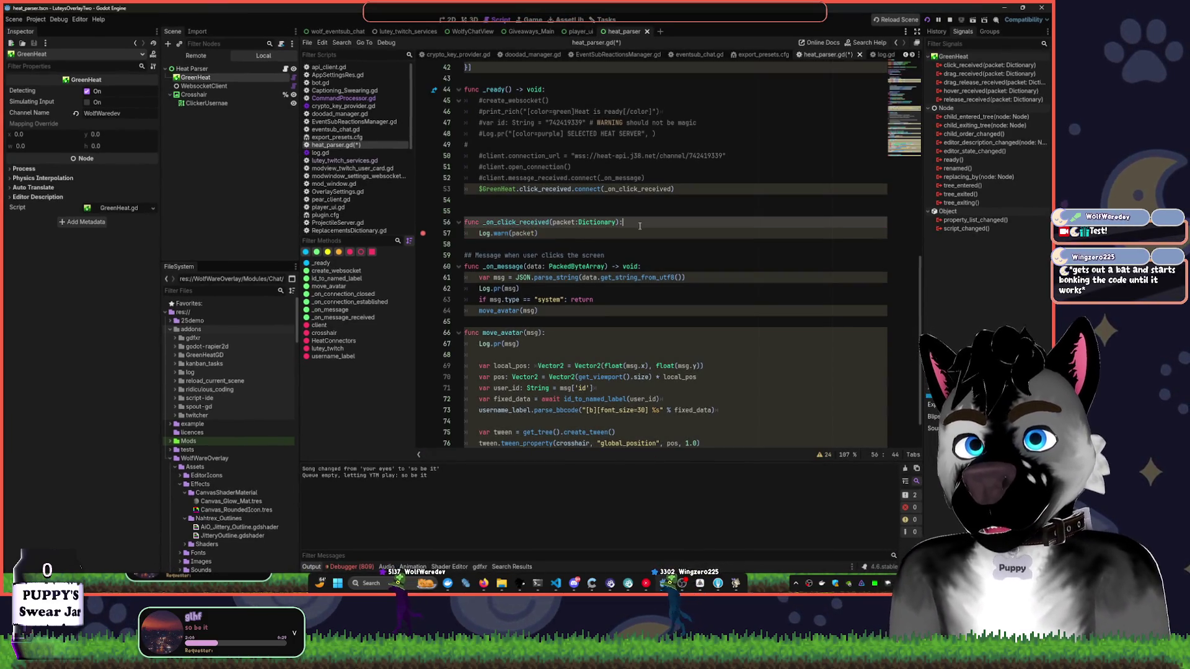
key("ctrl+s")
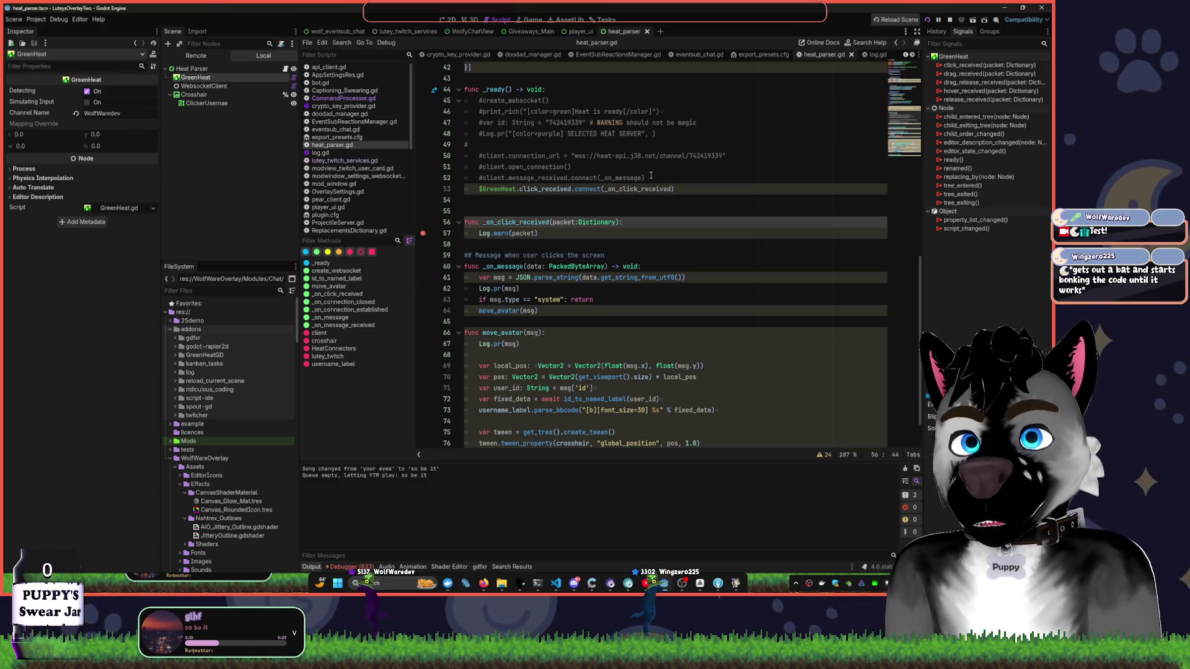
left_click(928, 20)
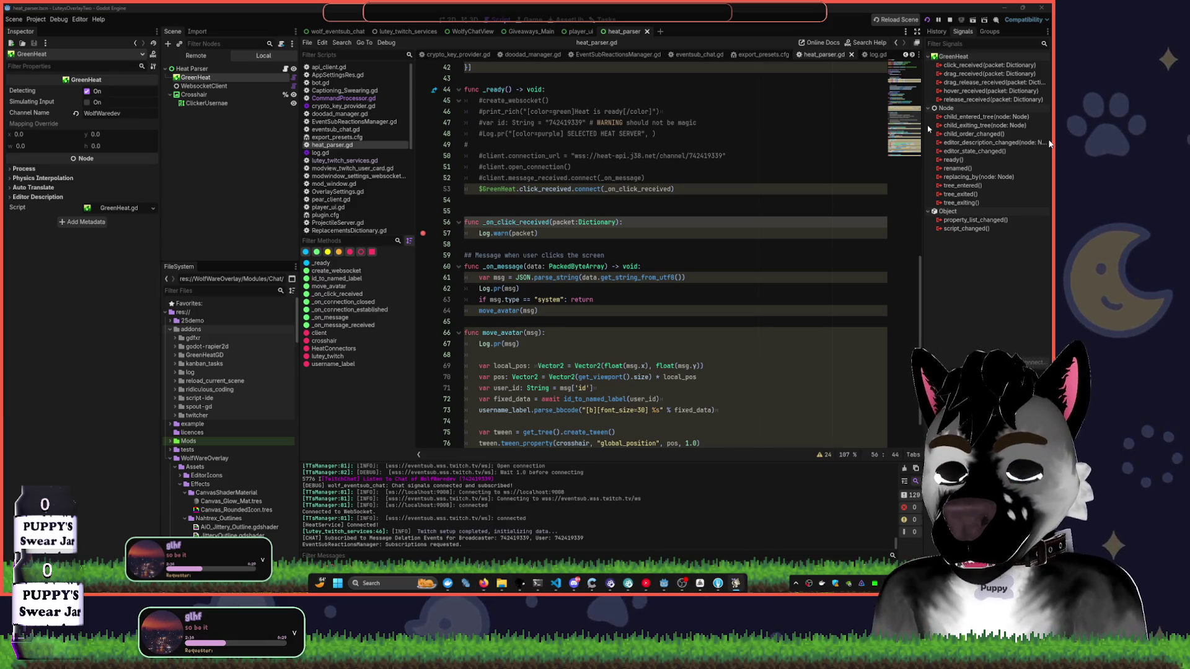
- Stop the running overlay with F8 and select the GreenHeat node
key("F8")
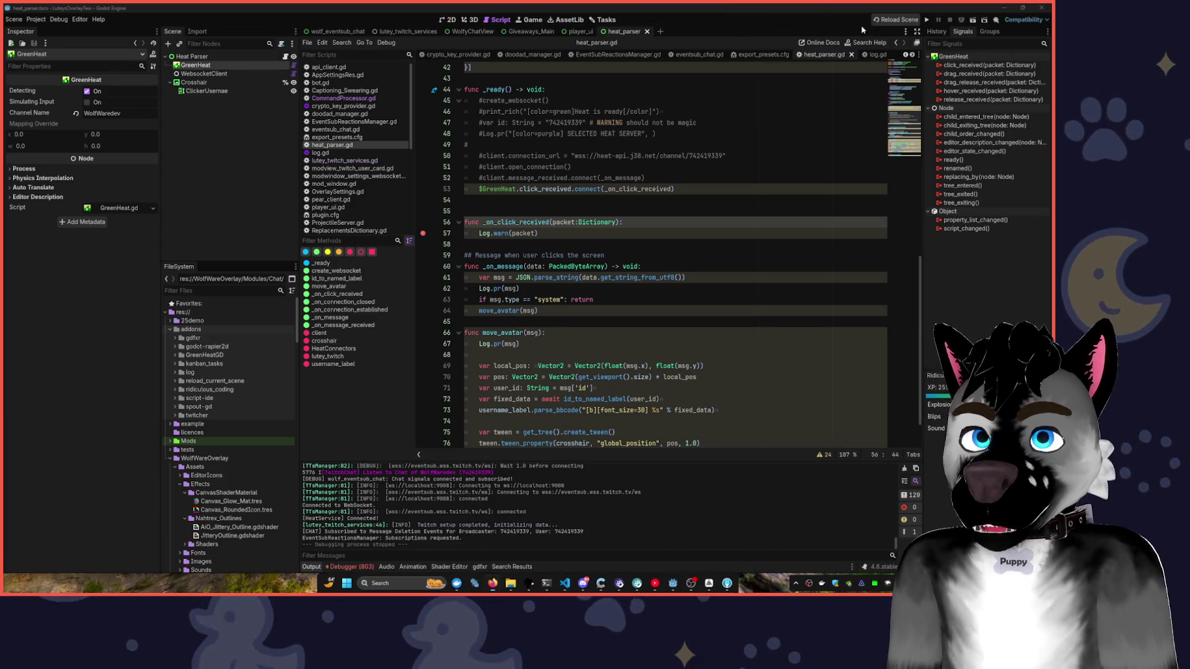
left_click(206, 66)
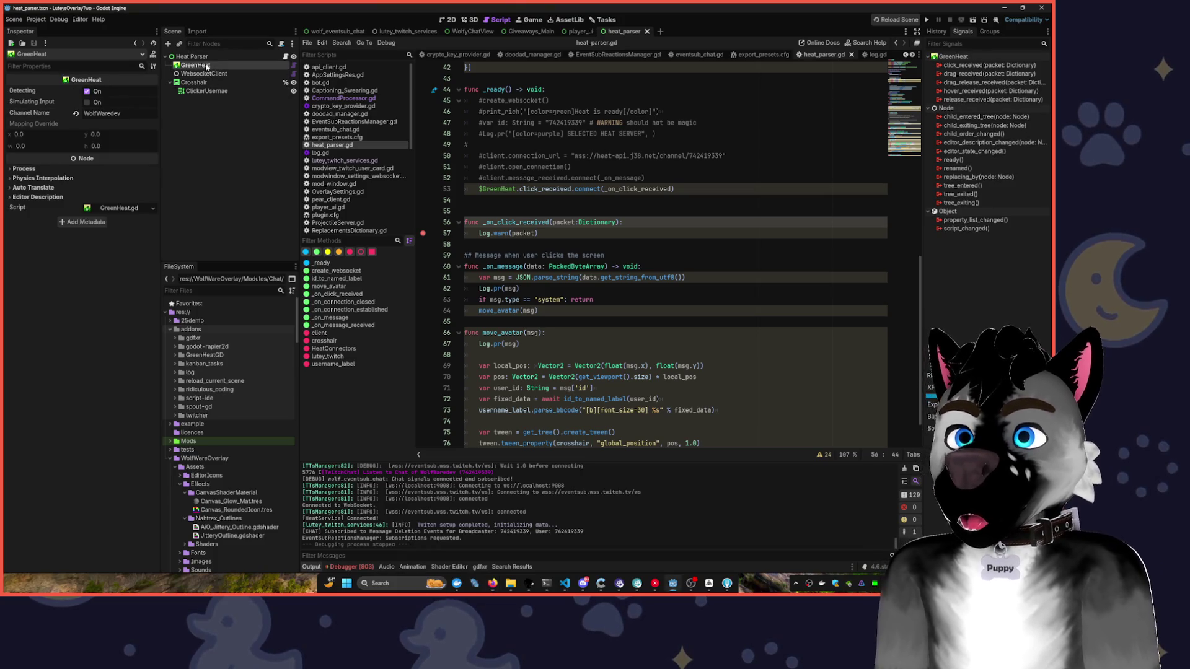
mouse_move(41, 95)
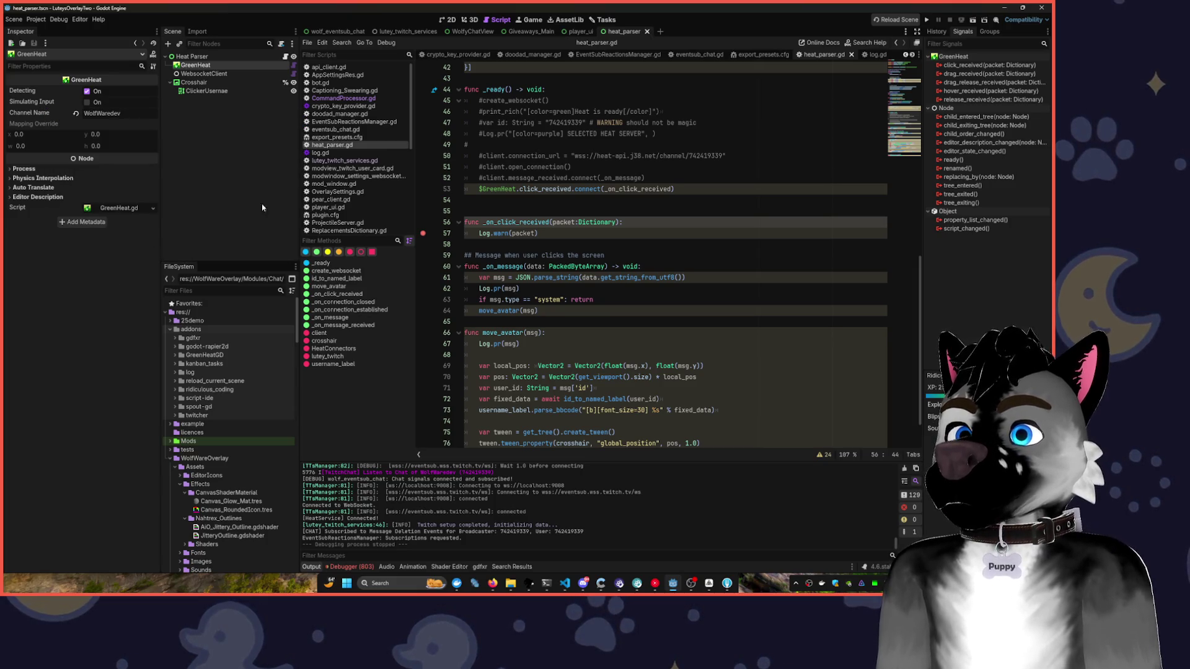
- Open a new line above the click_received connect call and start typing $GreenHeat/
left_click(619, 189)
left_click(671, 178)
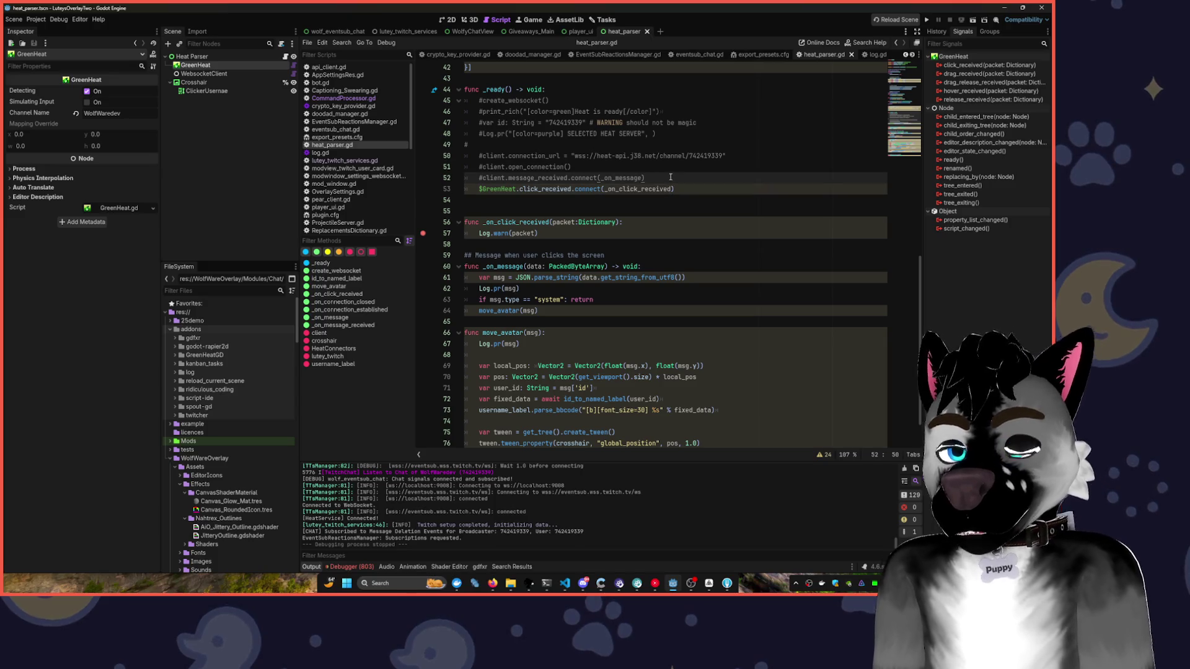
key("Return")
type("$")
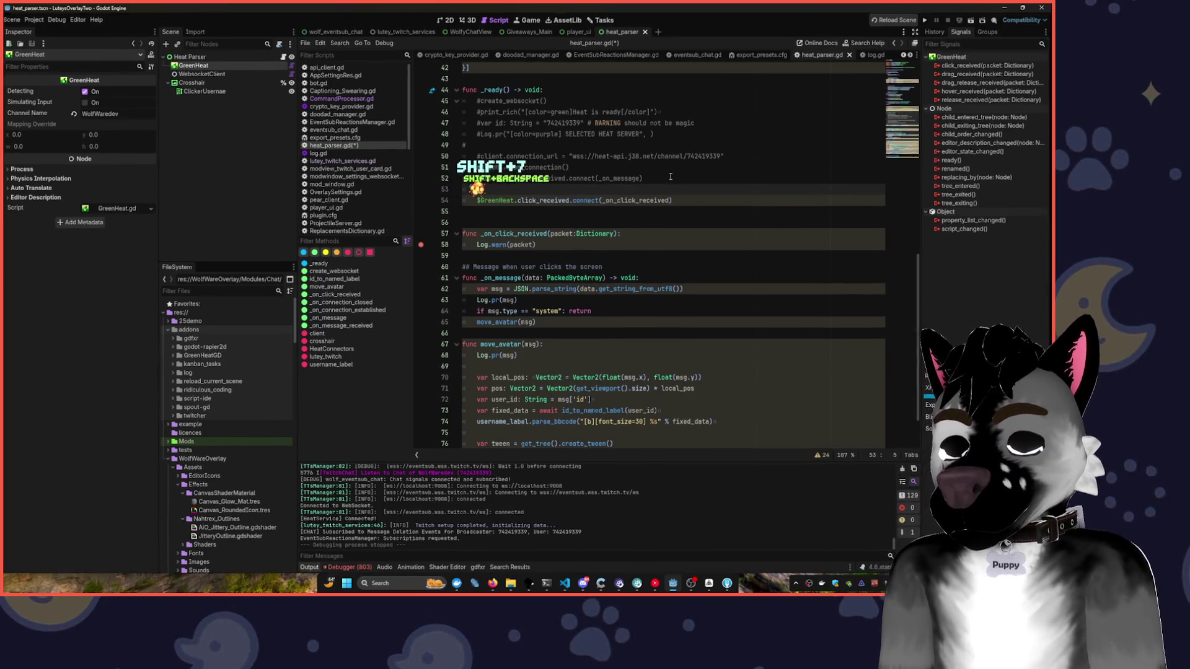
type("GreenHeat/")
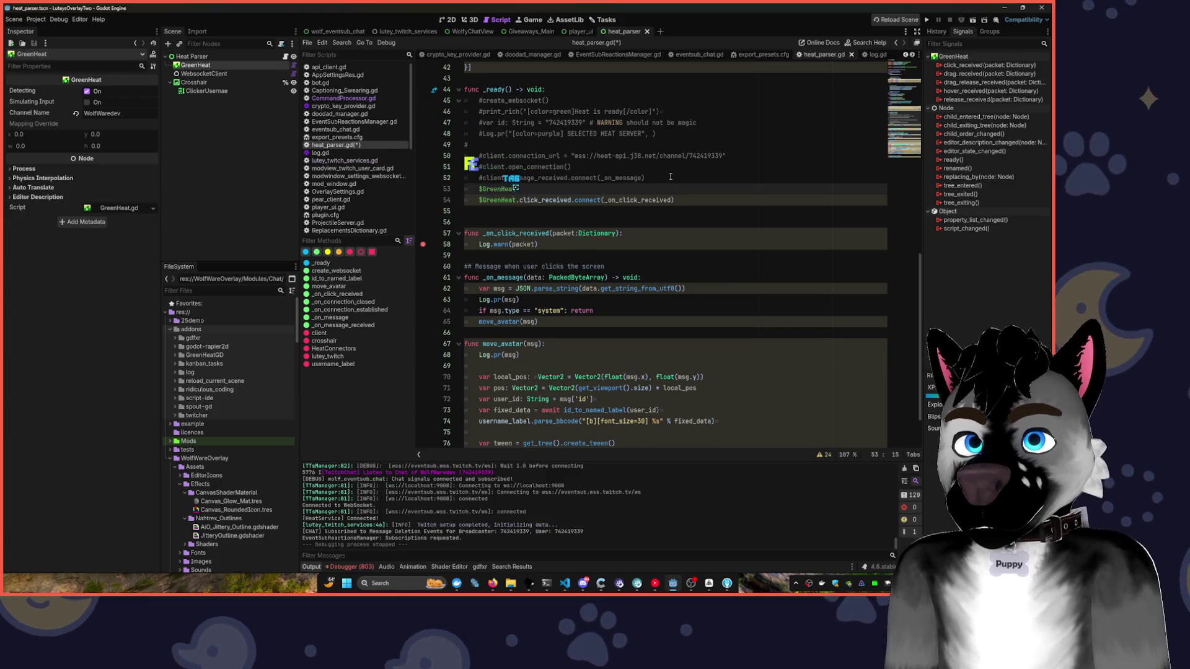
- Change the new line to $GreenHeat. and open the GreenHeat node's script
key("BackSpace")
type(".")
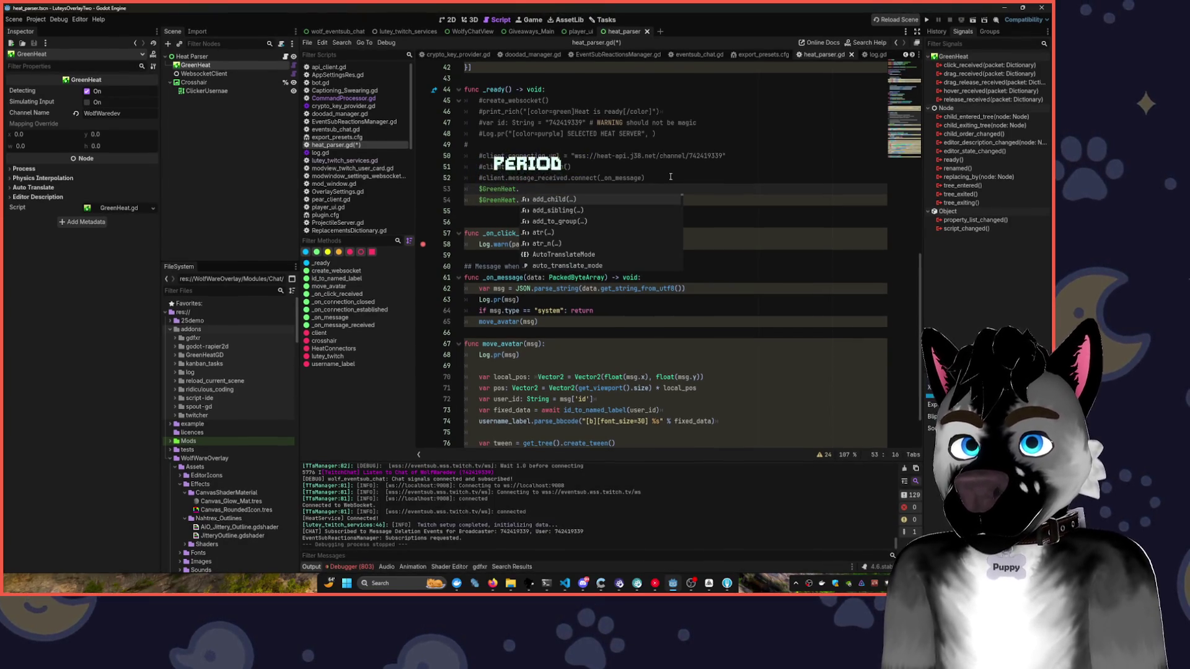
left_click(294, 65)
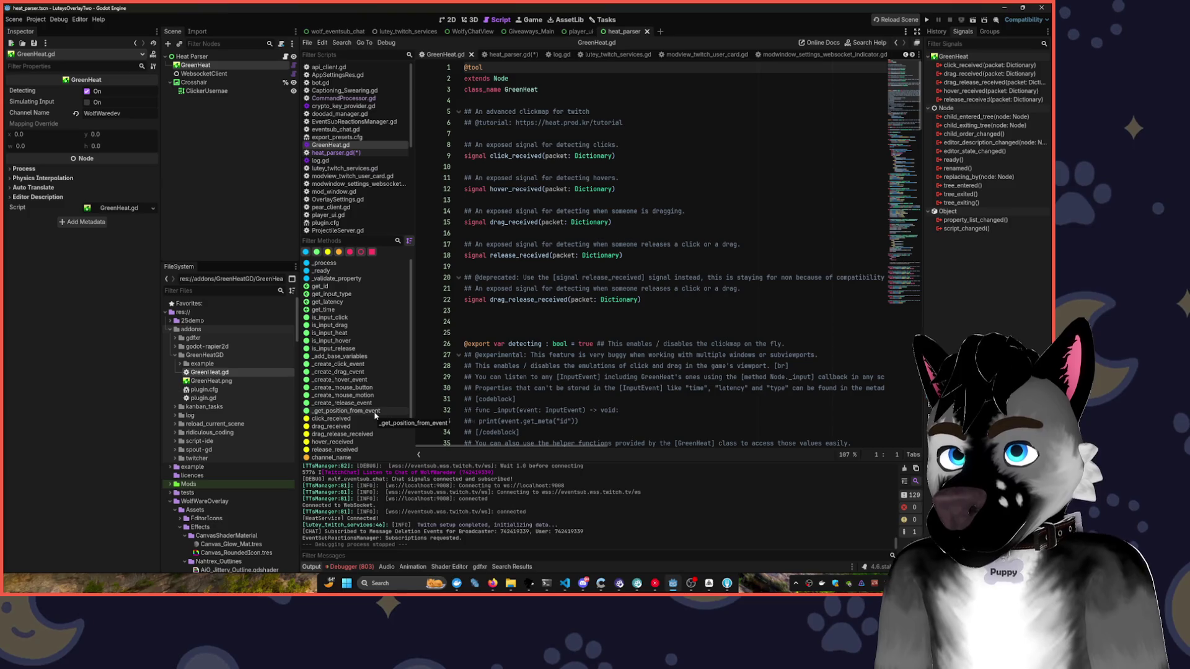
- Scroll through GreenHeat.gd's signals and methods, then go back to heat_parser.gd
scroll(374, 415, "down", 3)
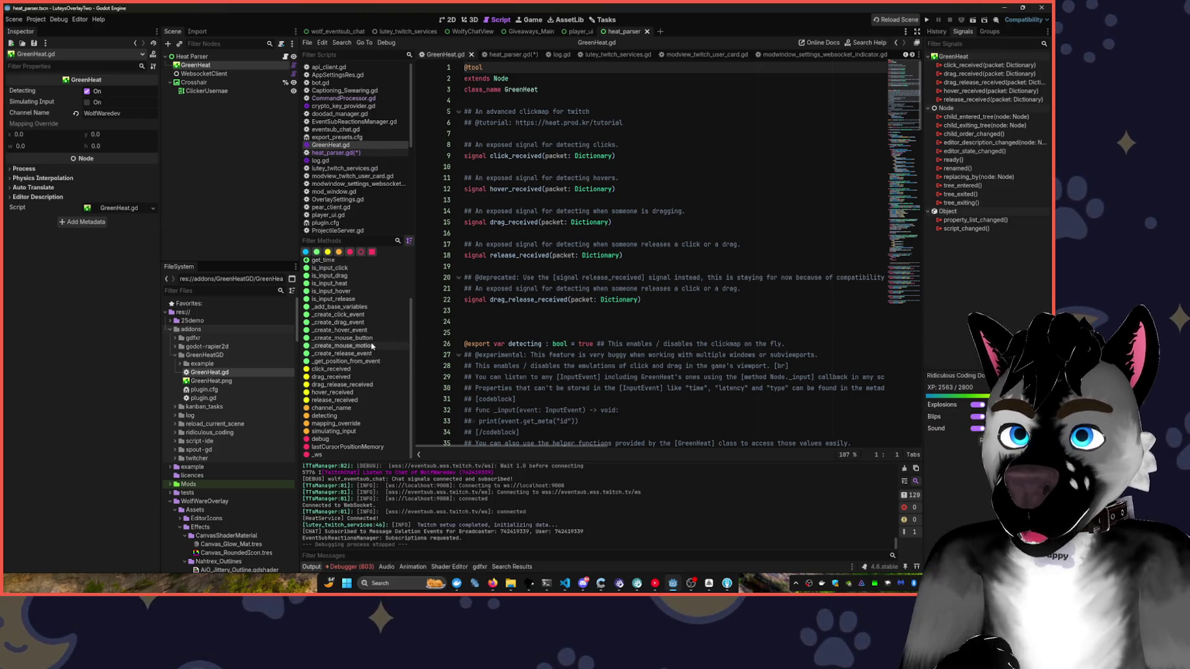
scroll(366, 334, "up", 3)
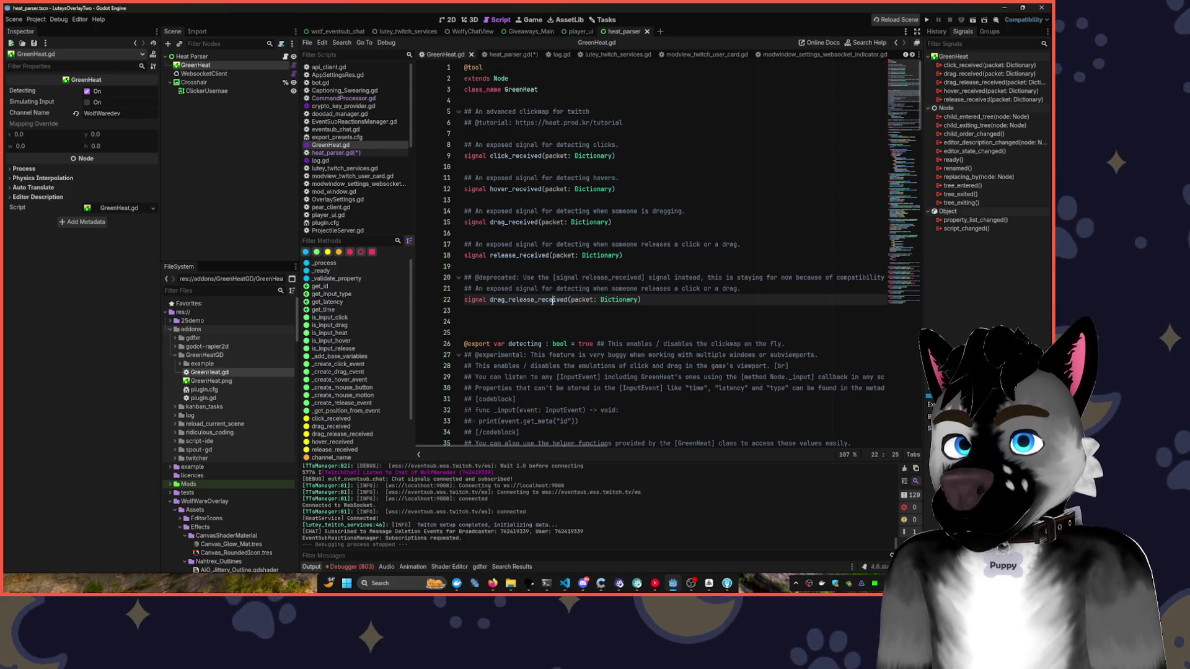
key("alt+Left")
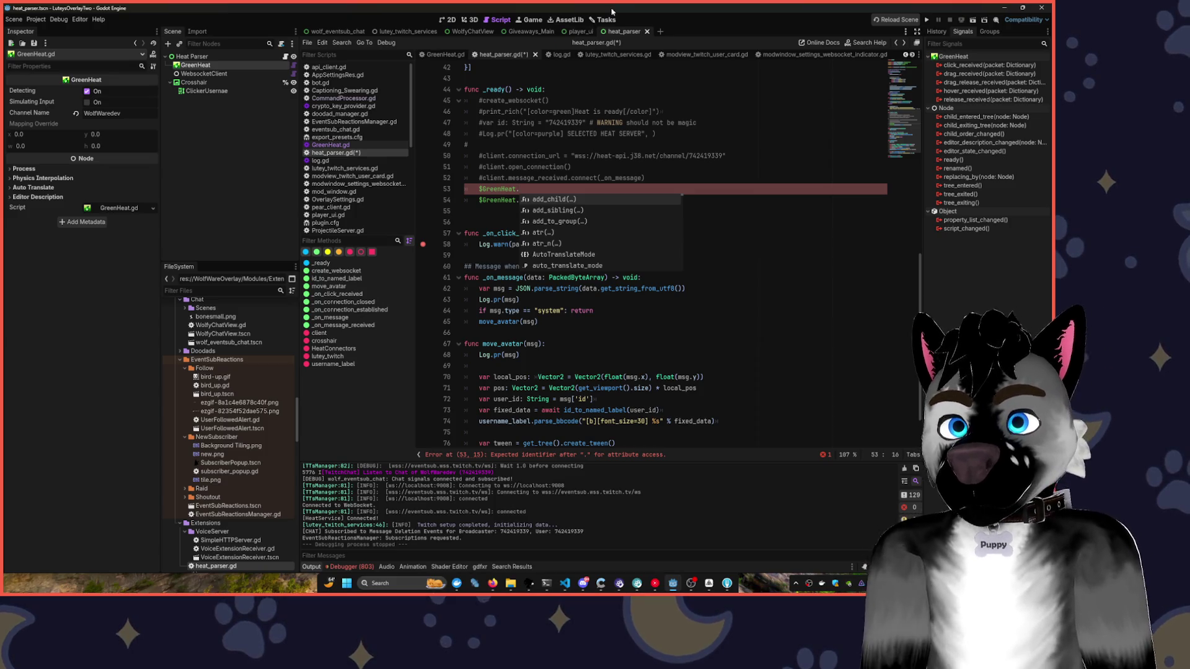
- Delete the unfinished $GreenHeat. reference from line 53
left_click(530, 166)
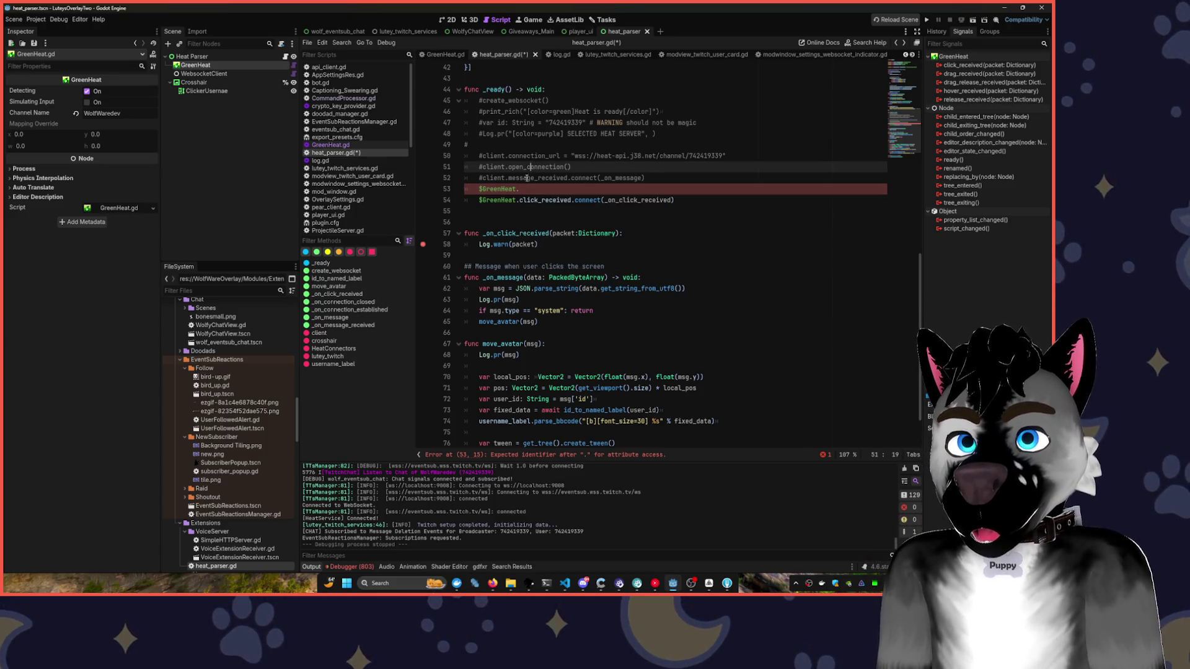
left_click_drag(521, 189, 479, 188)
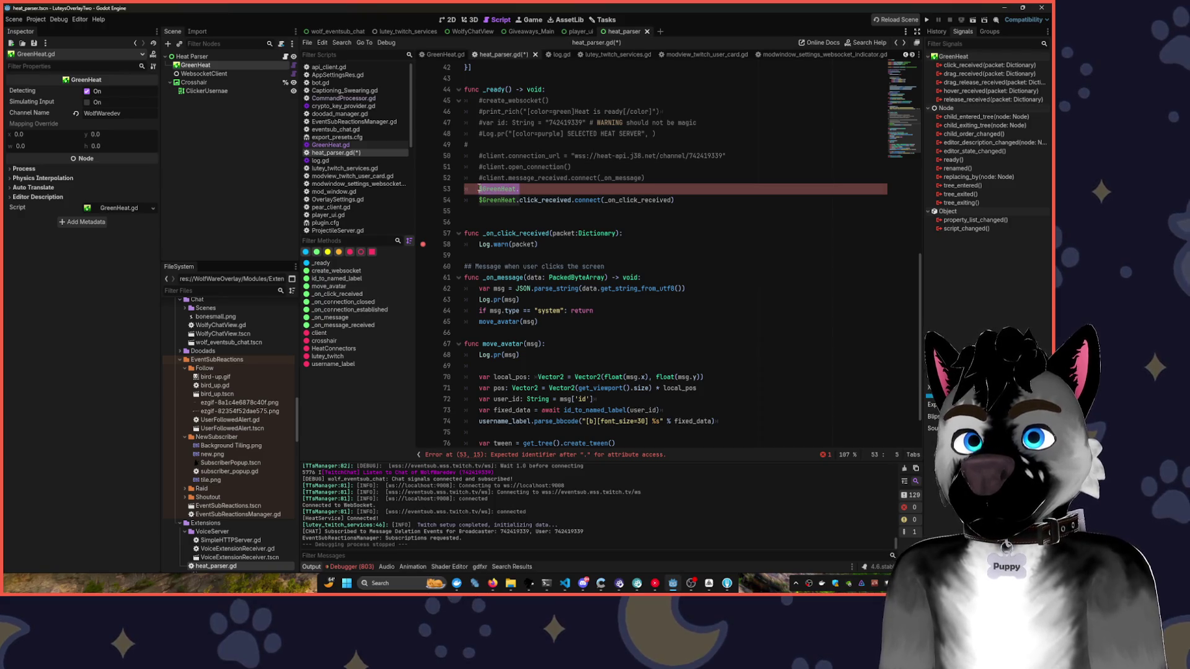
key("BackSpace")
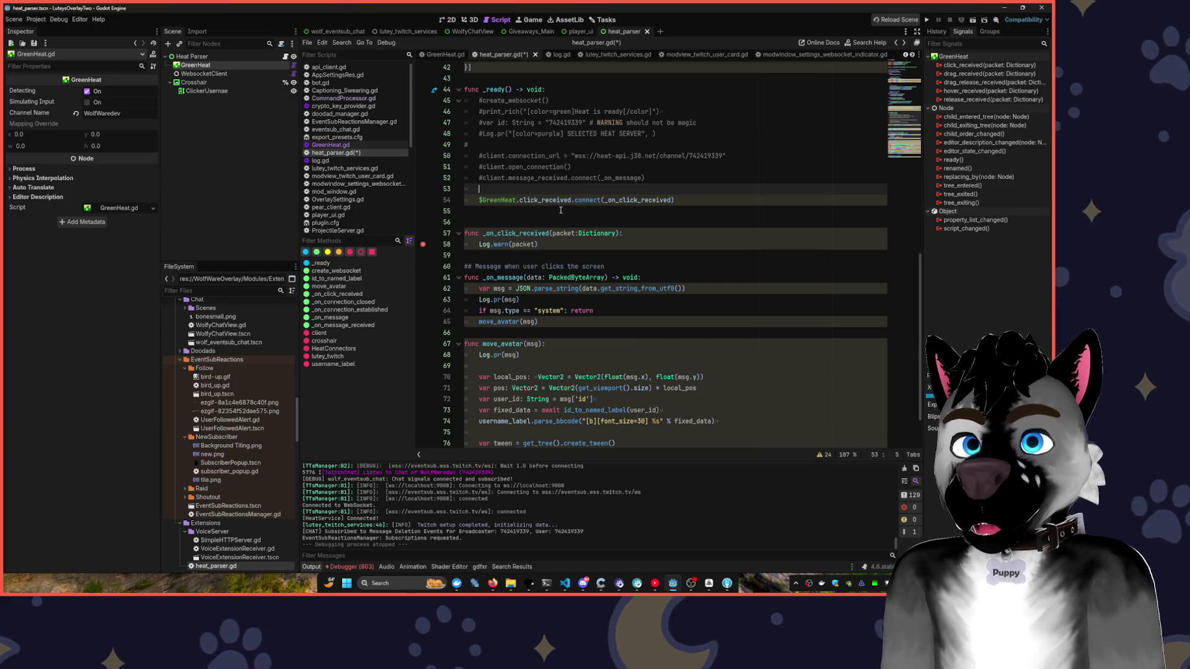
- Select the click_received connection and its _on_click_received handler code for reuse
scroll(575, 213, "up", 4)
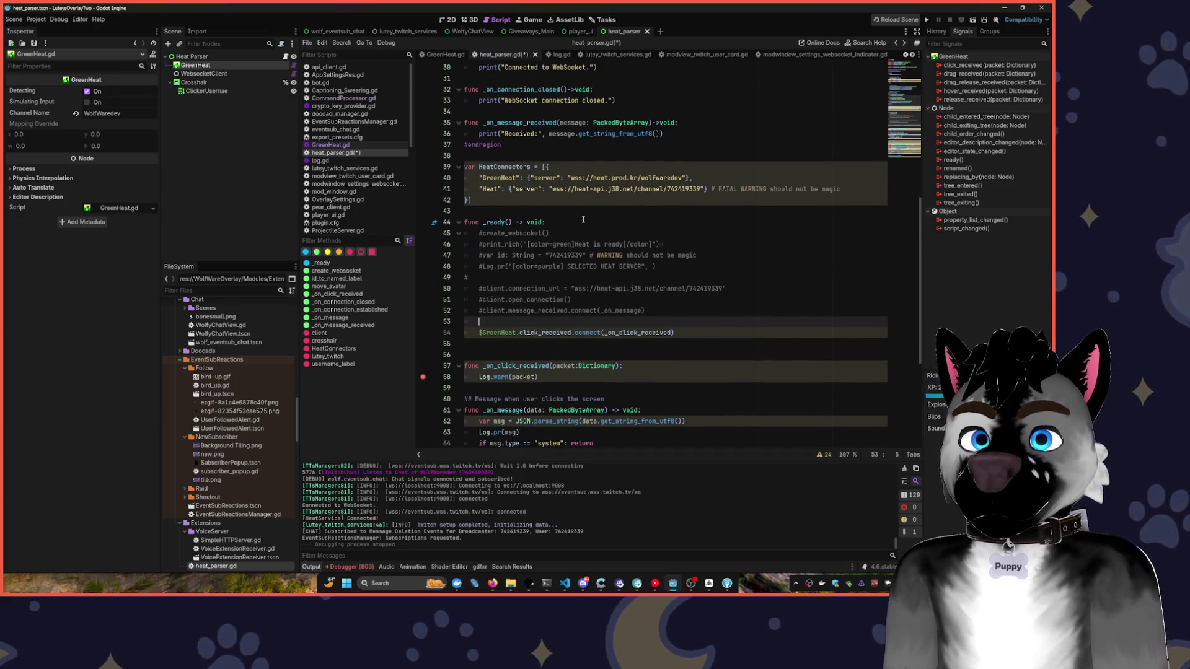
scroll(583, 219, "up", 8)
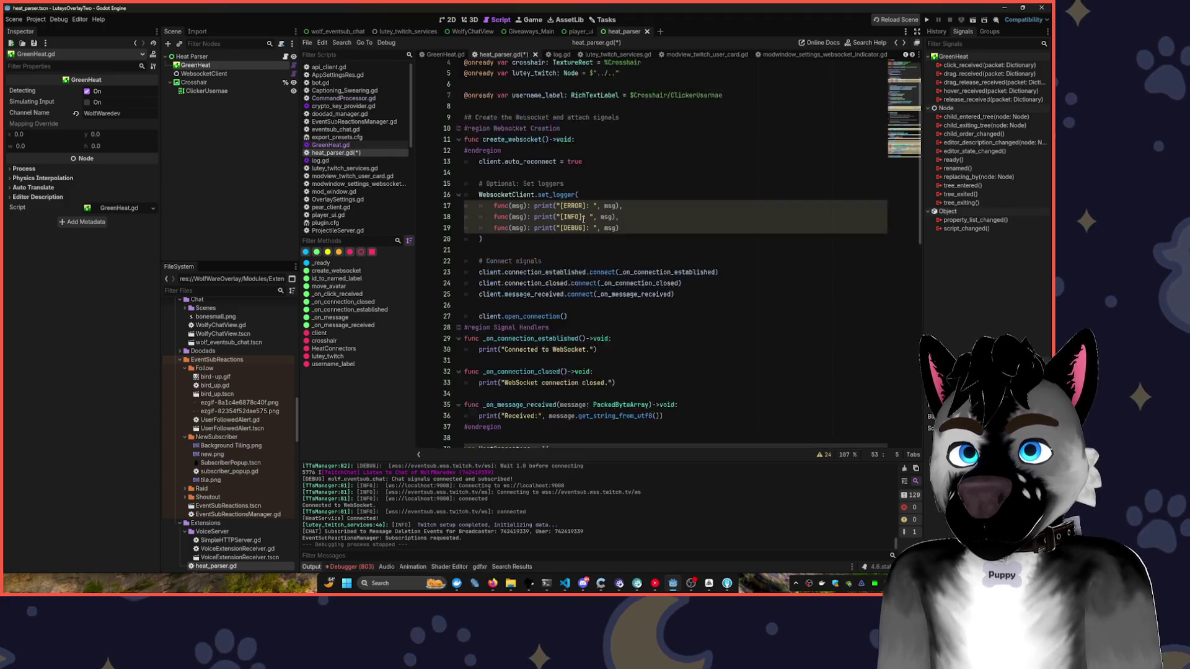
scroll(583, 220, "up", 2)
scroll(584, 219, "down", 7)
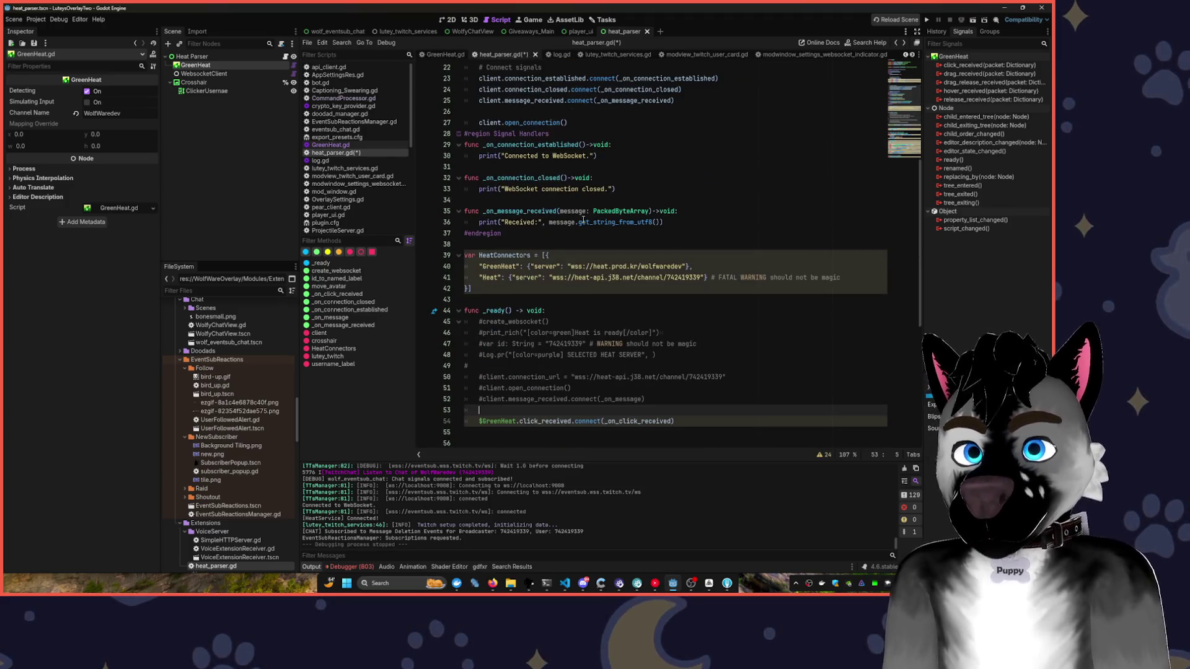
scroll(606, 266, "down", 3)
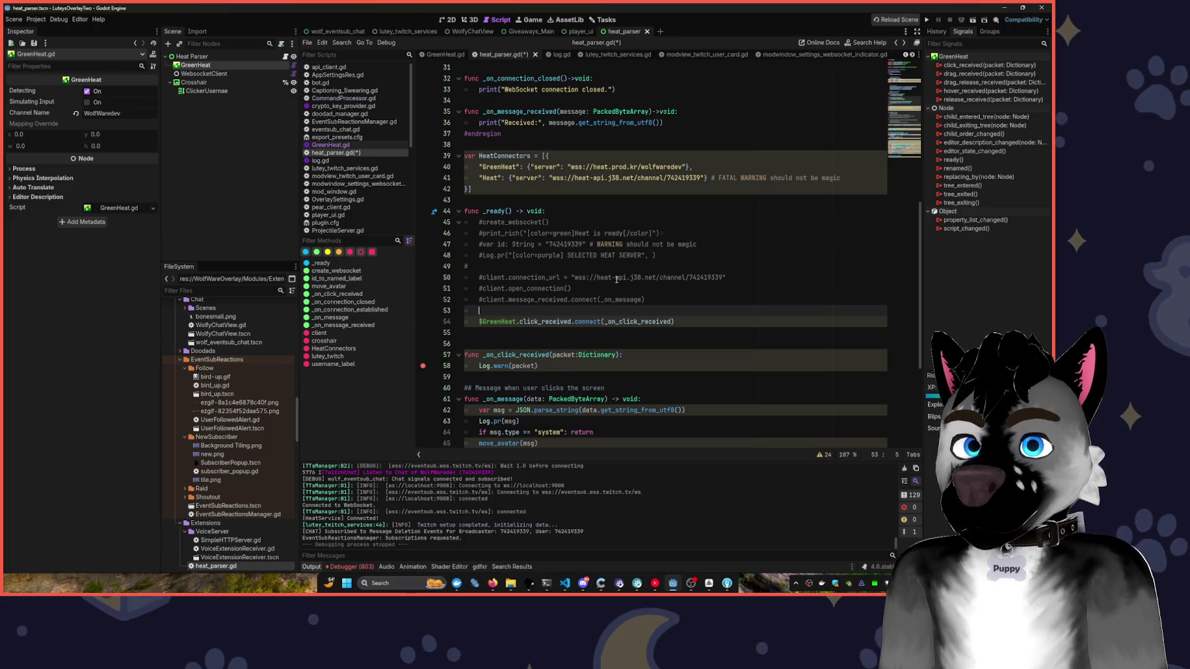
left_click_drag(479, 311, 588, 376)
key("ctrl+c")
- Detach Heat Parser's script and attach a new script named gheat_parser.gd
left_click(272, 56)
left_click(281, 44)
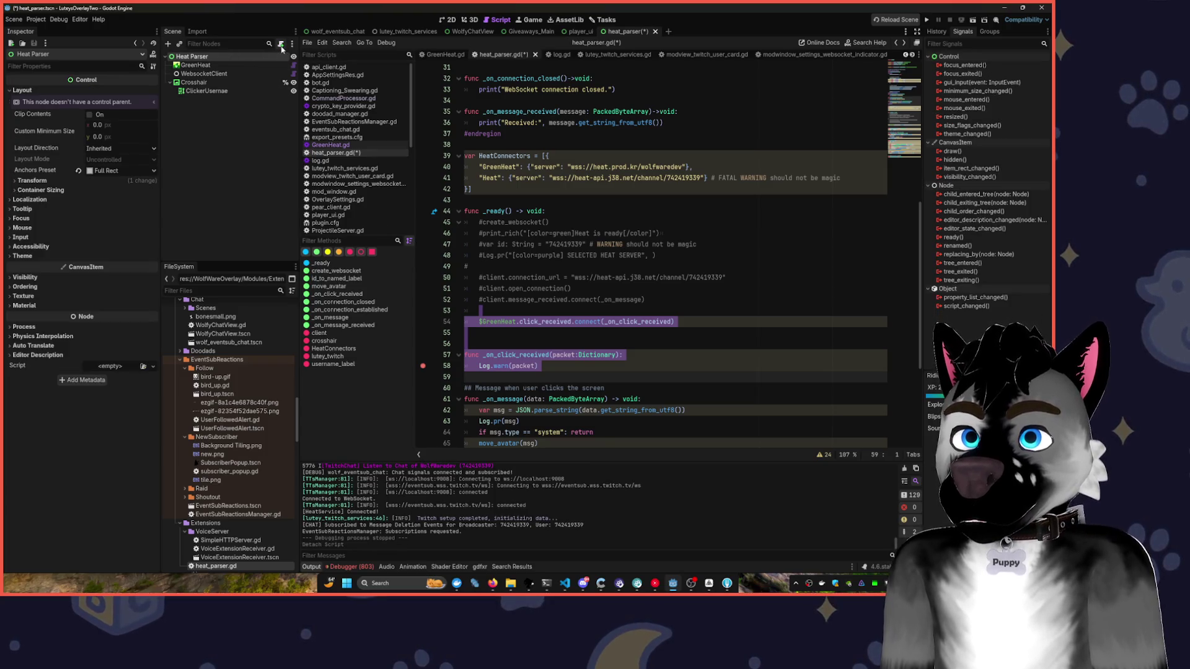
left_click(281, 45)
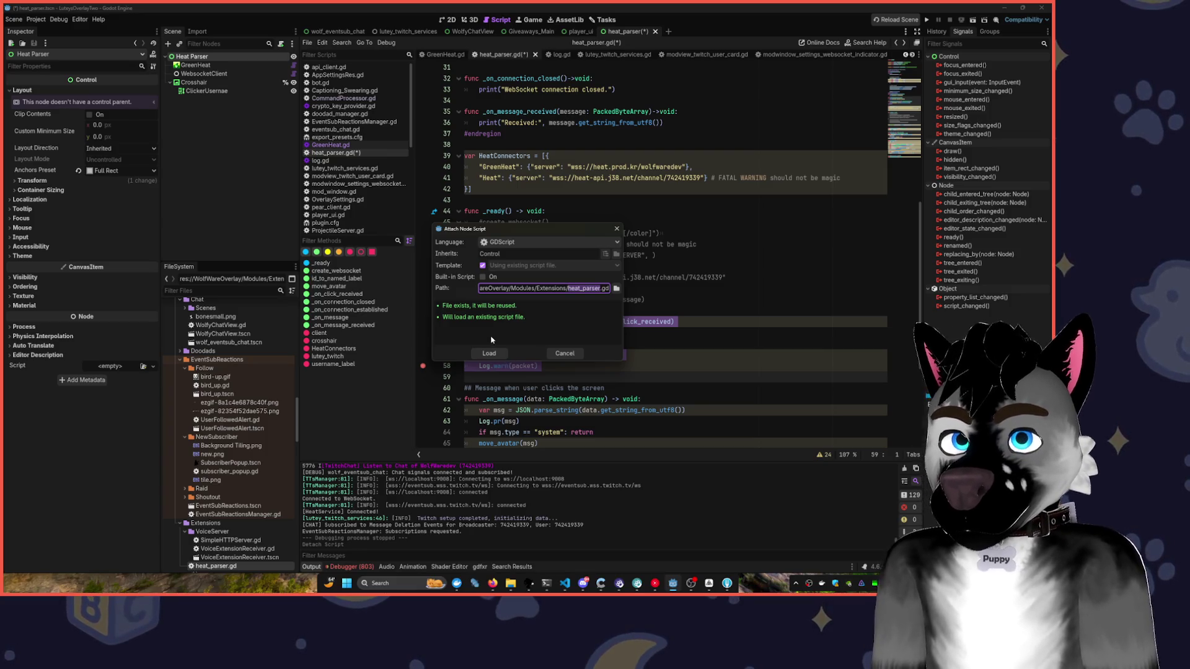
key("End")
type("g")
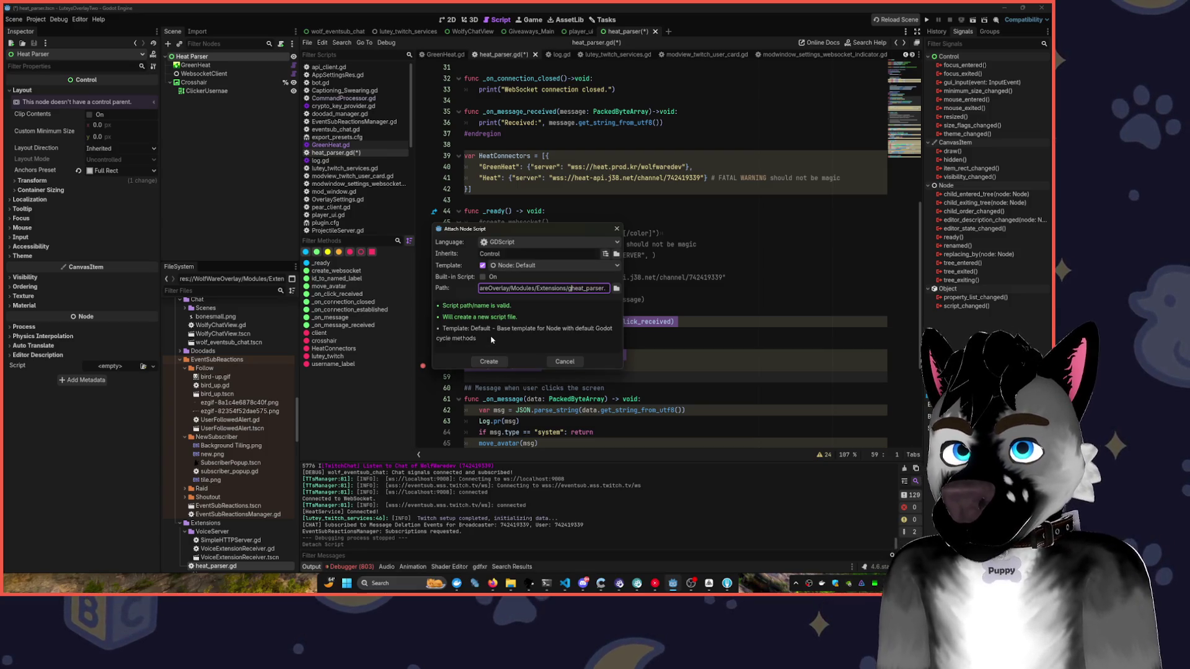
left_click(489, 354)
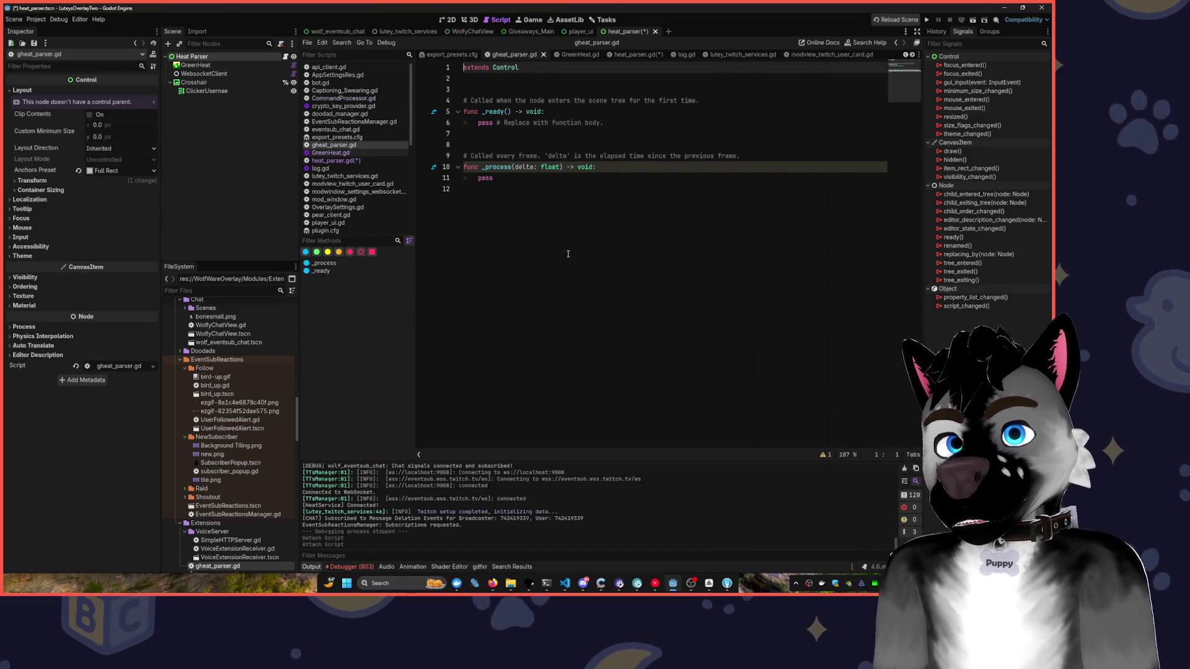
- Paste the click_received connection and handler into _ready replacing pass, save, and run the overlay
left_click(519, 189)
key("ctrl+v")
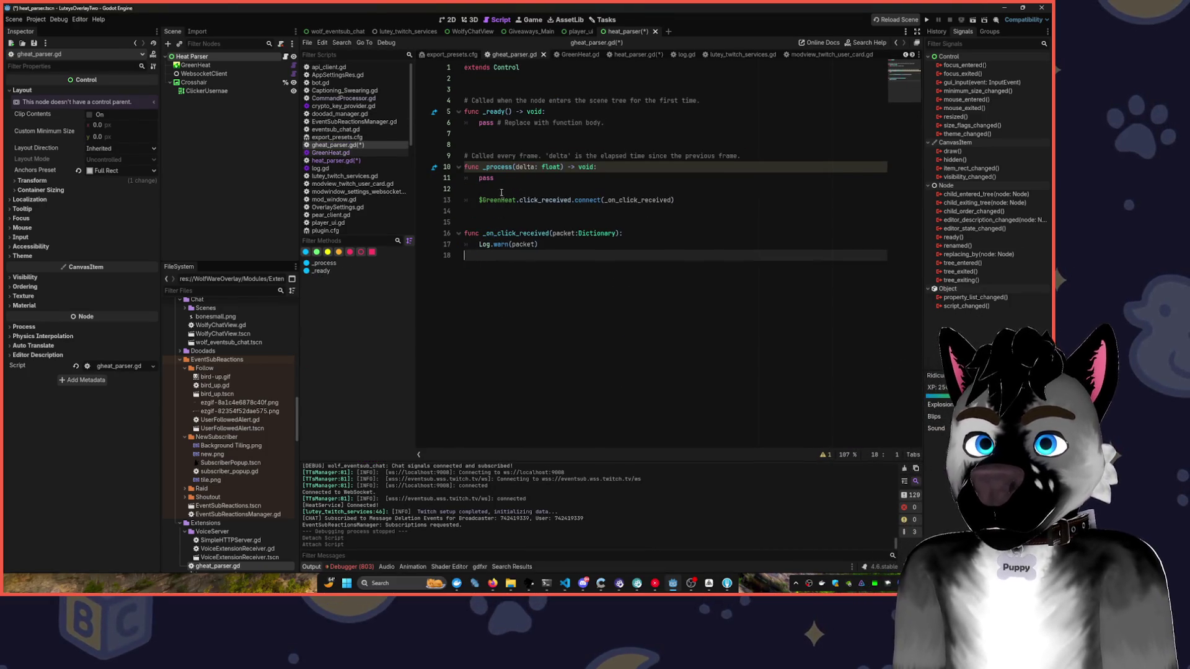
mouse_move(493, 178)
left_mouse_down()
mouse_move(456, 179)
mouse_move(539, 246)
left_mouse_up()
key("ctrl+x")
left_click(450, 133)
left_click_drag(450, 134, 435, 122)
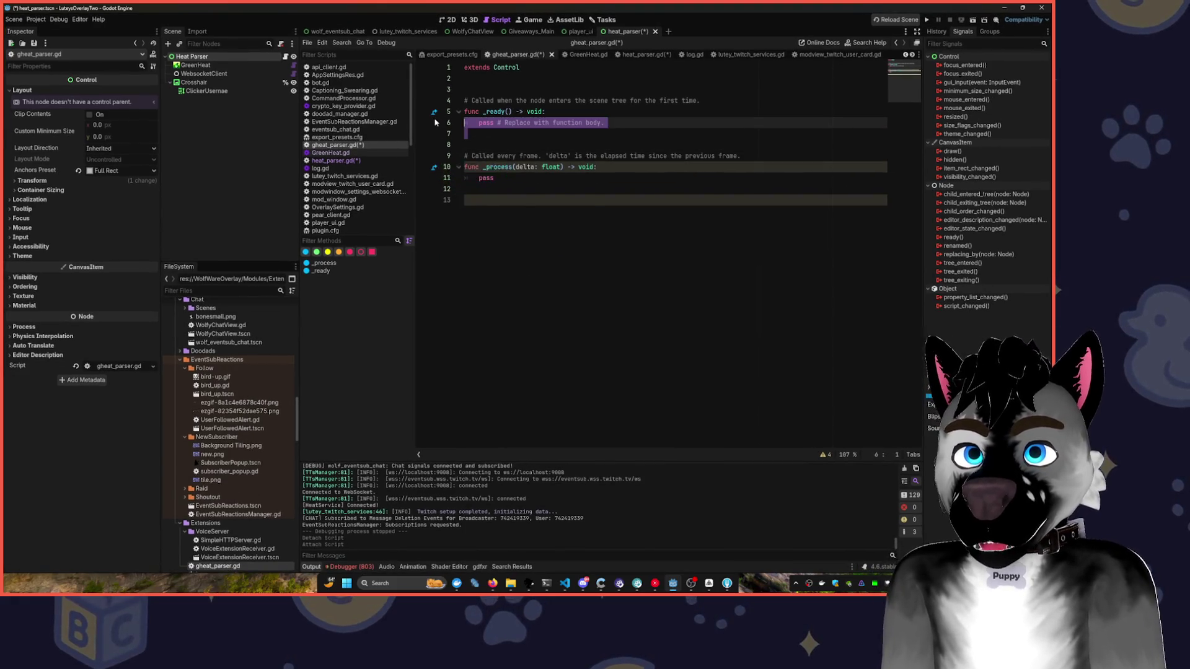
key("ctrl+v")
key("ctrl+s")
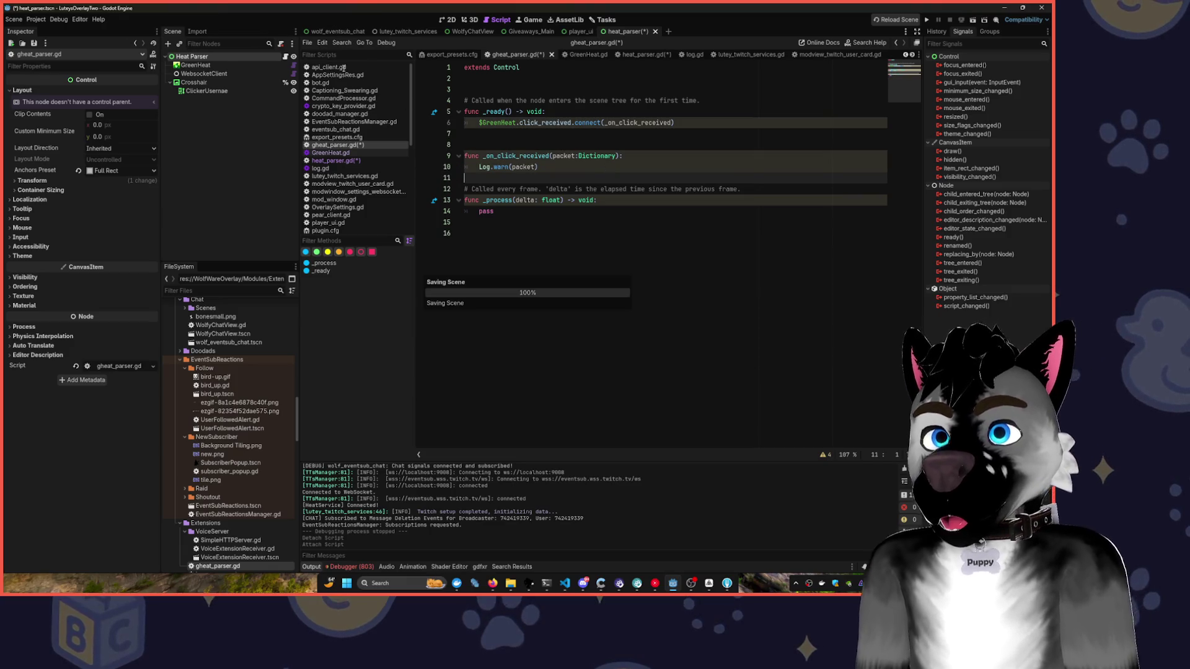
left_click(927, 19)
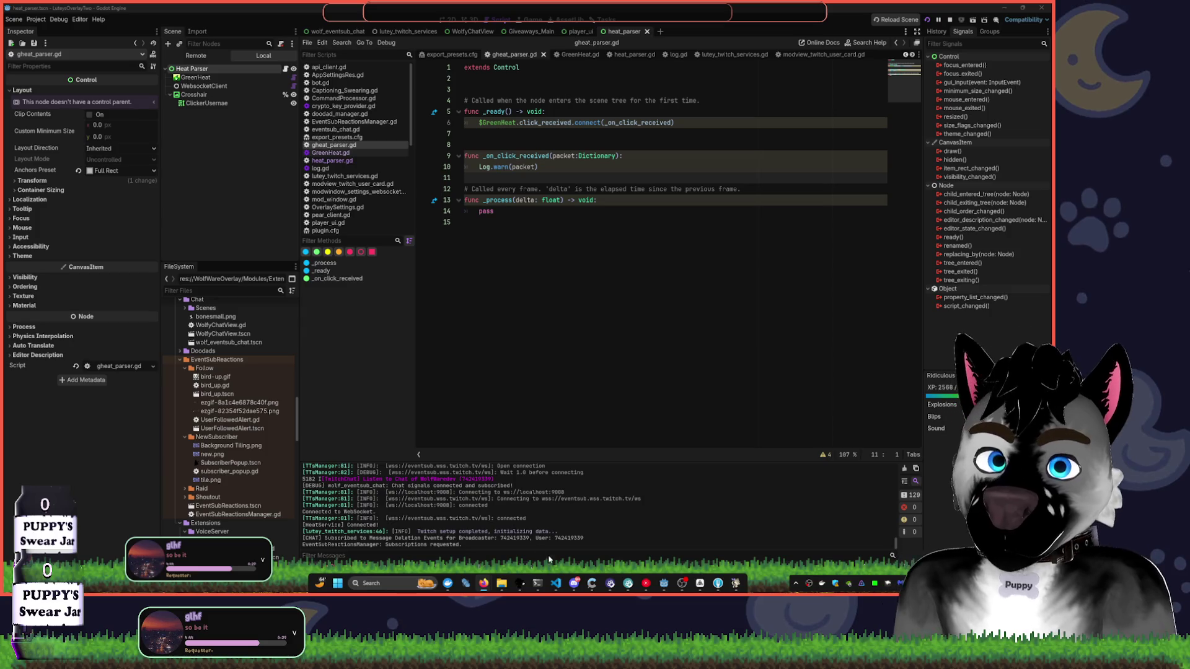
- Return to the Godot editor and open the GreenHeat.gd script
left_click(665, 586)
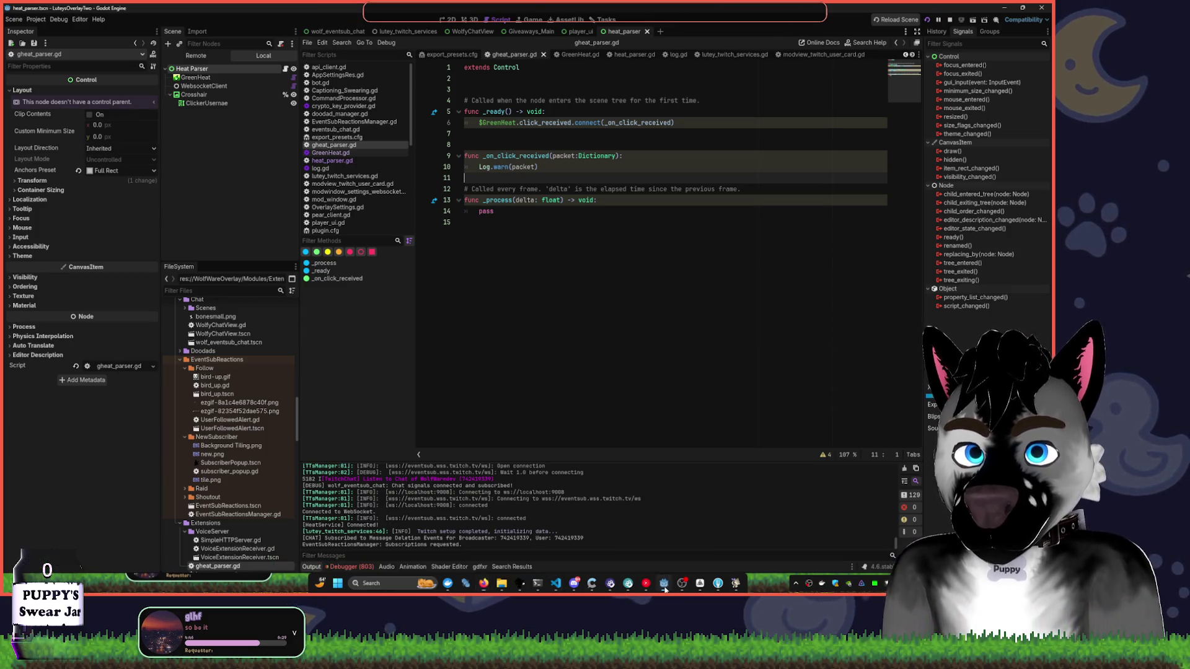
left_click(294, 77)
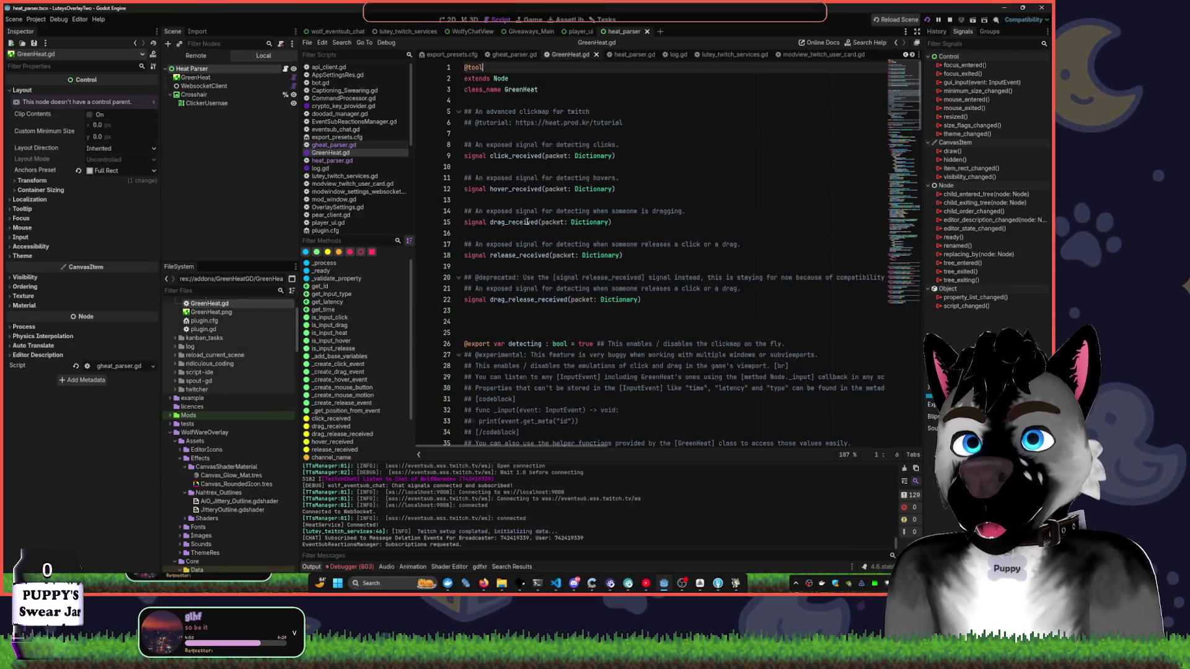
- Select the click_received signal name and scroll through the GreenHeat.gd code
double_click(510, 156)
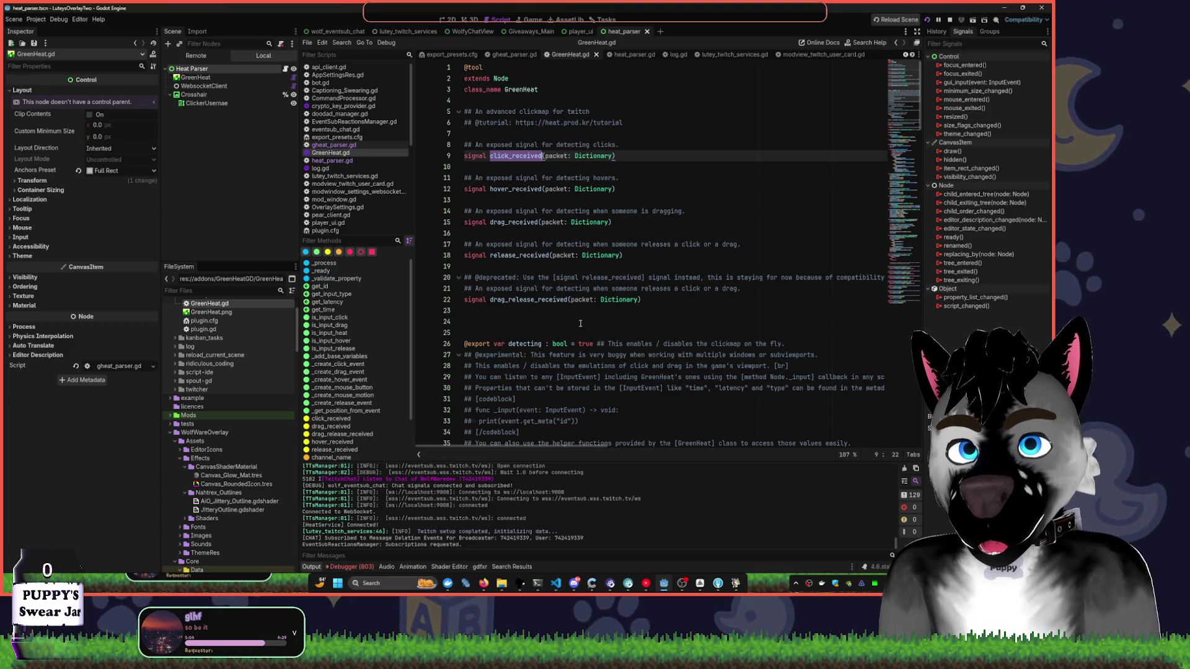
scroll(580, 323, "down", 7)
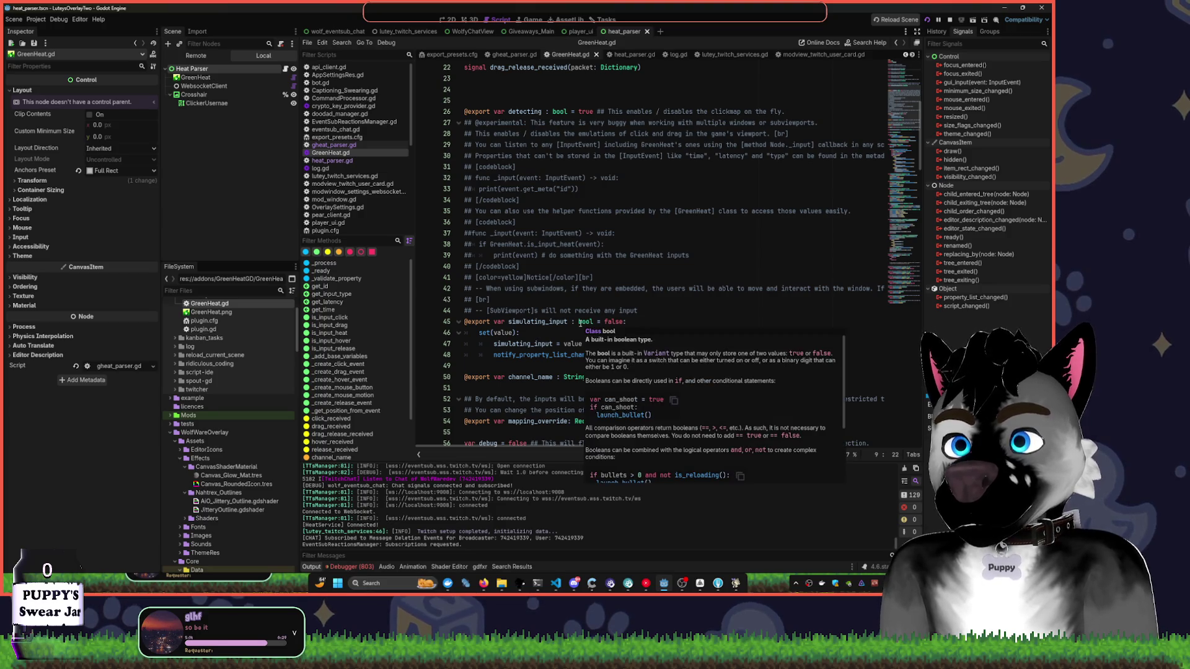
scroll(674, 319, "down", 2)
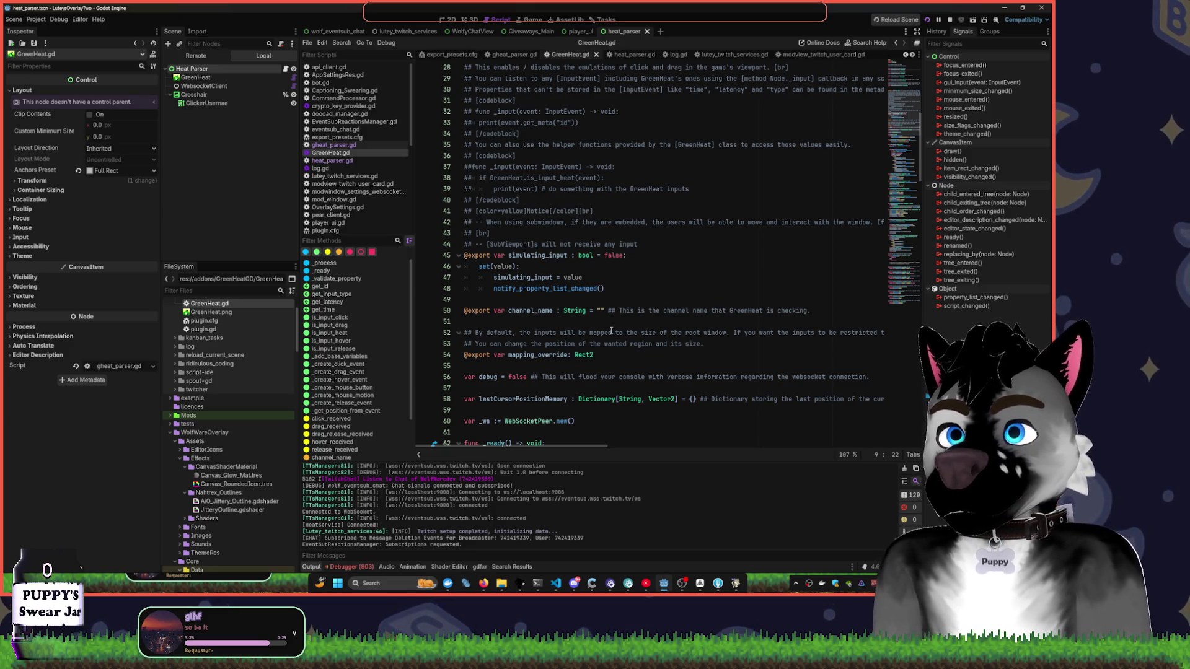
- Select the GreenHeat node and scroll its Inspector to check the Channel Name setting
left_click(205, 77)
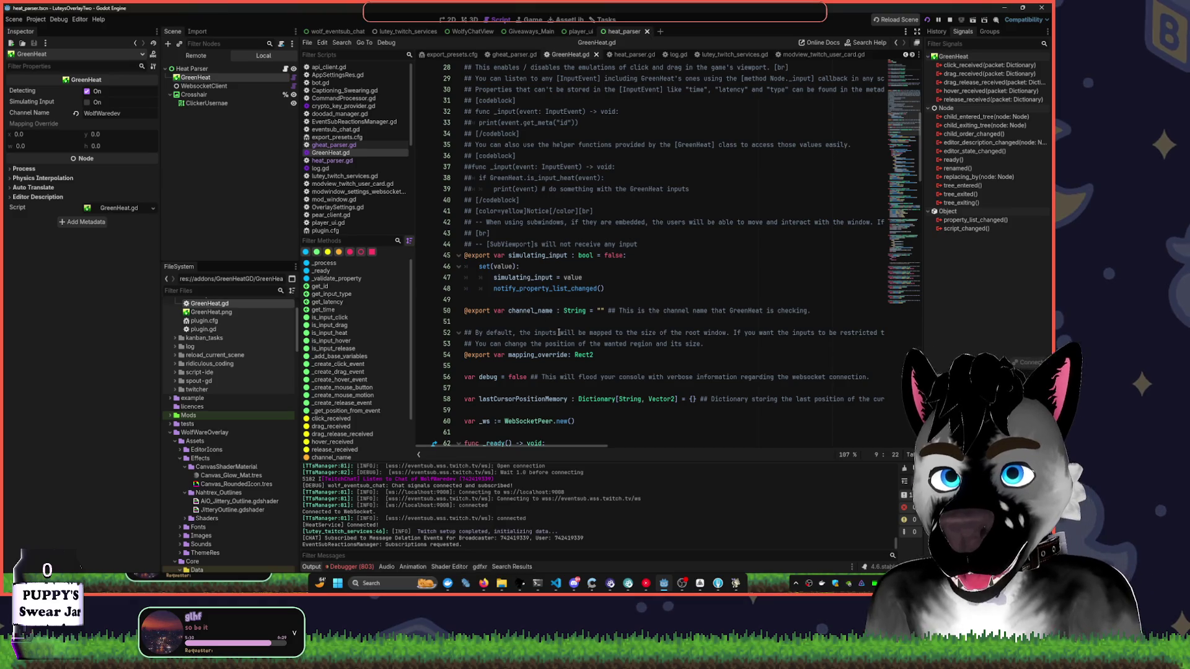
mouse_move(580, 355)
left_click(656, 321)
scroll(666, 418, "down", 1)
scroll(667, 419, "down", 2)
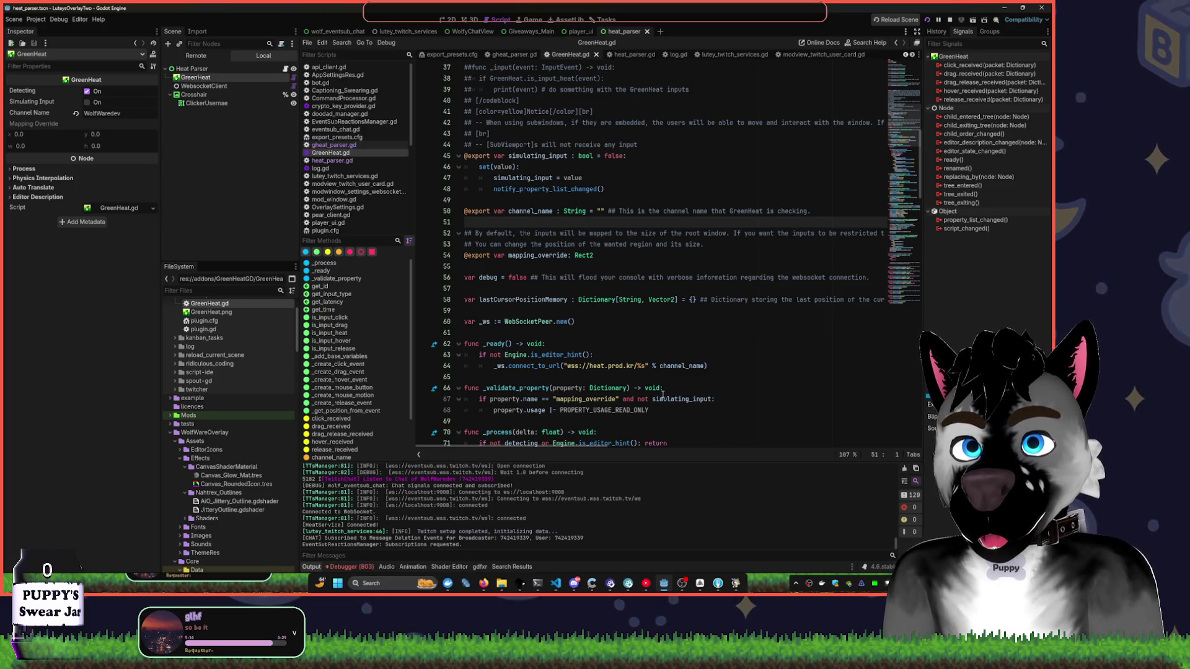
mouse_move(662, 396)
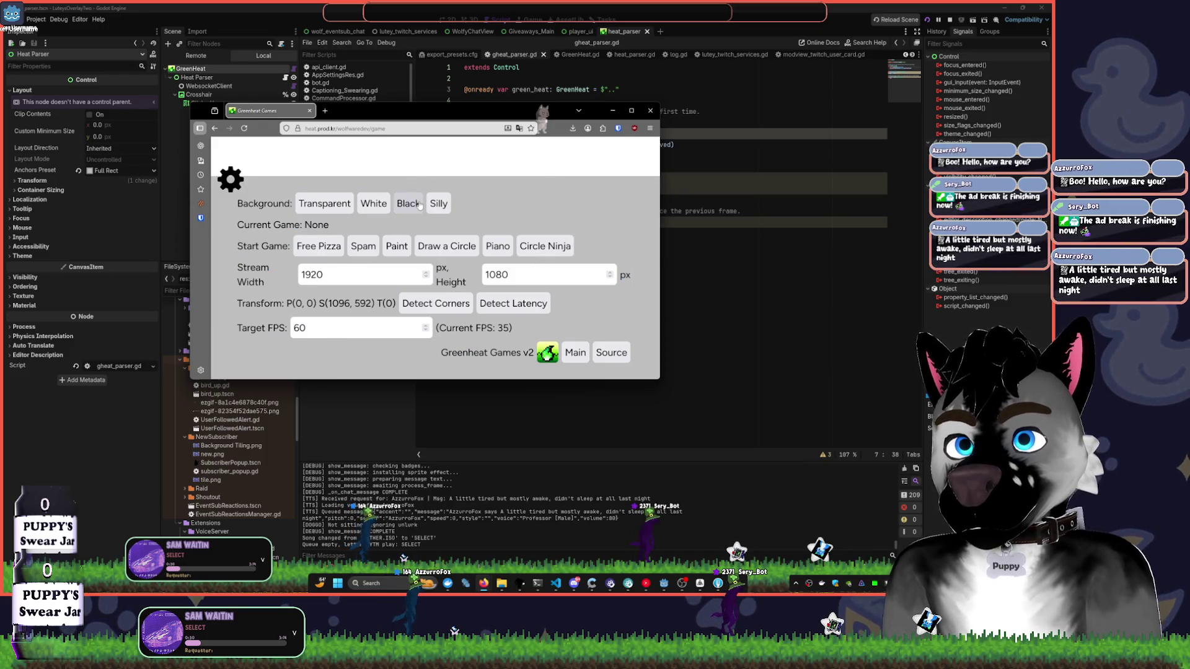
- Start Draw a Circle, switch to the Paint game, and maximize the browser to fill the screen
left_click(446, 246)
left_click(455, 247)
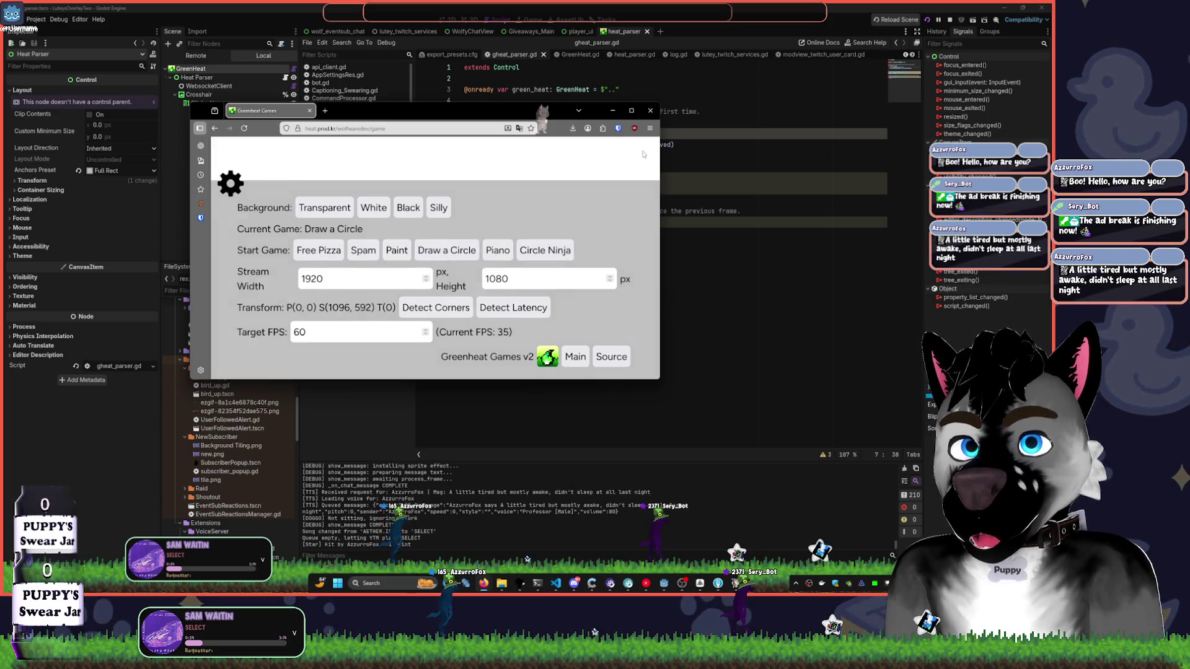
mouse_move(606, 353)
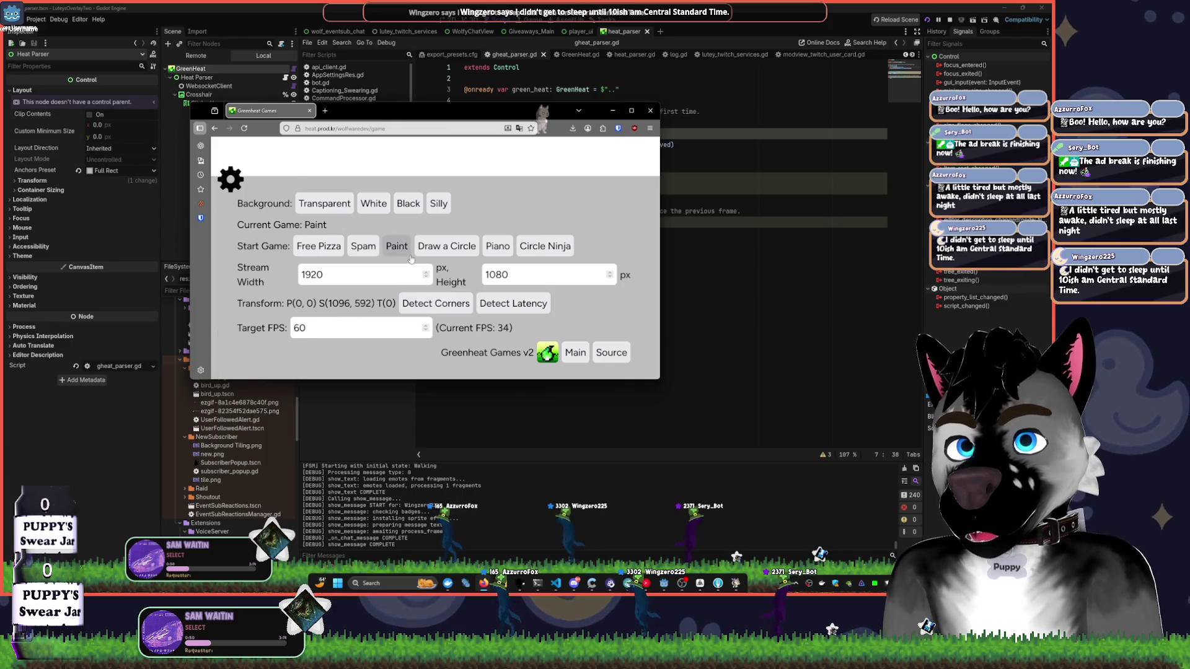
left_click(401, 249)
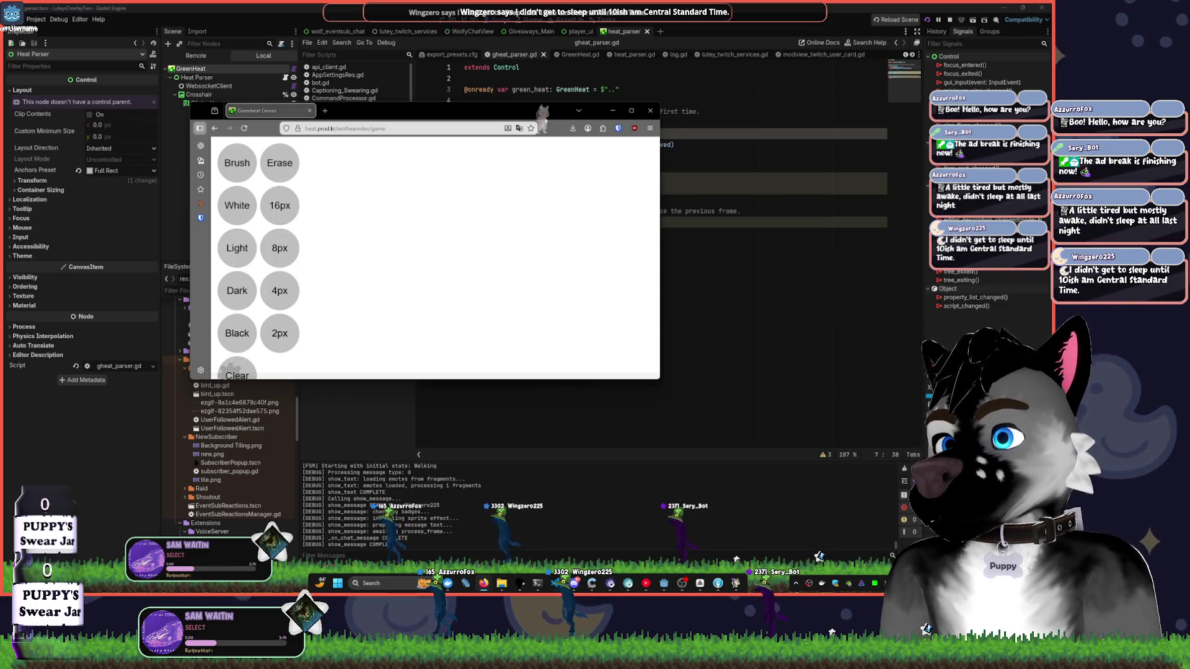
left_click(629, 111)
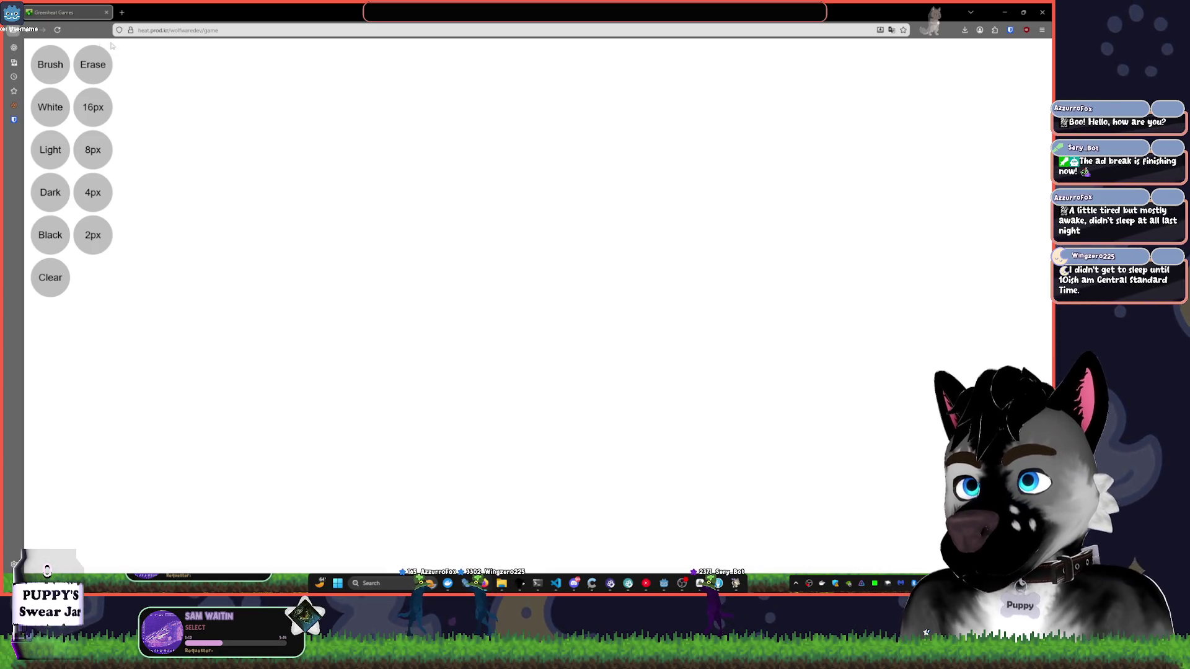
- Restore the browser, reload the GreenHeat page, and return to the wolfwaredev game page
key("super+Down")
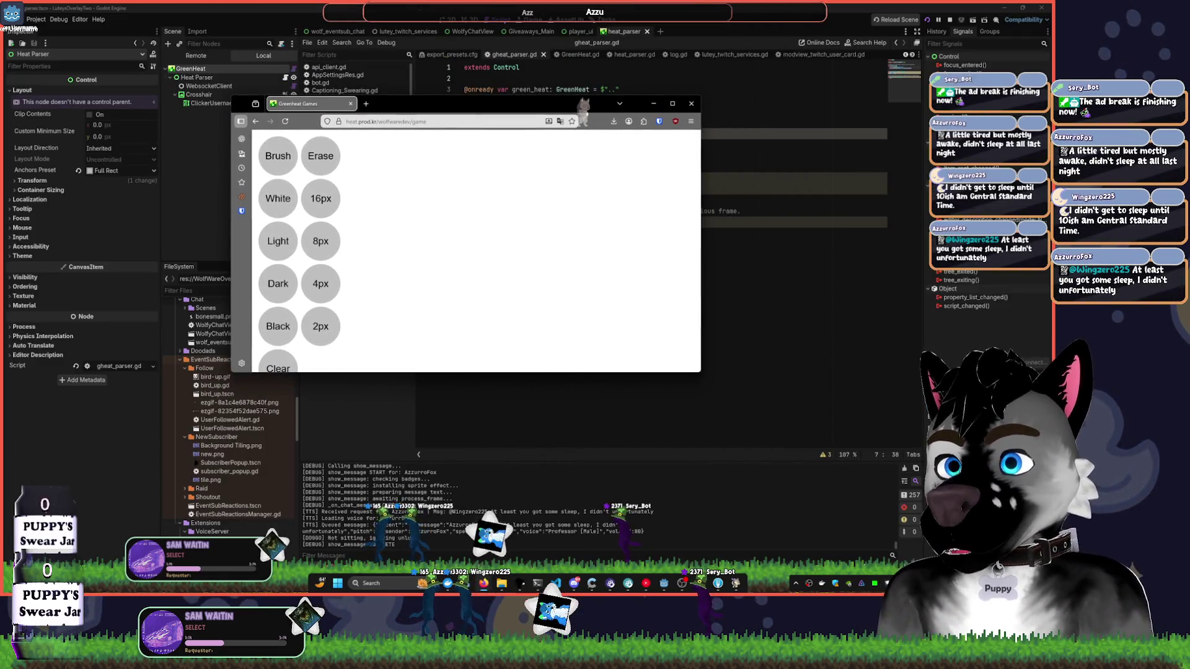
key("F5")
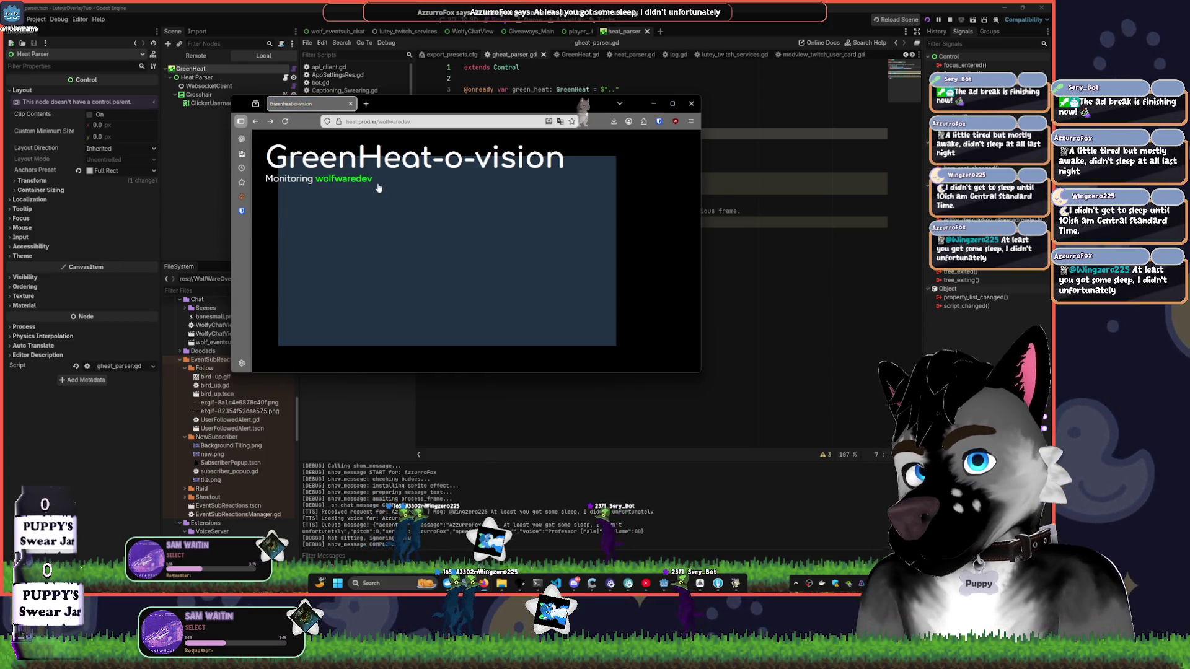
left_click(406, 165)
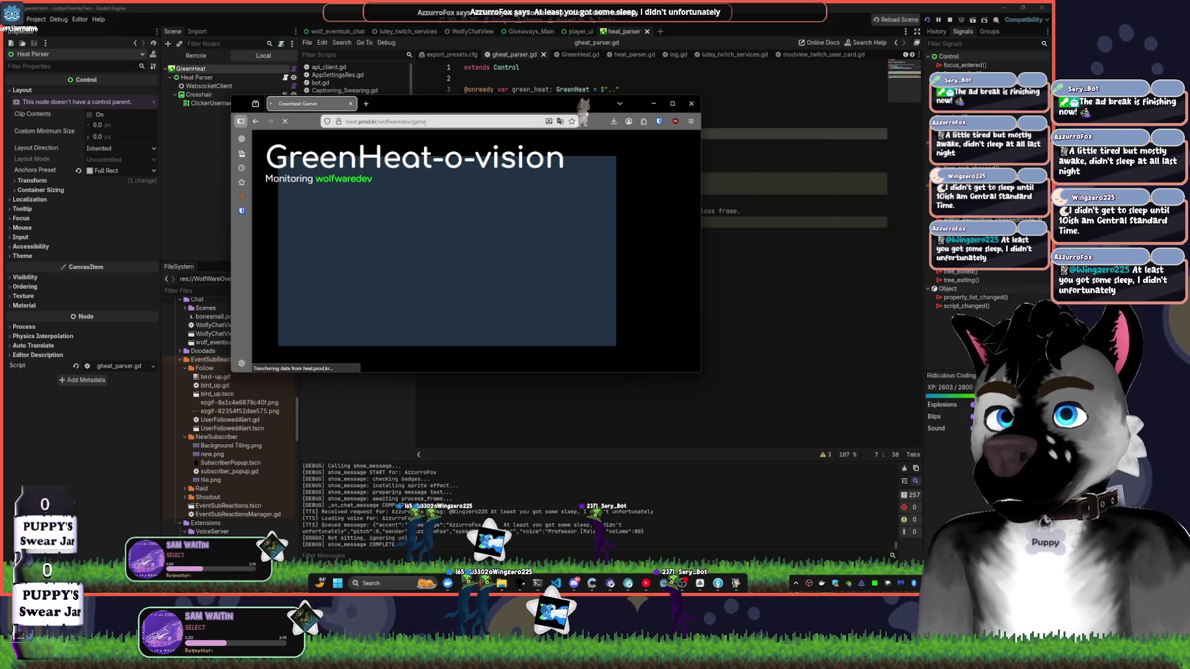
- Clear the address bar, dismiss its suggestions, and minimize the browser back to Godot
left_click(434, 123)
key("BackSpace")
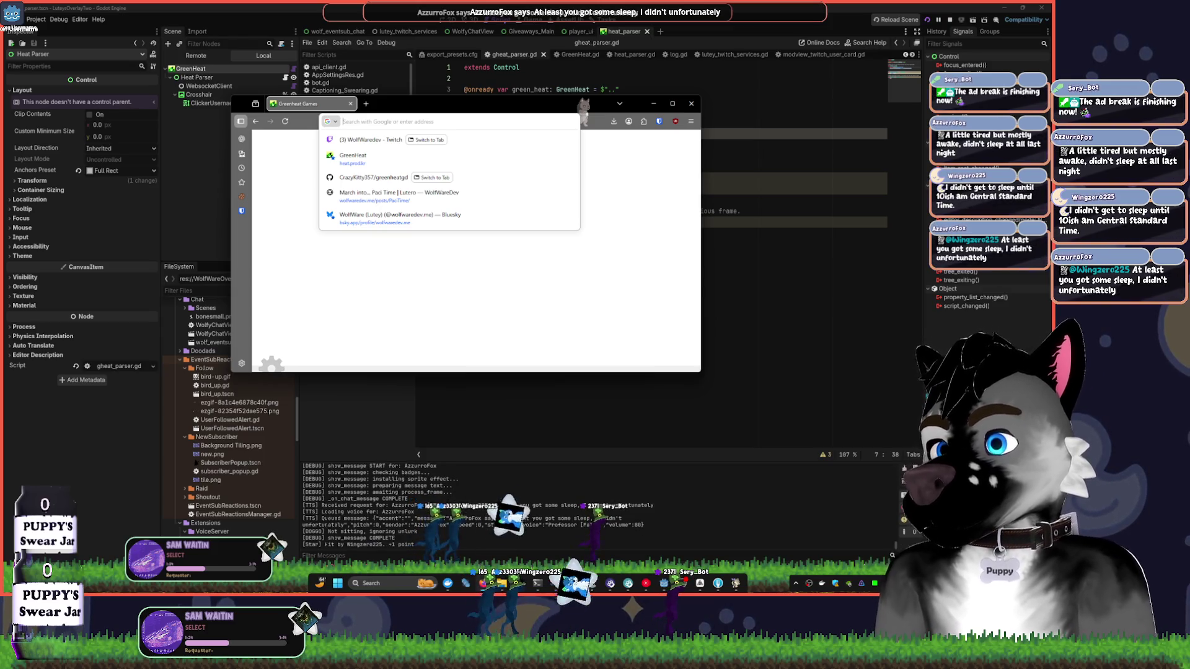
key("Escape")
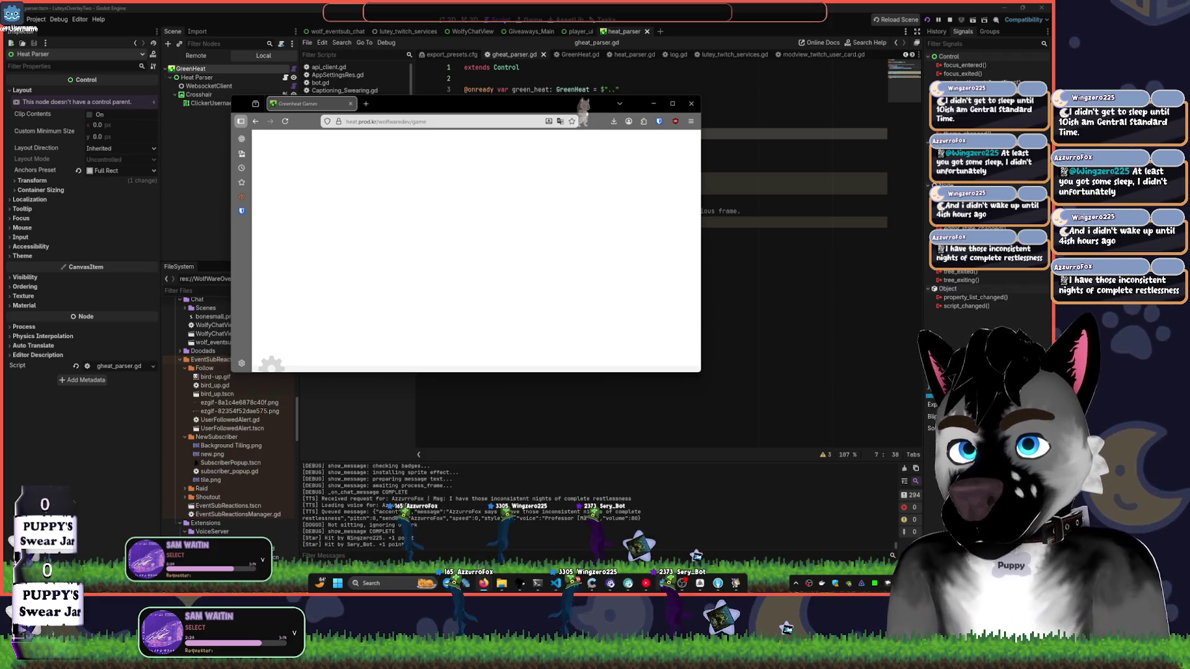
mouse_move(665, 583)
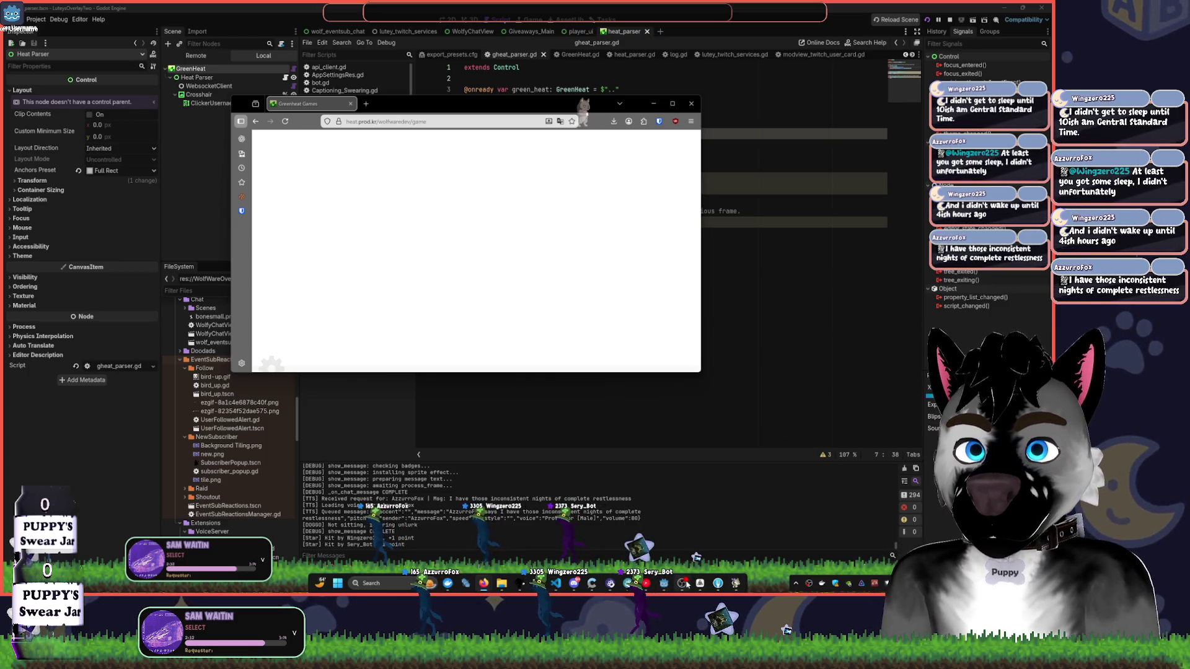
left_click(683, 583)
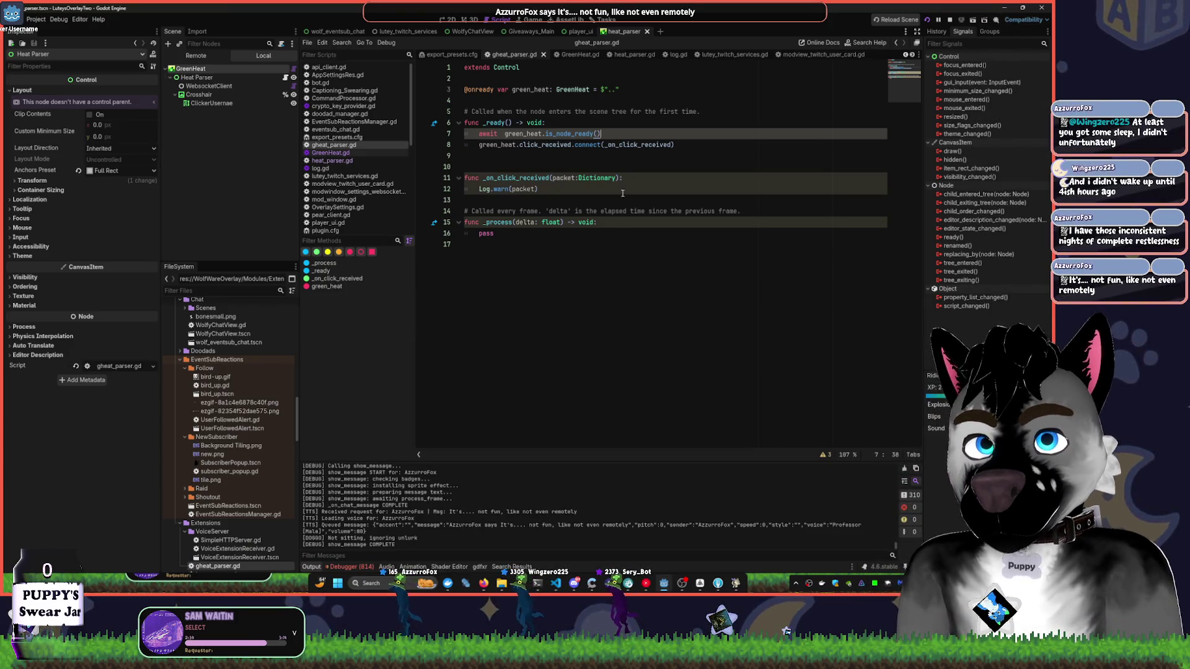
- Review gheat_parser.gd's packet-logging line, then switch to the player_ui scene and its script
left_click(588, 188)
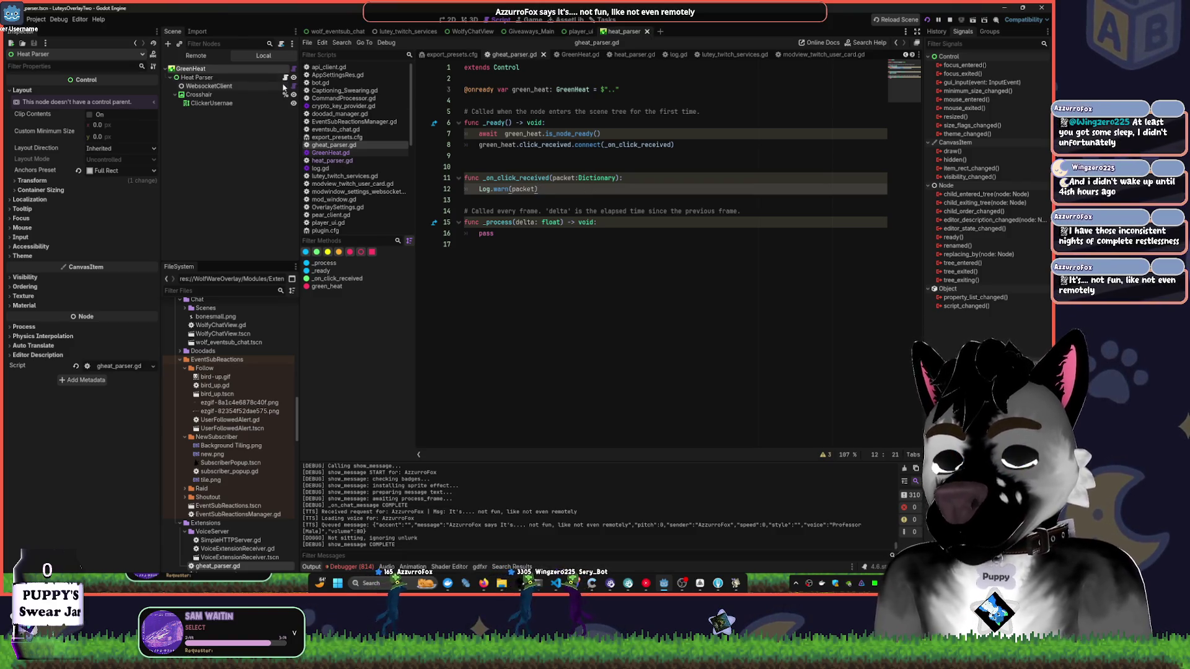
left_click(285, 79)
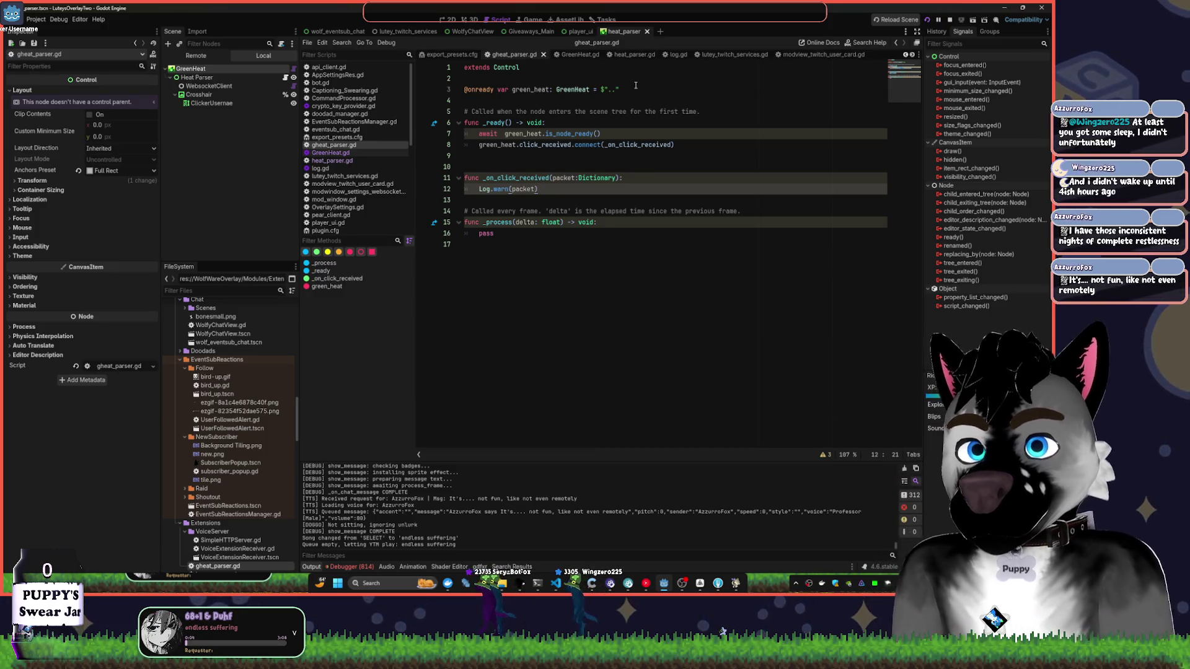
left_click(581, 31)
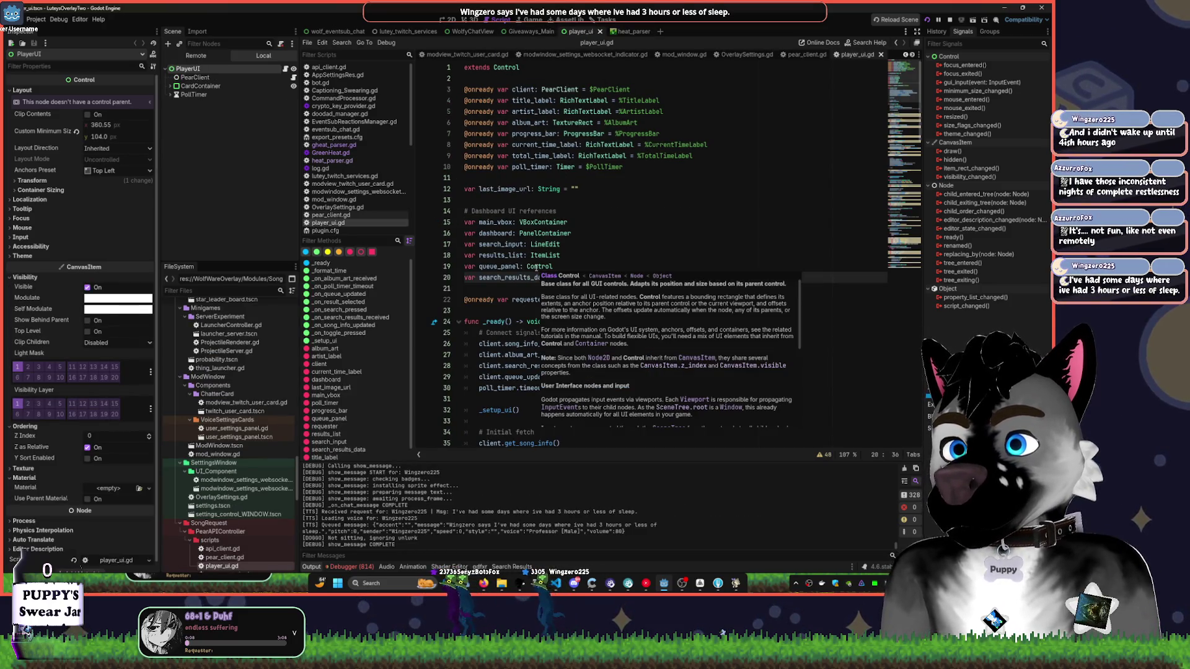
left_click(613, 211)
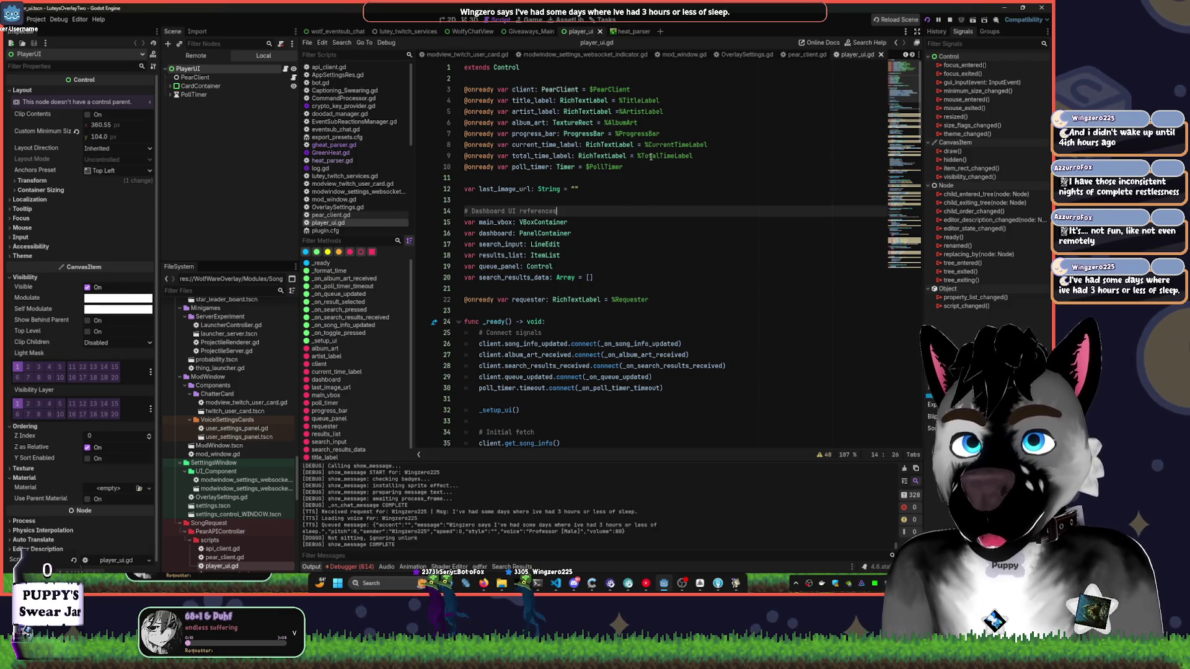
- Scroll through player_ui.gd, close that scene, and return to heat_parser's GreenHeat.gd script
scroll(651, 156, "down", 5)
scroll(650, 226, "down", 10)
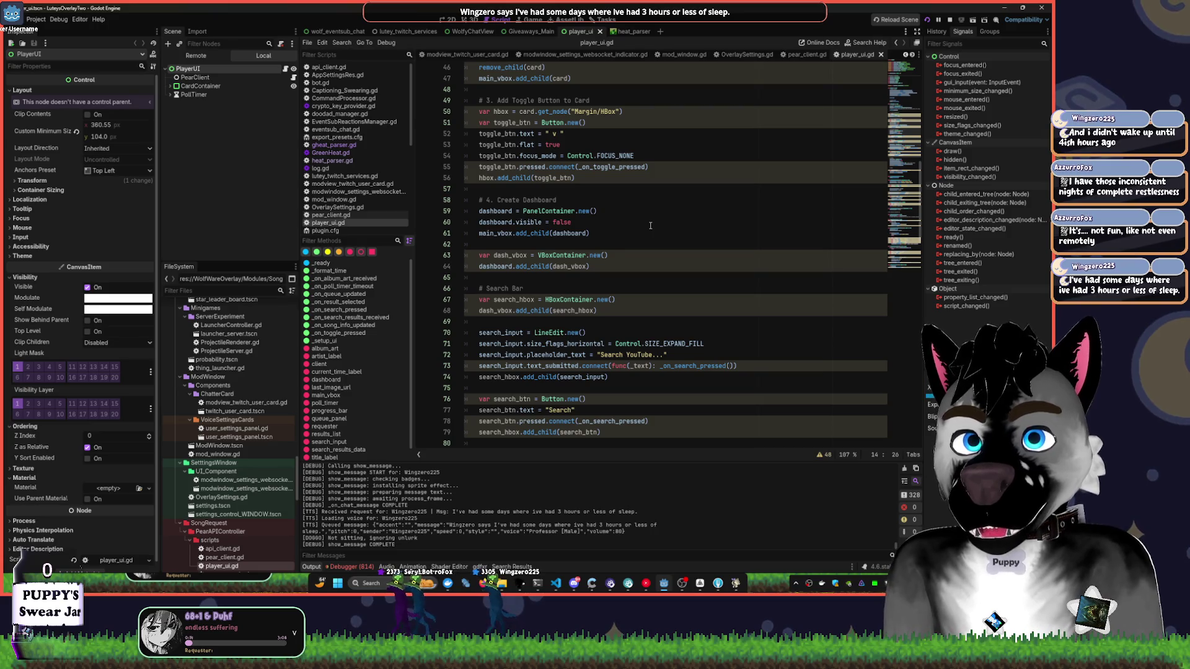
scroll(654, 223, "up", 15)
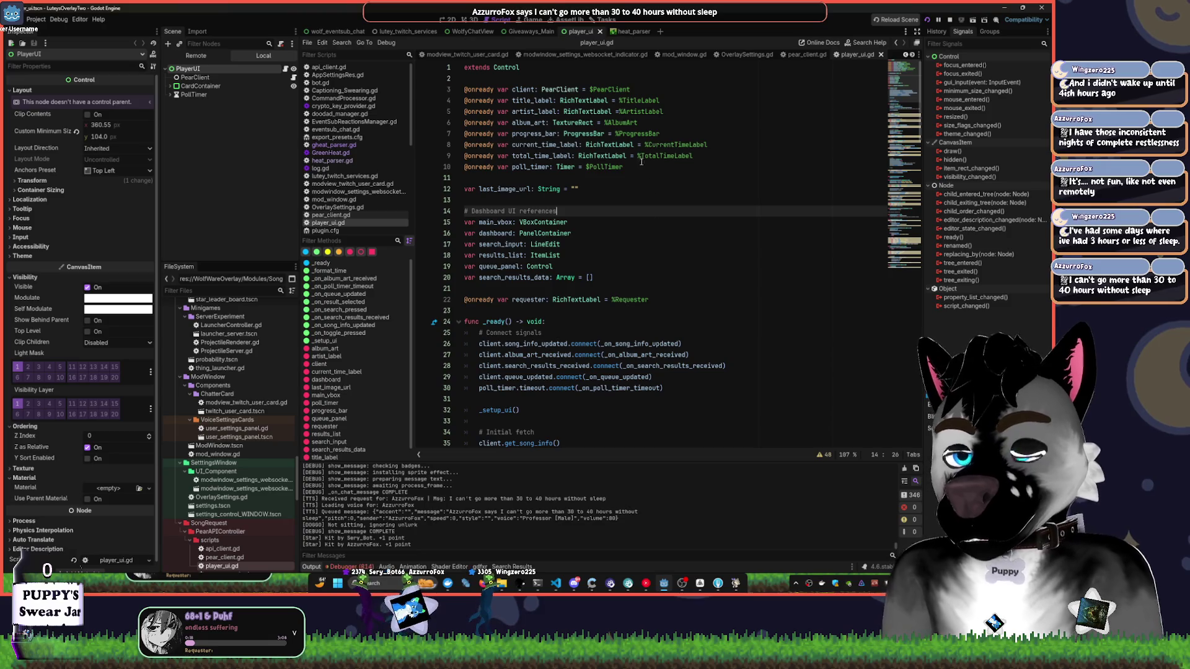
left_click(600, 31)
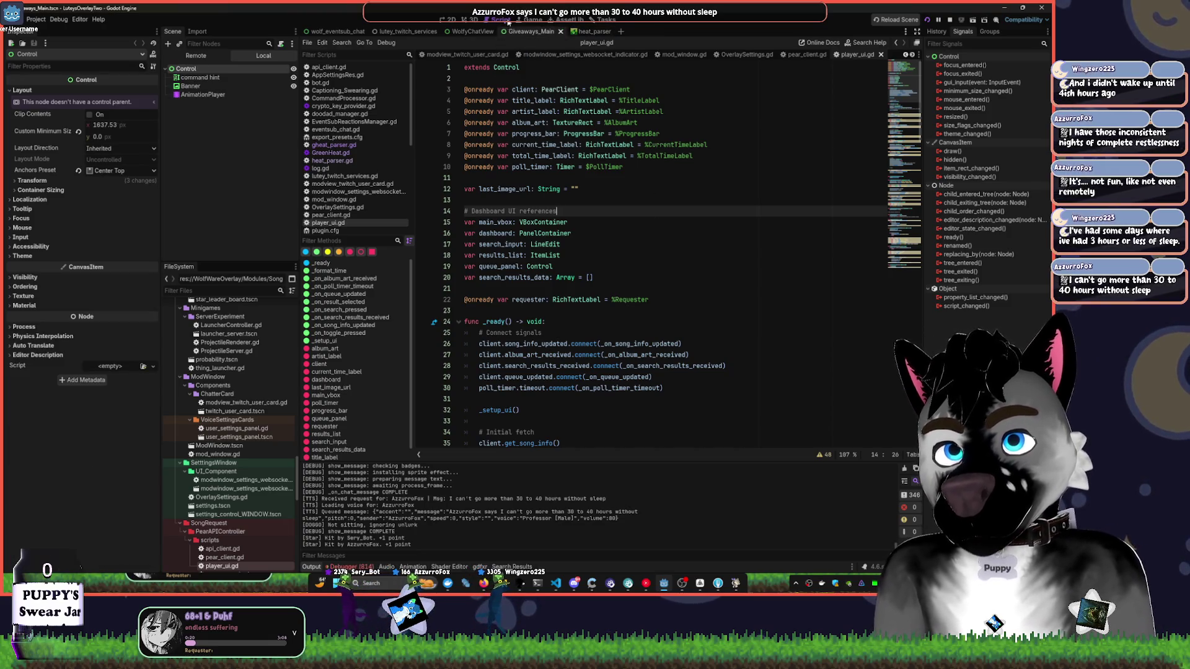
left_click(582, 31)
scroll(589, 168, "up", 3)
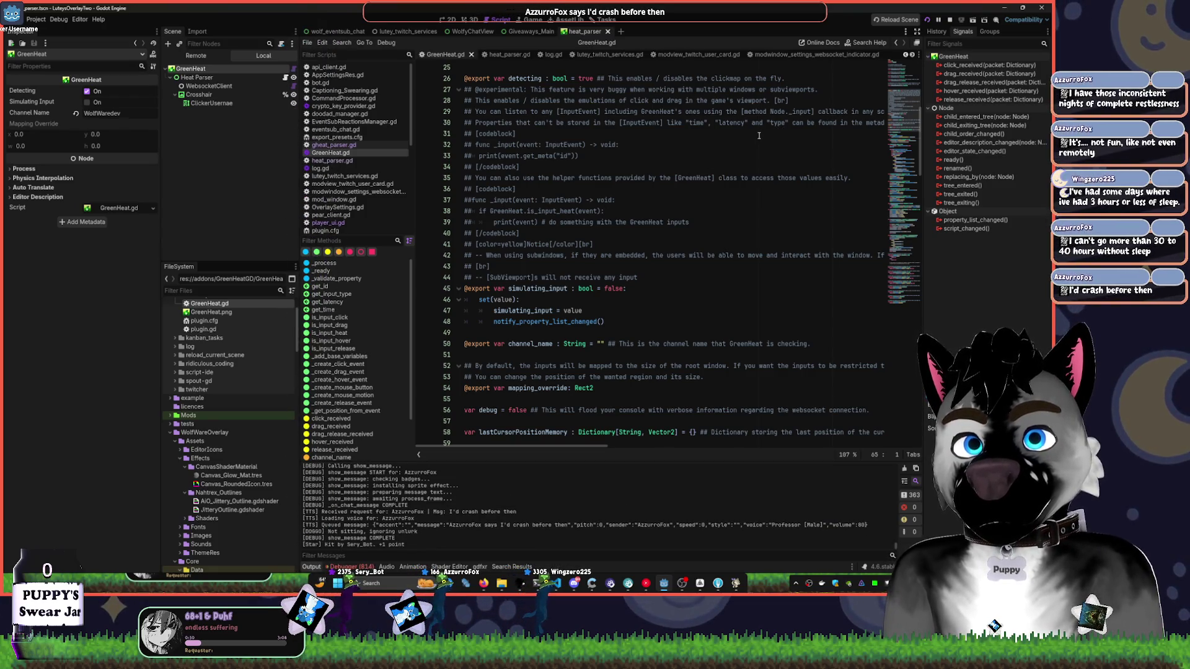
- Select Heat Parser, then WebsocketClient, and switch the main view to the 2D canvas
left_click(227, 79)
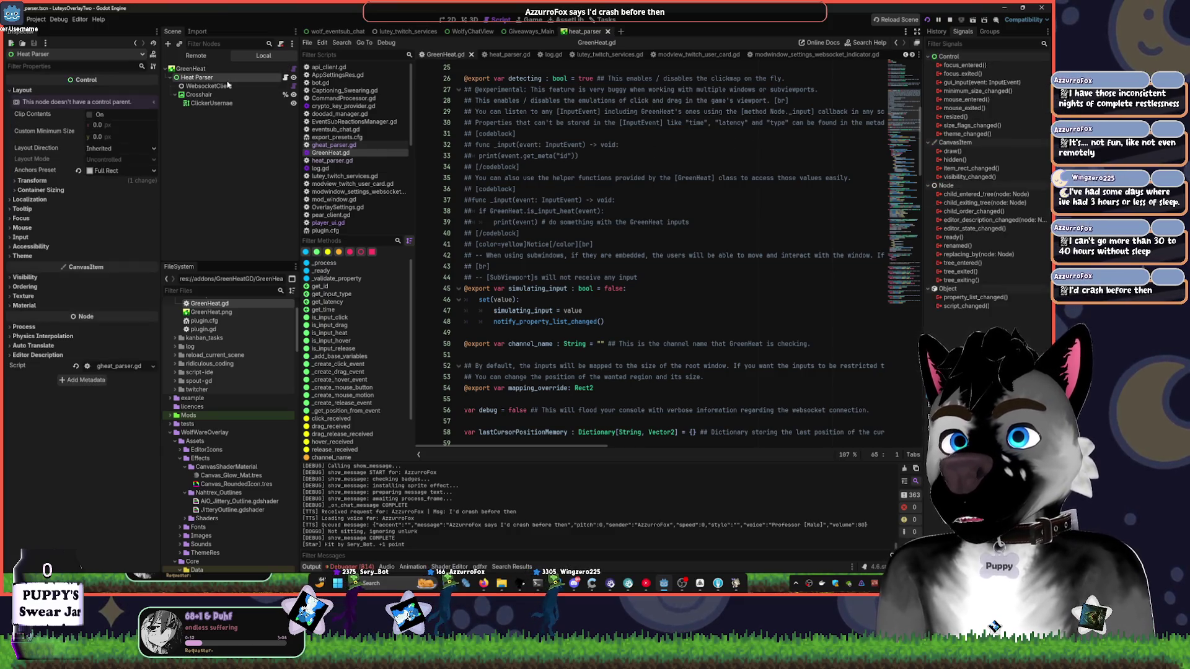
left_click(227, 85)
left_click(449, 20)
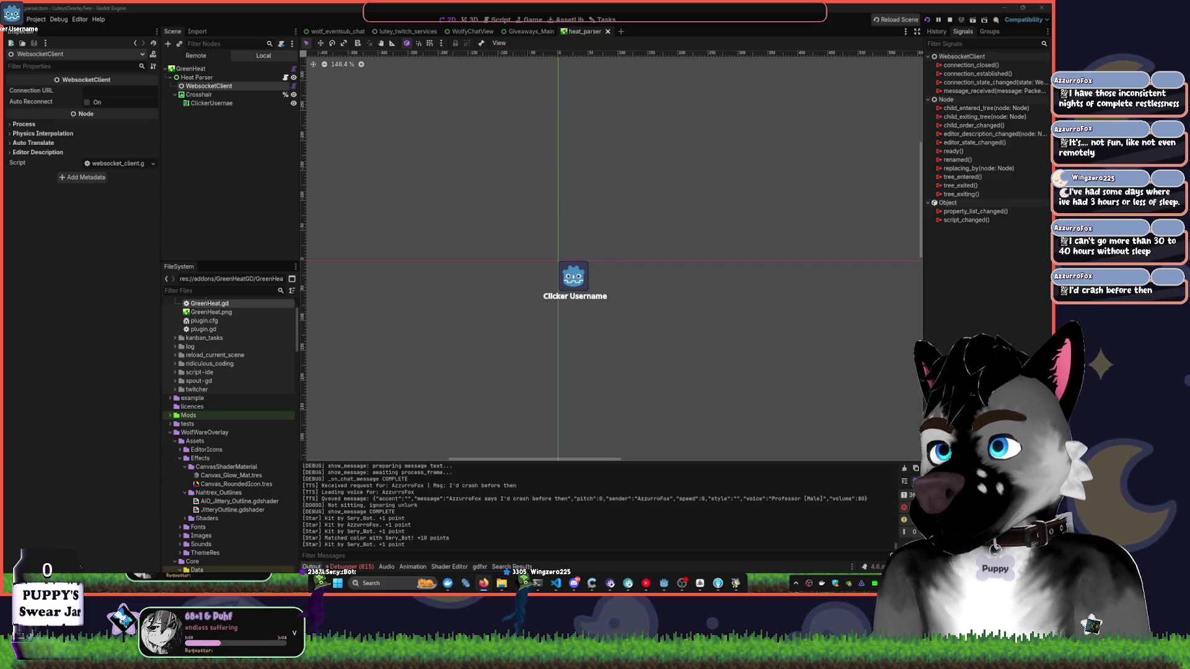
- Zoom the canvas, open Heat Parser's GreenHeat.gd script, then bring VS Code's PaciTime.mdx forward
left_click(660, 347)
left_click(578, 207)
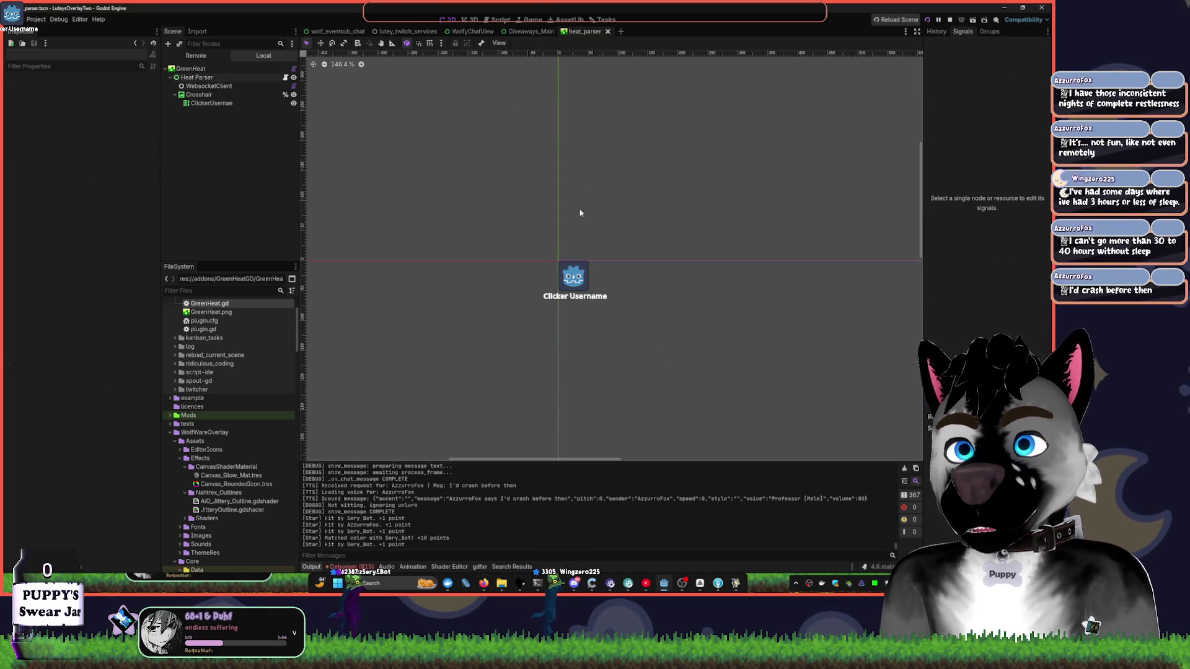
scroll(576, 214, "up", 4)
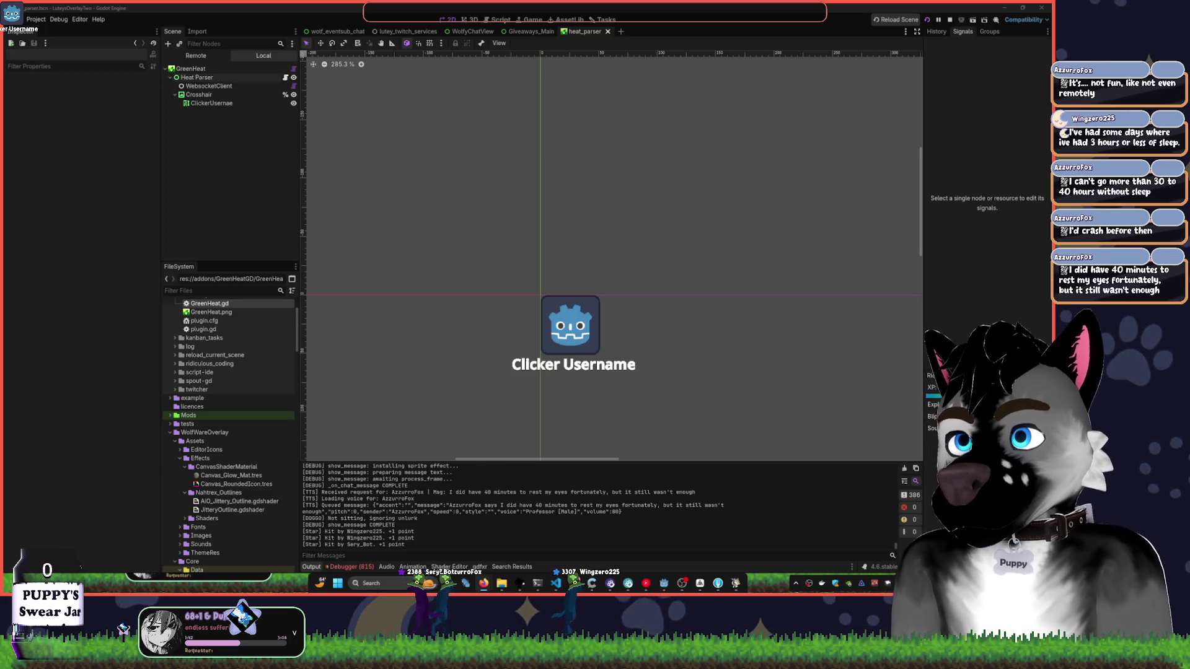
left_click(539, 294)
left_click(497, 19)
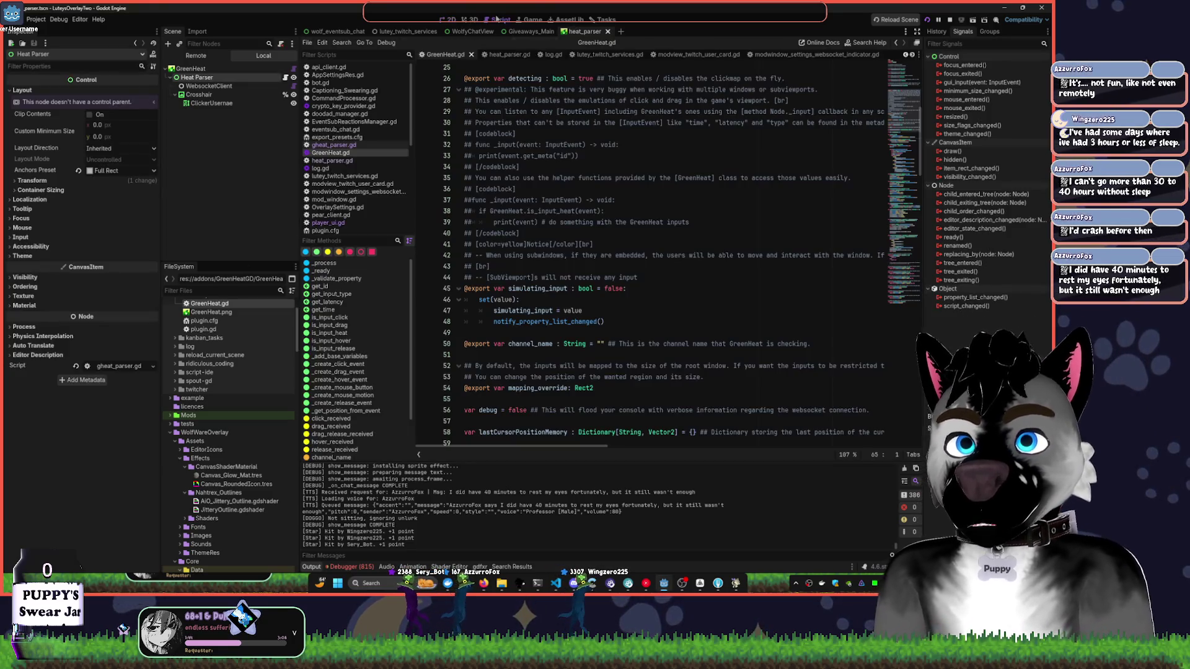
left_click(556, 585)
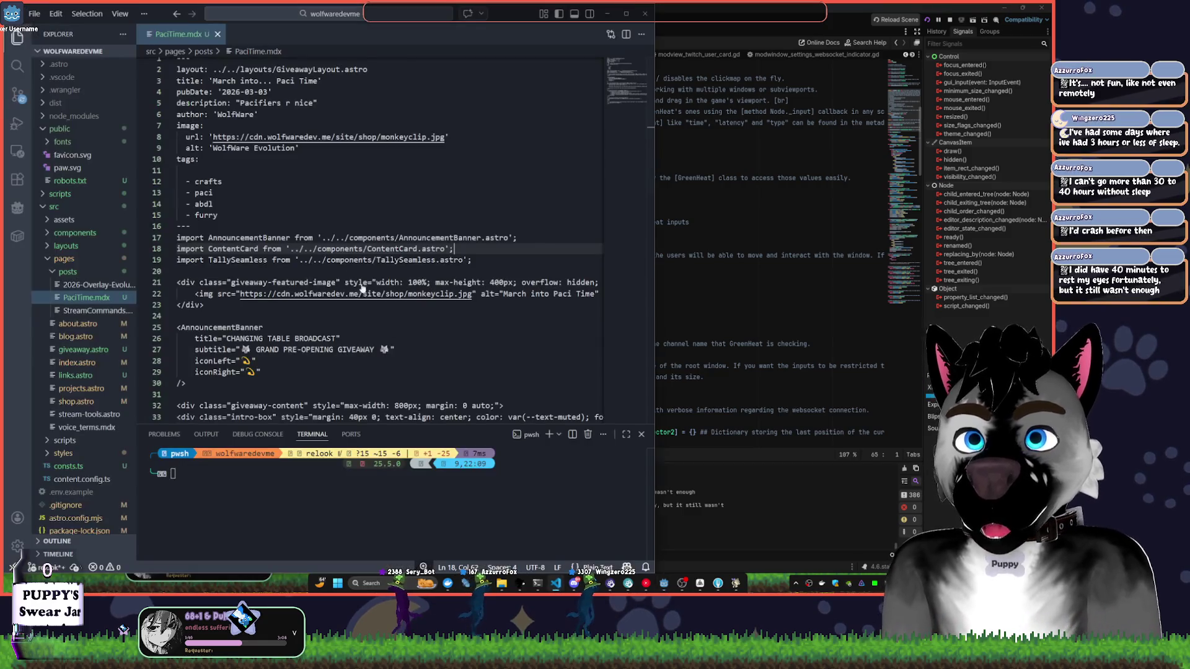
- In PaciTime.mdx, move the caret past the furry tag and onto the AnnouncementBanner usage
left_click(465, 217)
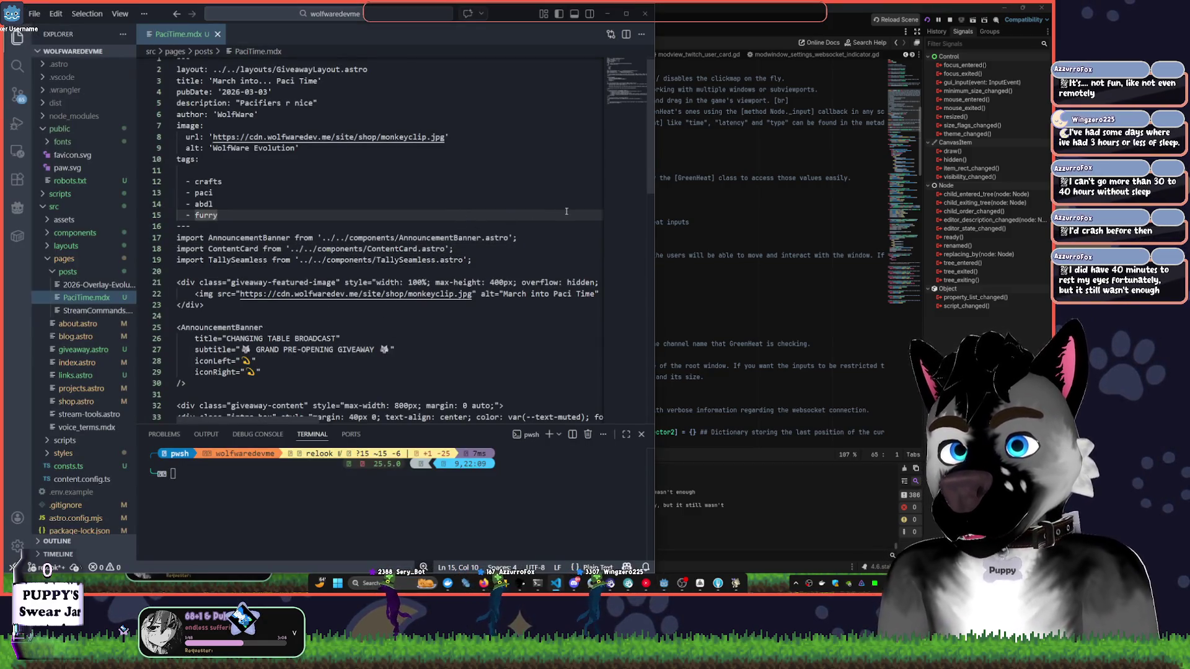
scroll(566, 211, "down", 2)
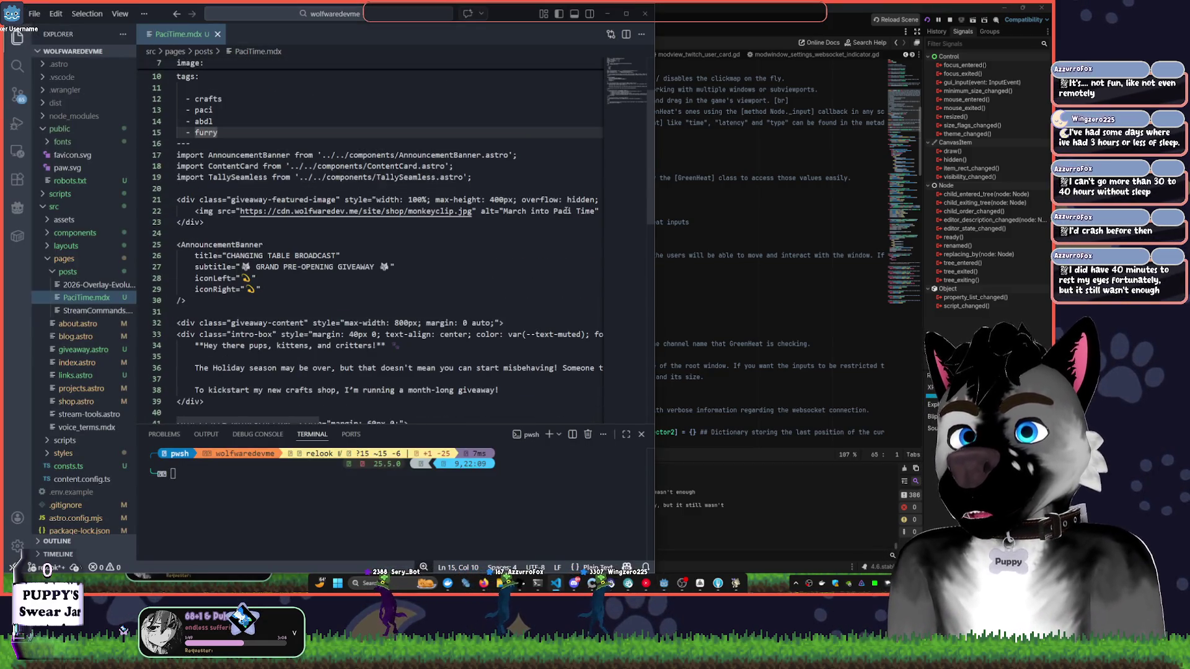
left_click(199, 244)
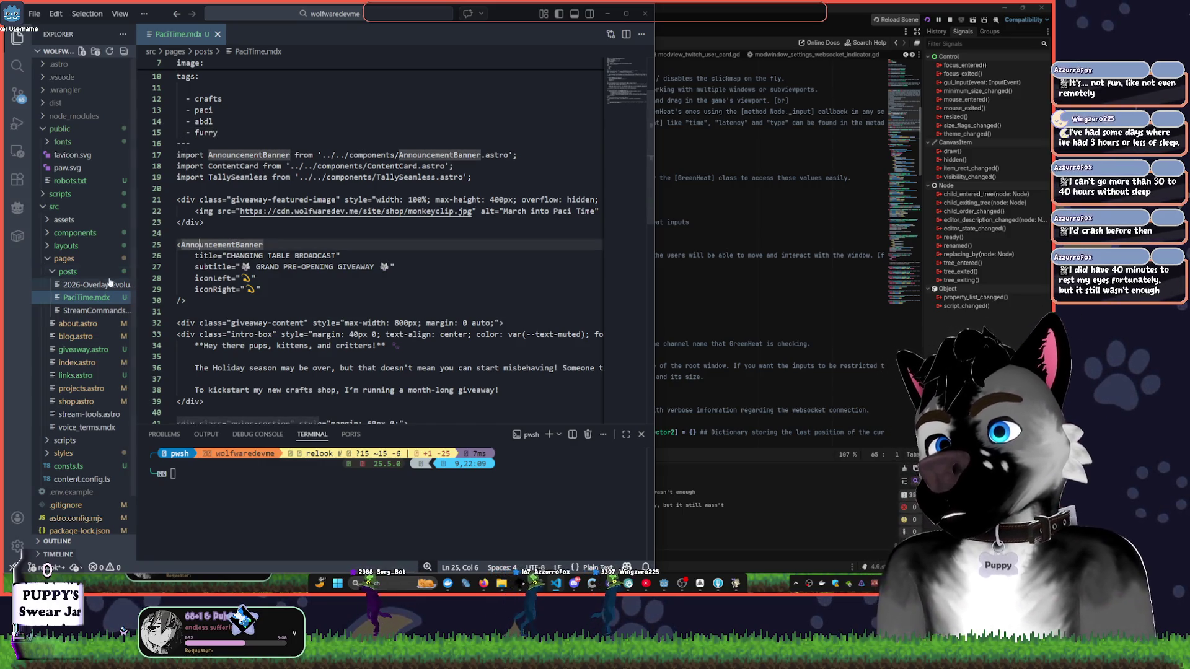
- Open components/AnnouncementBanner.astro at its box-shadow style rule and maximize the editor window
left_click(50, 261)
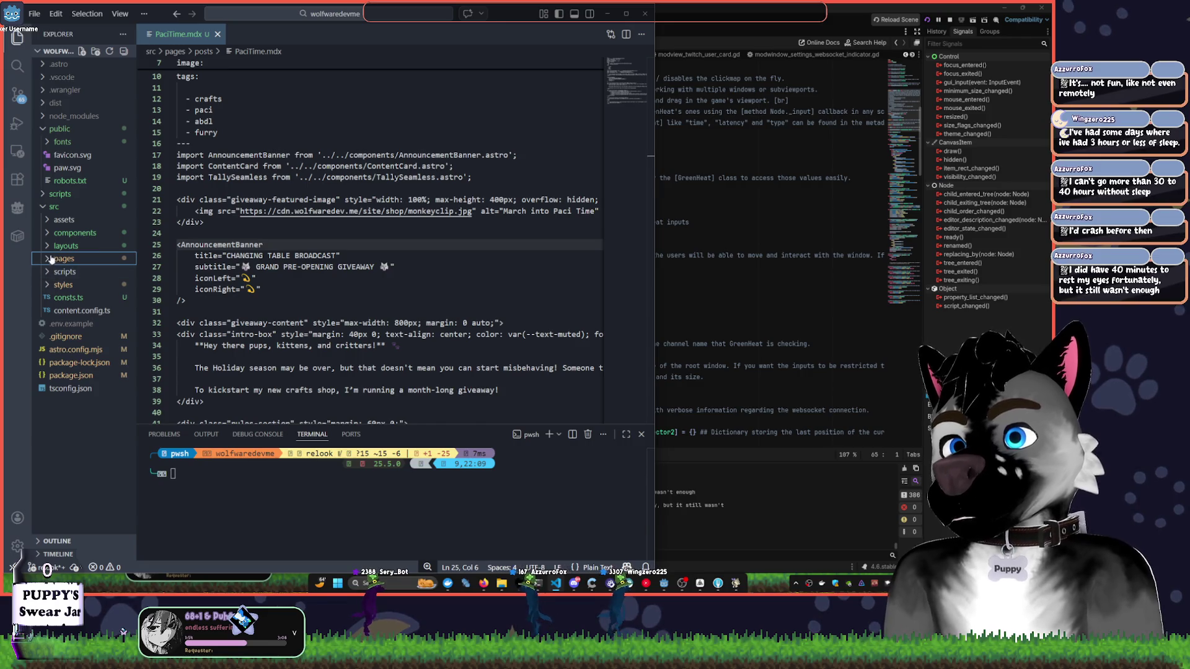
left_click(62, 233)
left_click(65, 258)
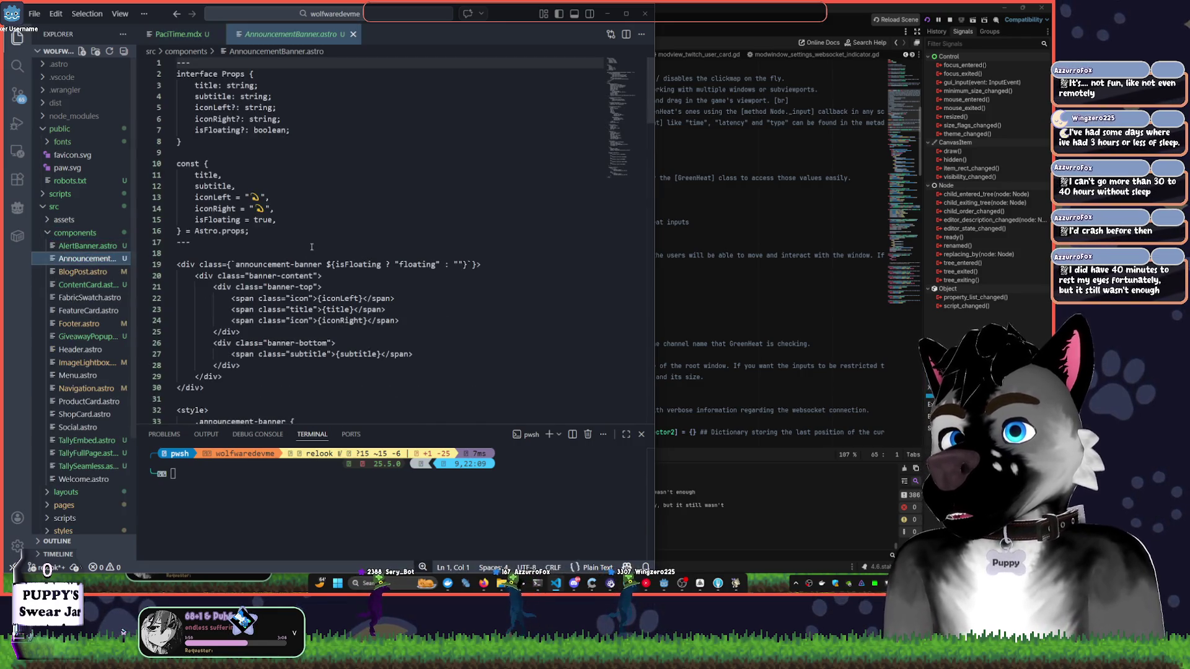
scroll(347, 260, "down", 8)
left_click(392, 250)
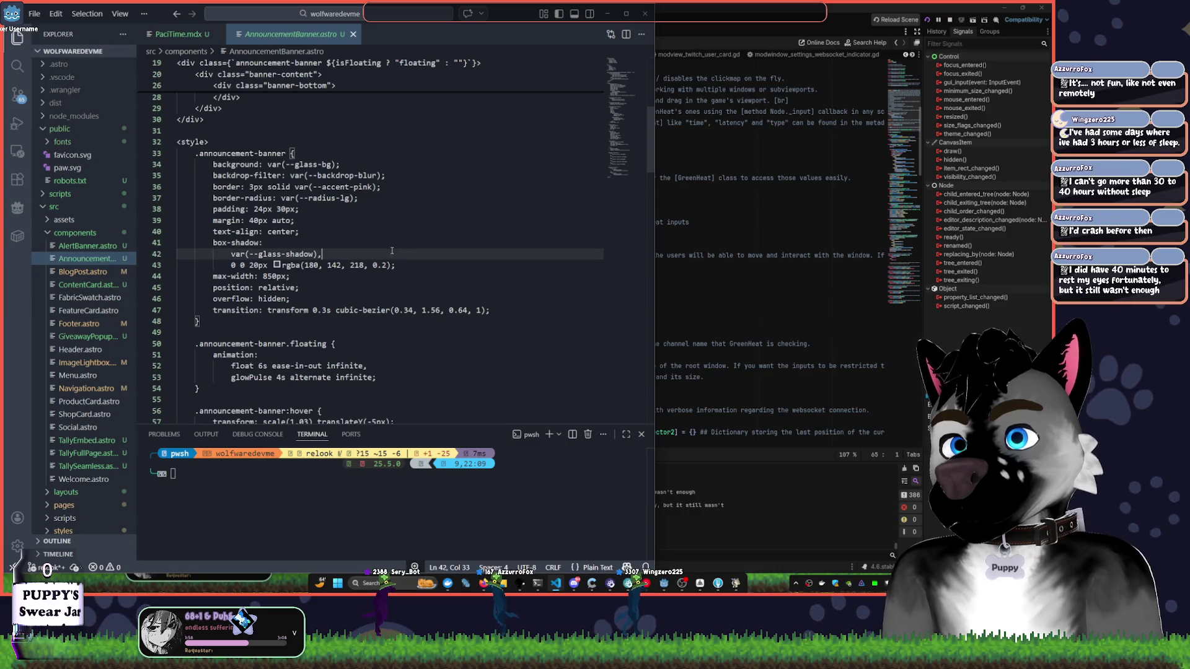
left_click(626, 13)
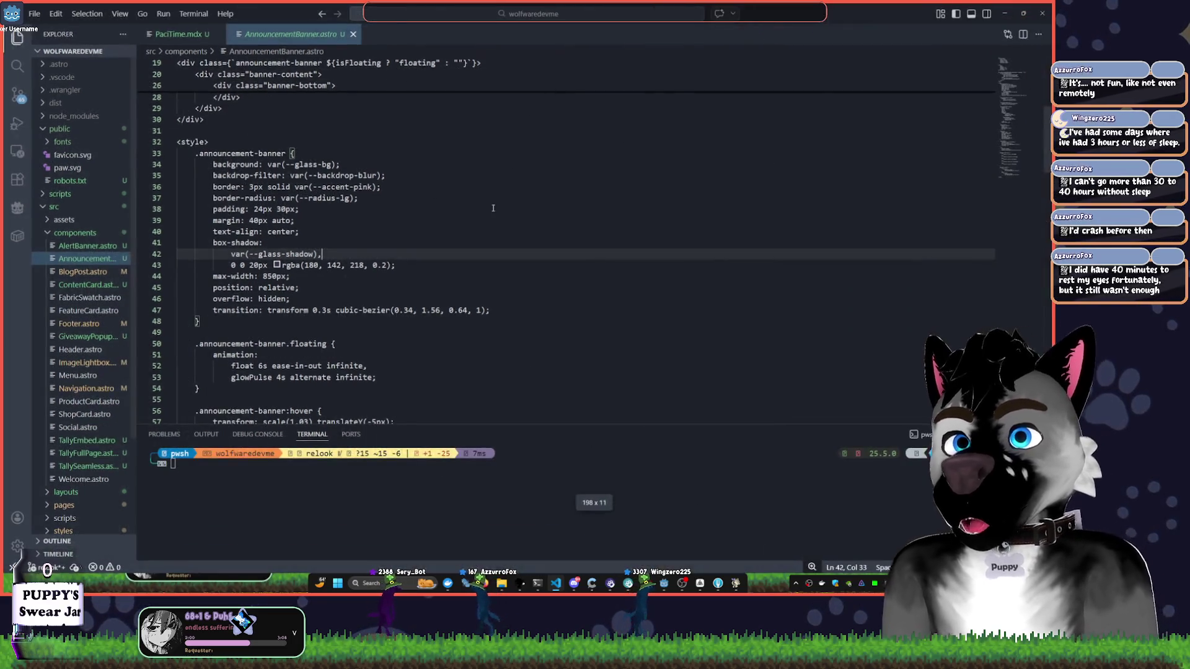
- Search the Extensions marketplace and install the Astro extension, trusting its publisher
left_click(17, 178)
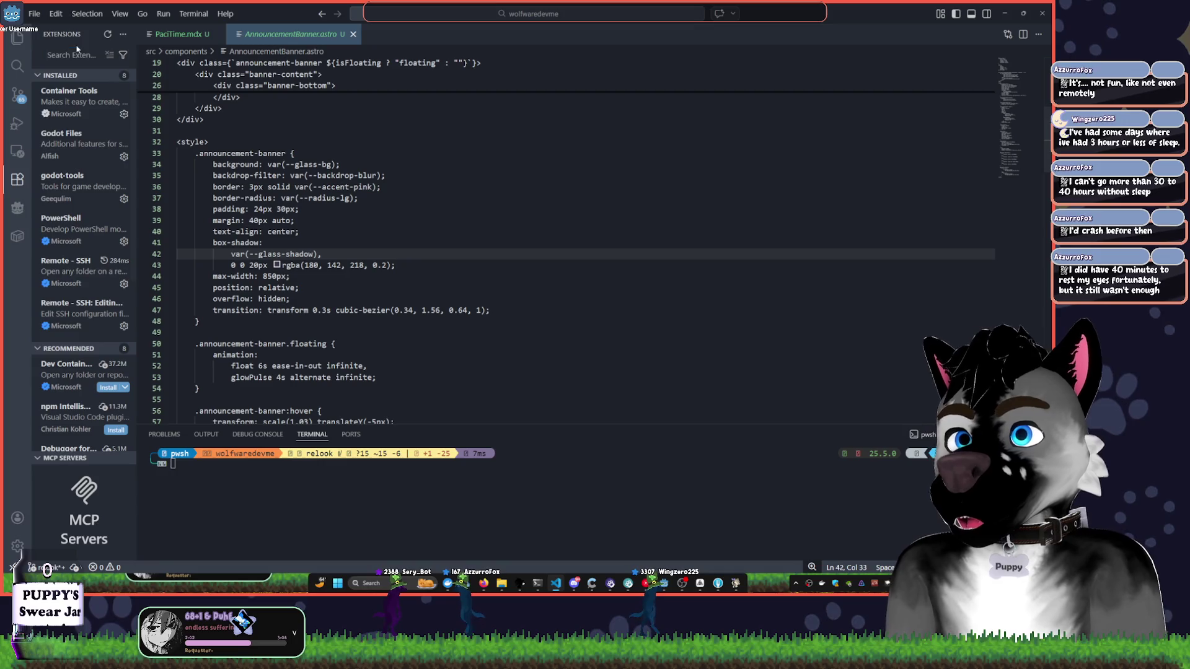
type("astr")
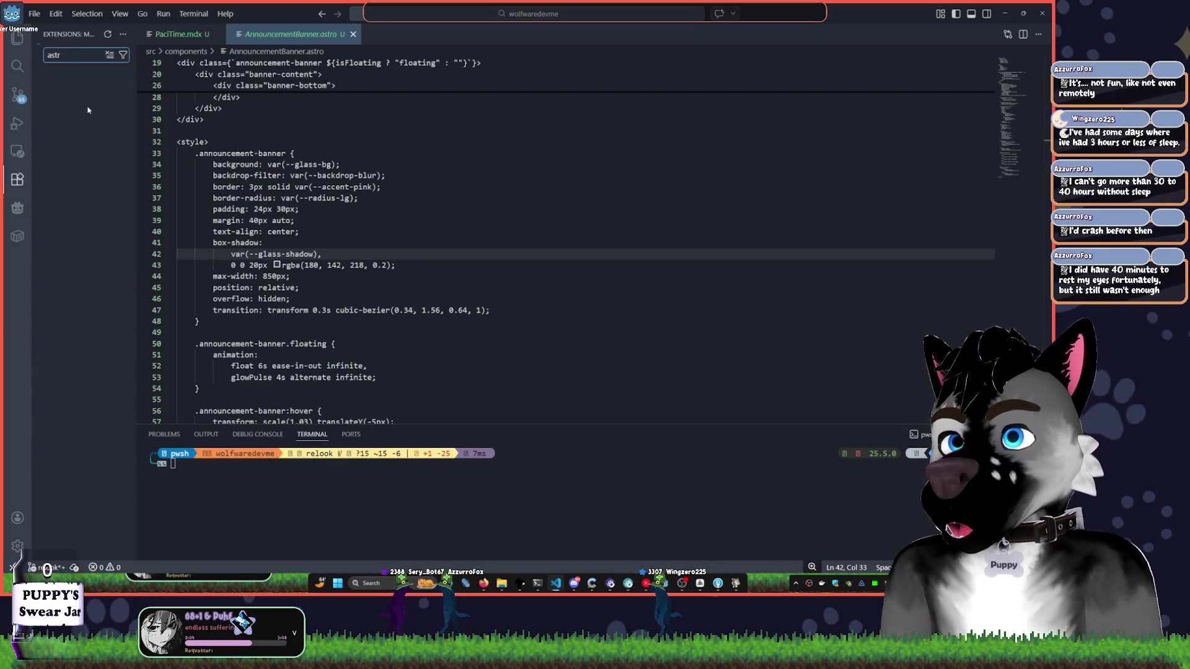
left_click(110, 102)
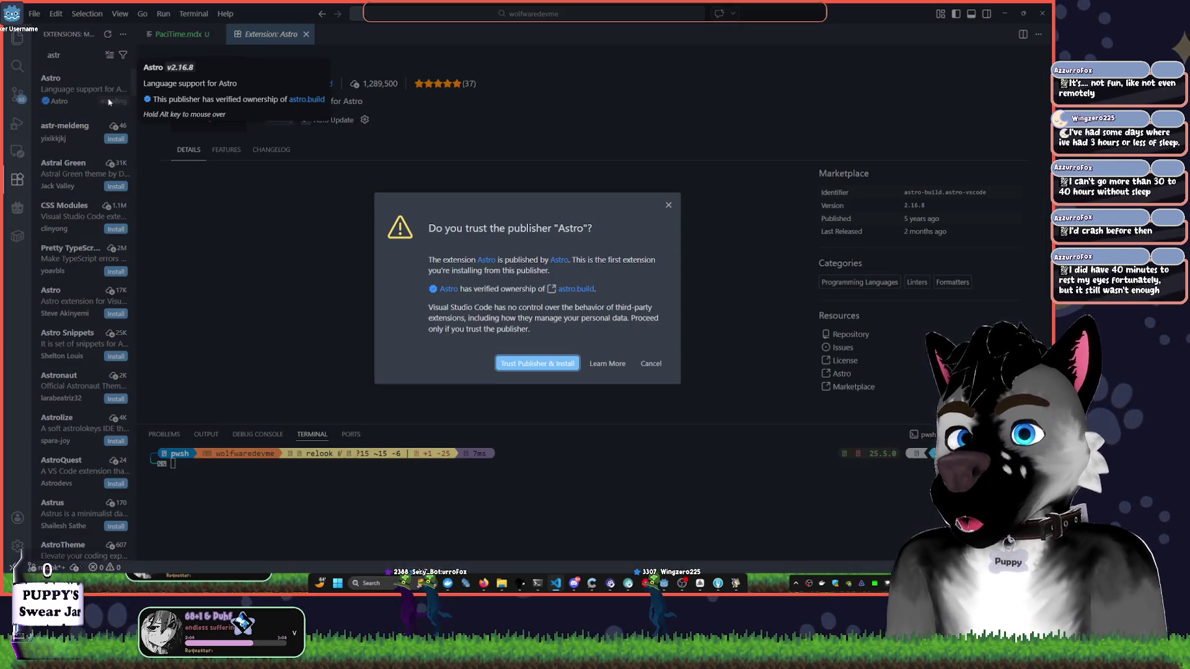
left_click(561, 365)
- Go back to AnnouncementBanner.astro, then Alt+Tab over to the Godot script editor
key("alt+Left")
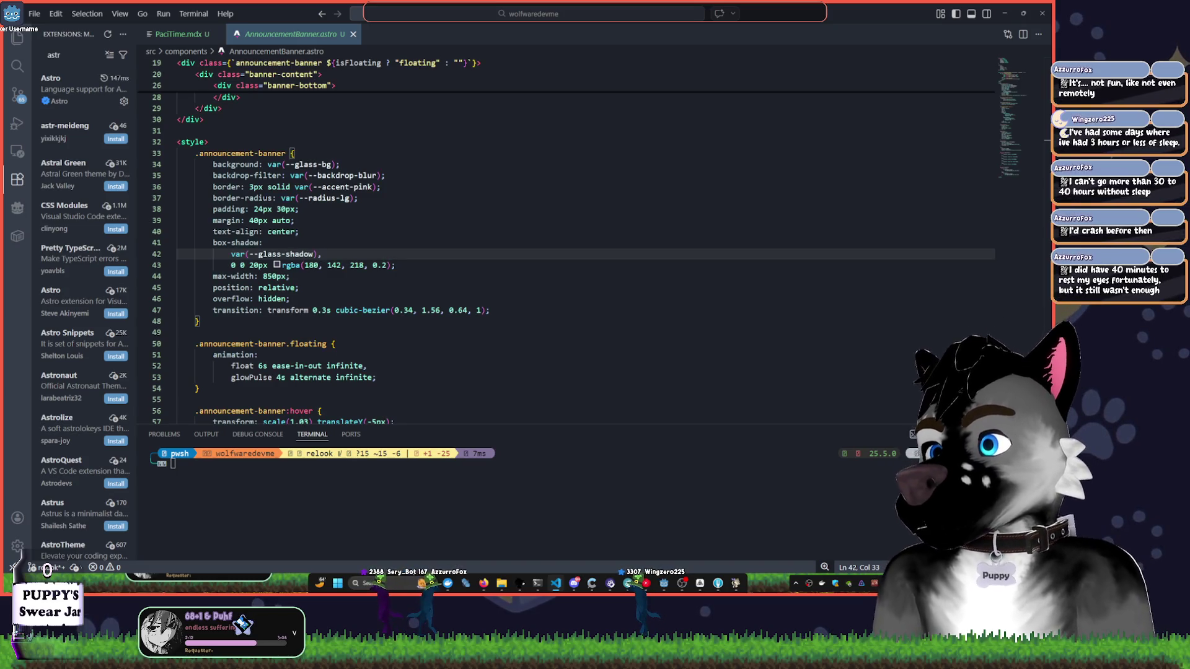
key("alt+Tab")
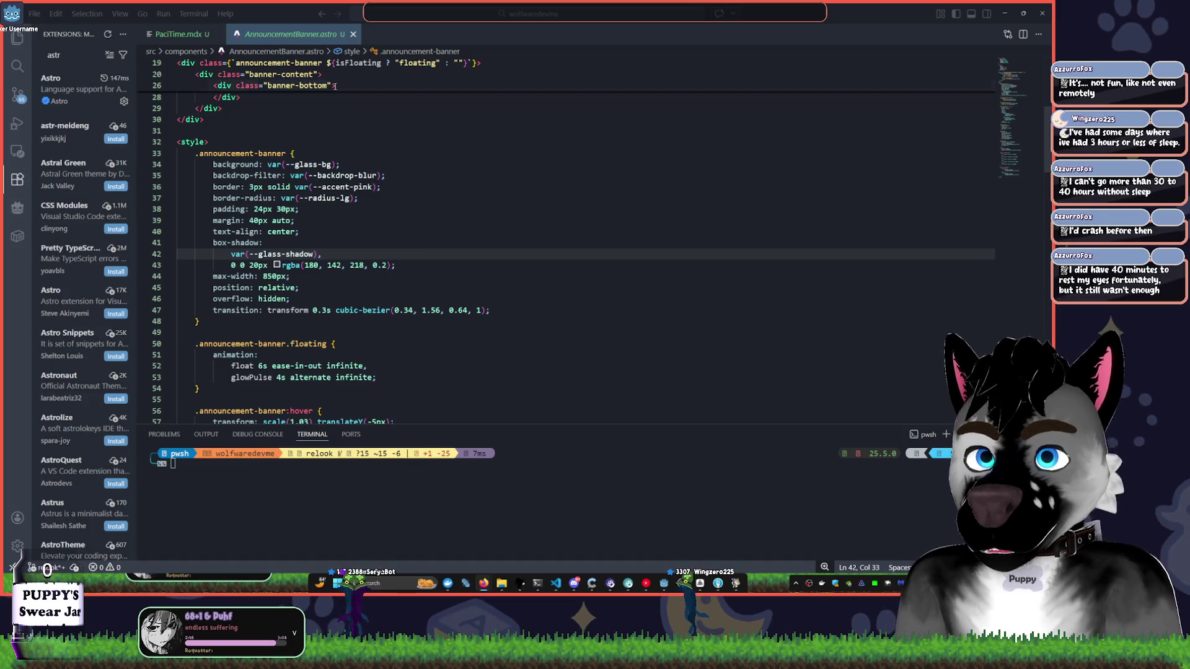
key("alt+Tab")
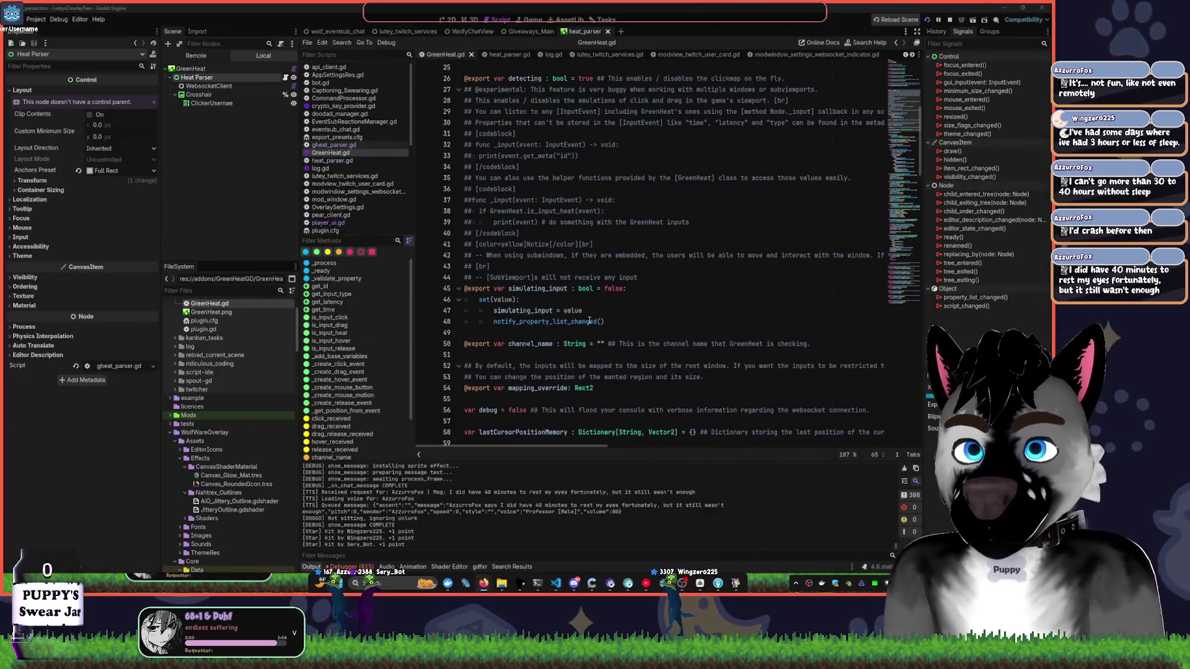
- Read the channel_name usage and tooltip in GreenHeat.gd, then select the GreenHeat node
left_click(589, 321)
scroll(582, 310, "up", 8)
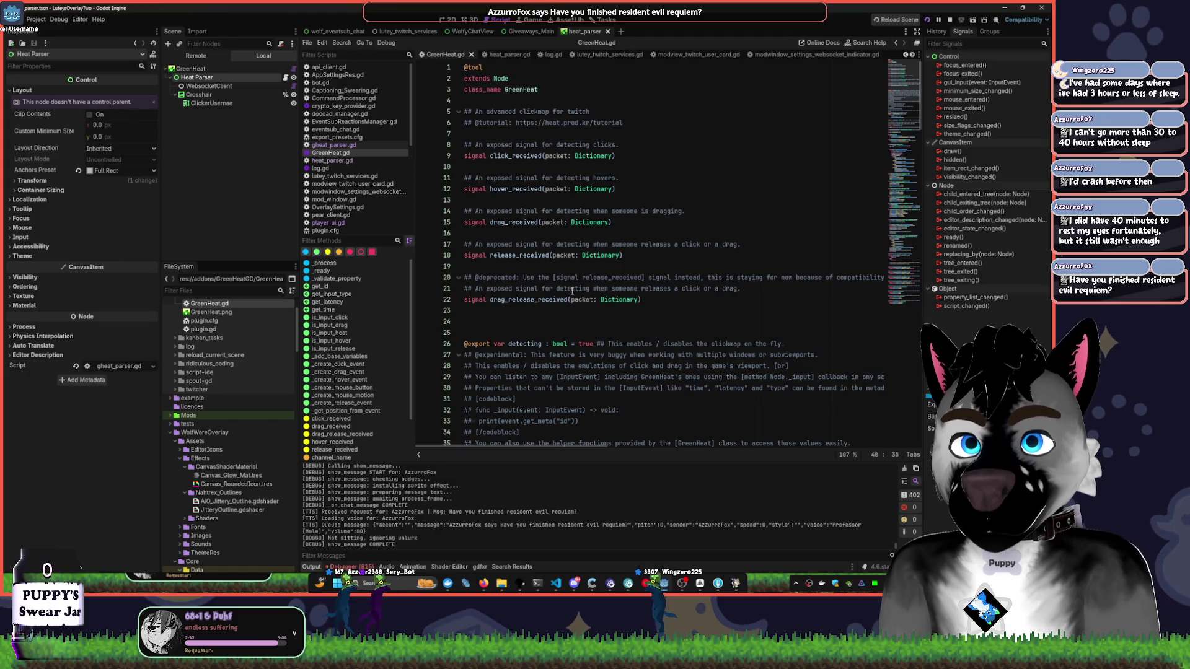
key("alt+Left")
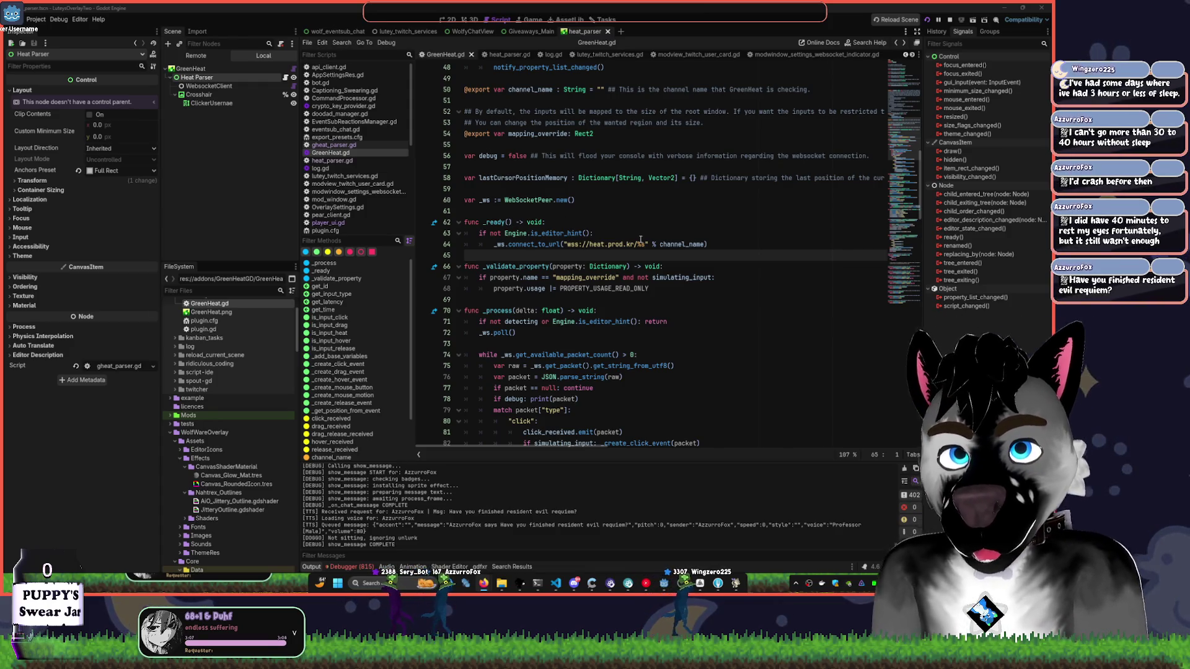
left_click(670, 244)
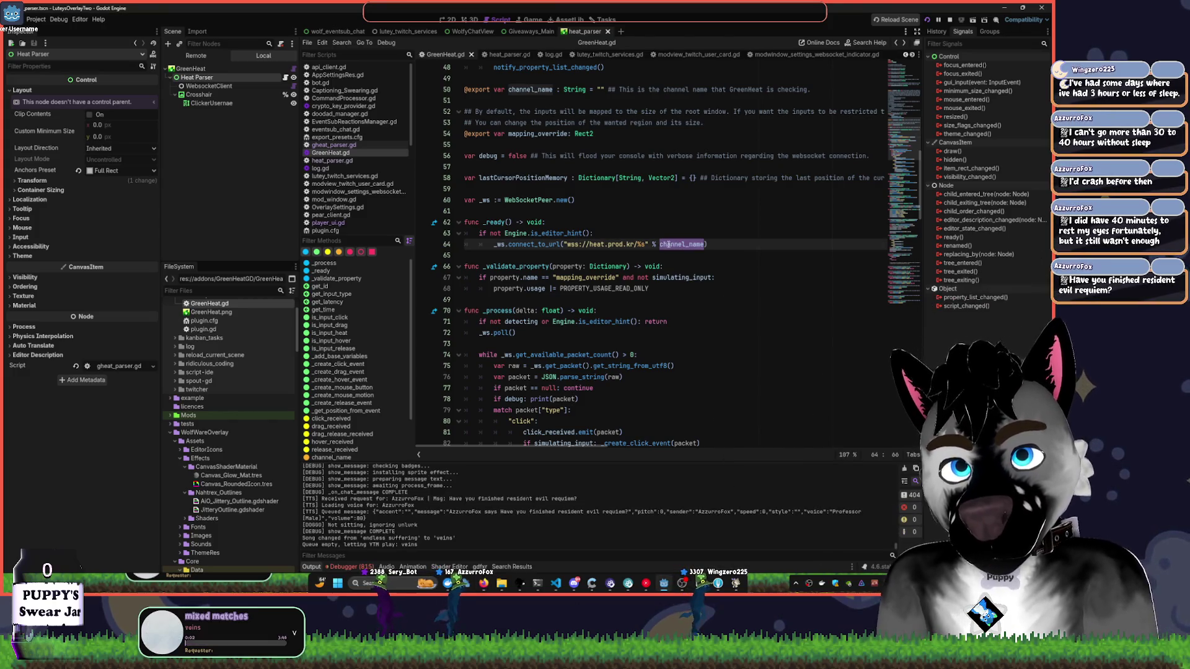
double_click(670, 244)
left_click(644, 354)
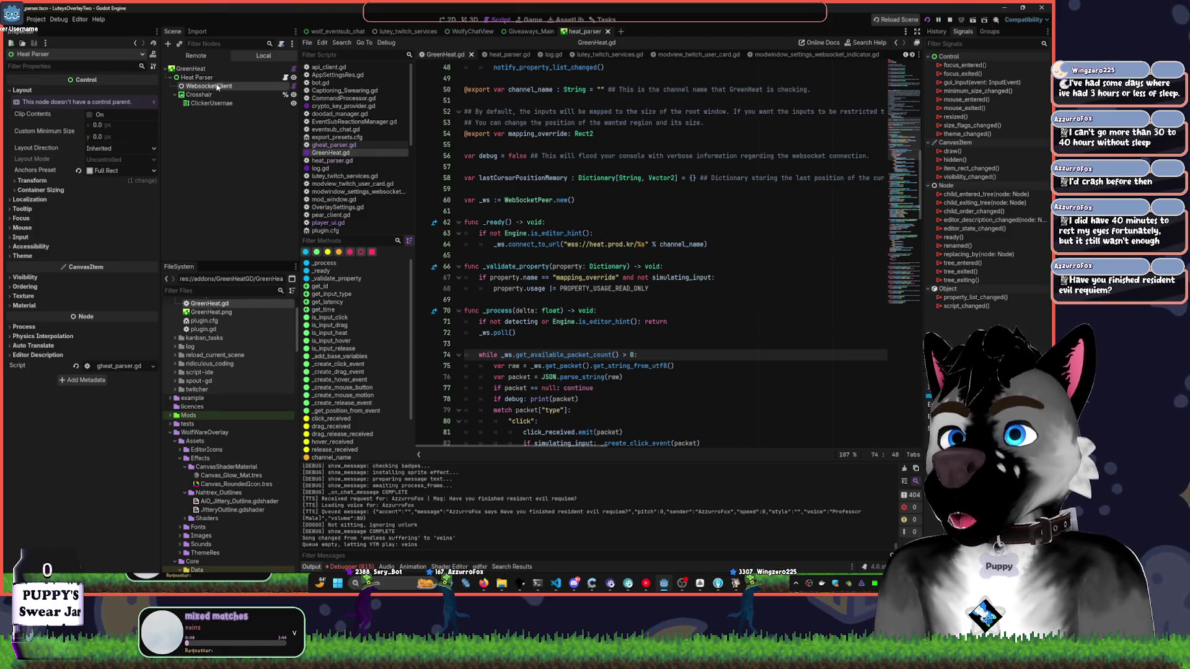
left_click(192, 69)
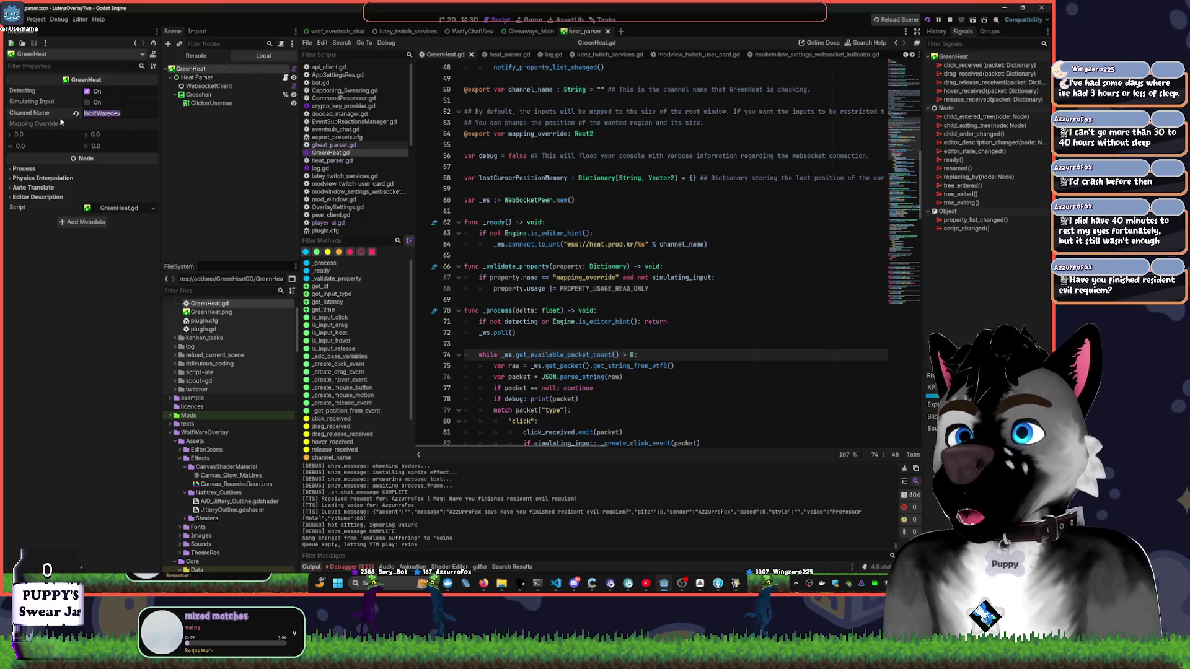
- Run the project with F5, then minimize the GreenHeat-o-vision window monitoring wolfwaredev
key("F5")
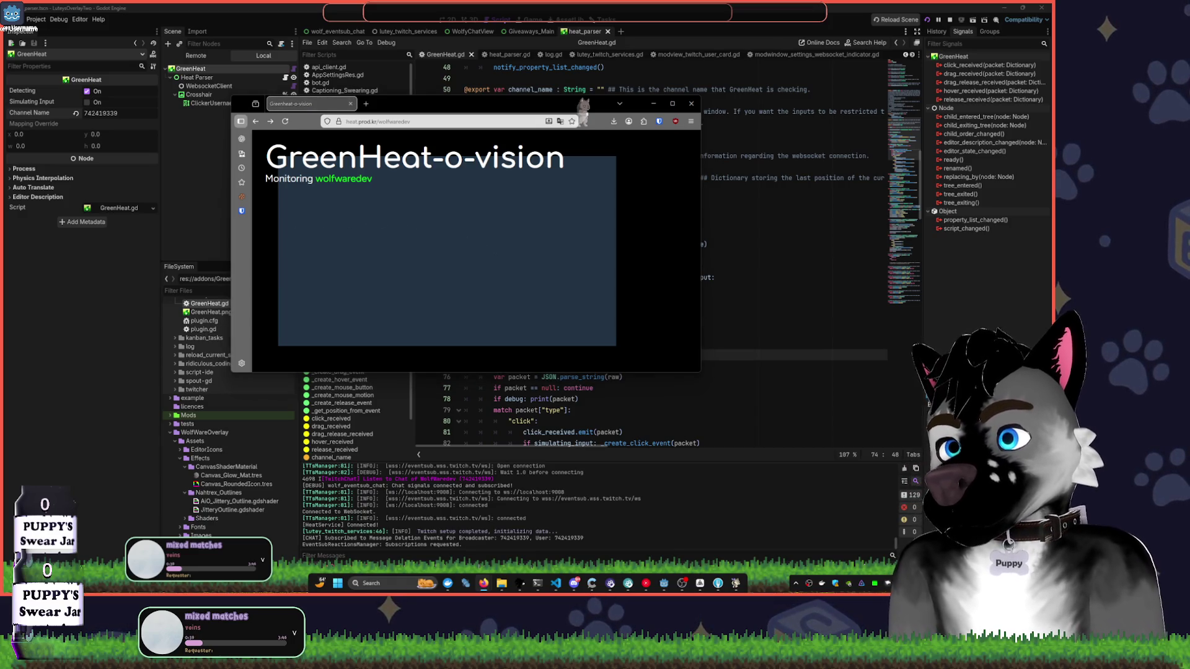
left_click(653, 104)
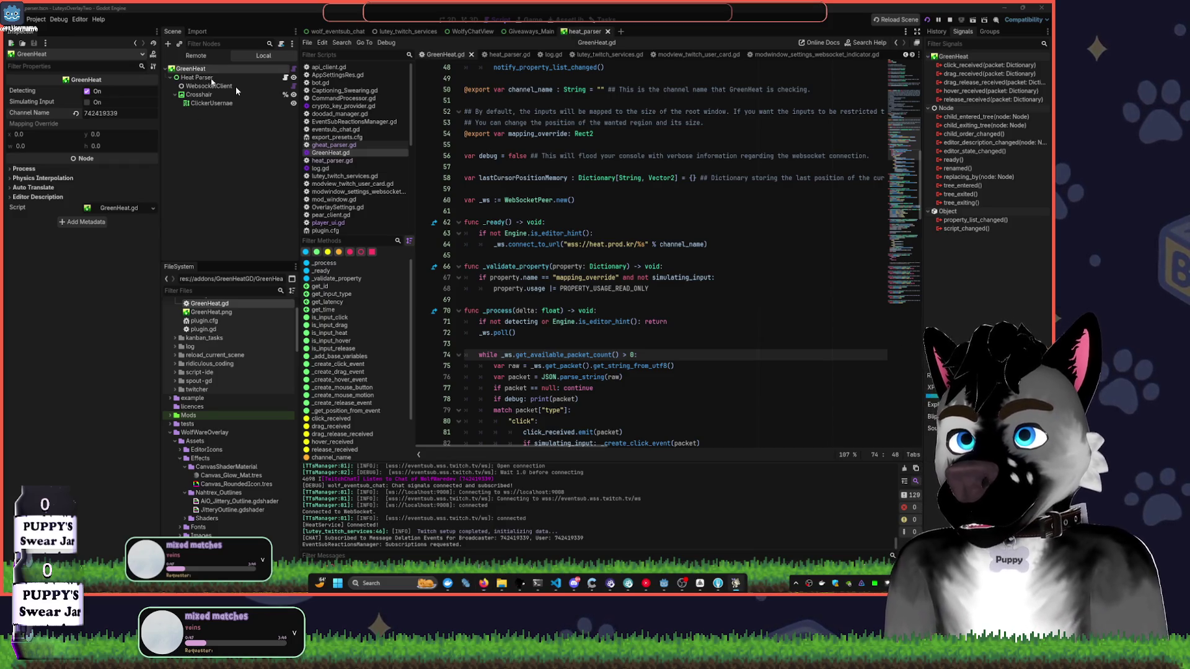
- Minimize the stream overlay window from the taskbar
left_click(736, 585)
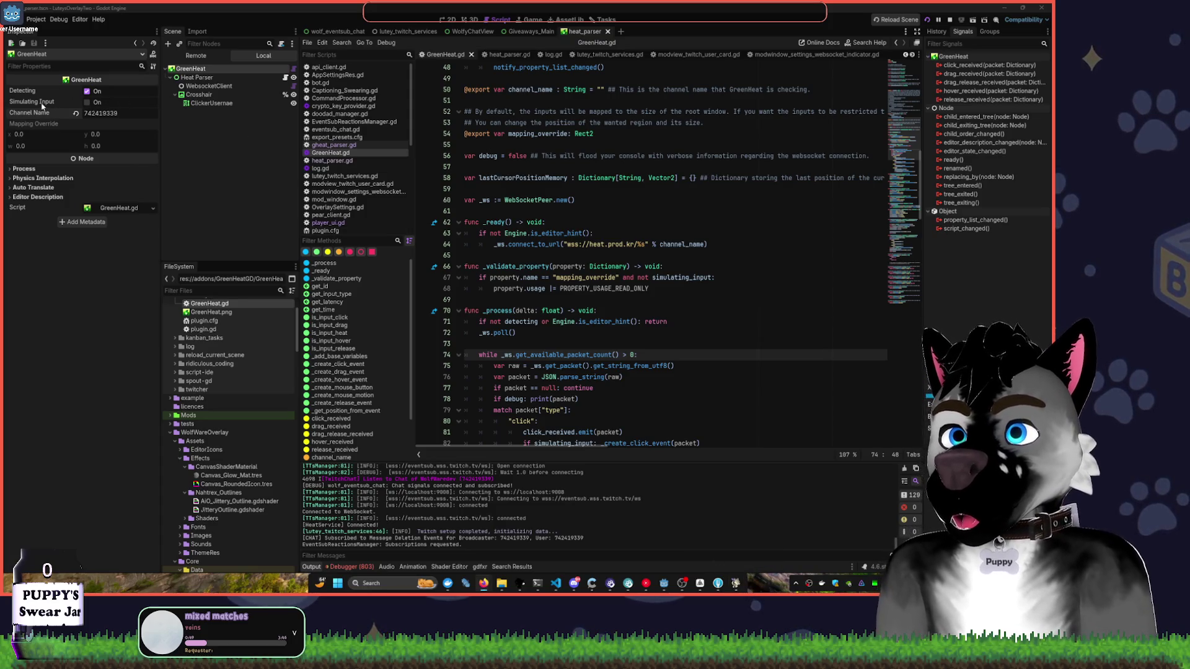
- Bring up the music player briefly, then return to the Godot editor
mouse_move(42, 106)
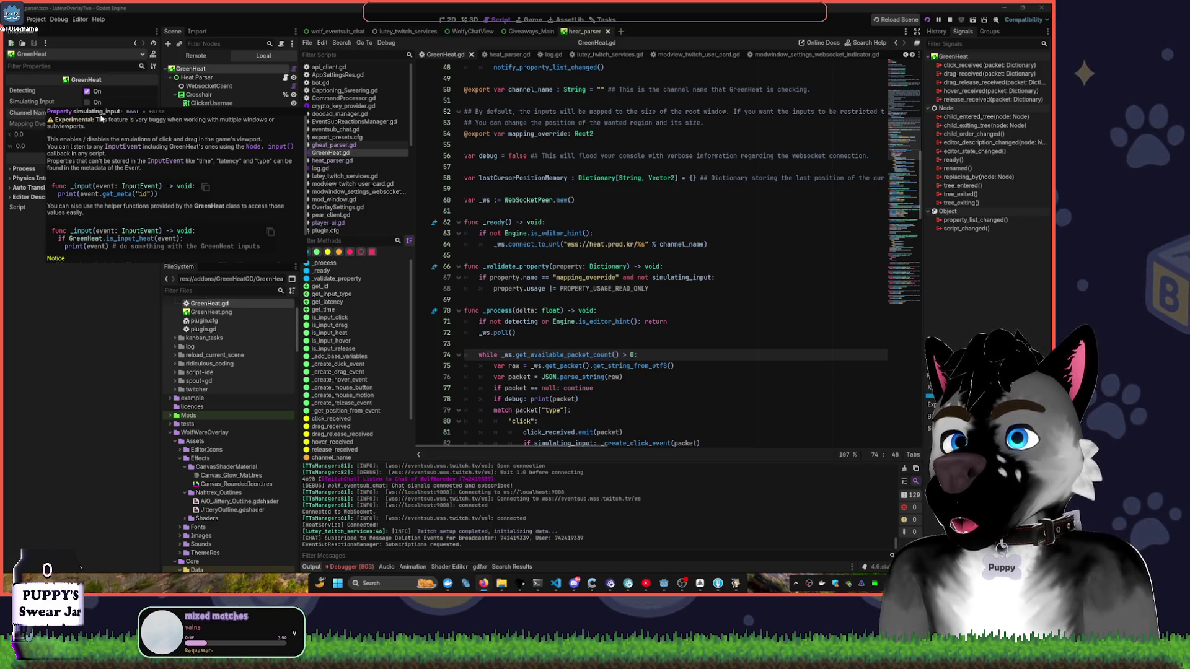
left_click(646, 583)
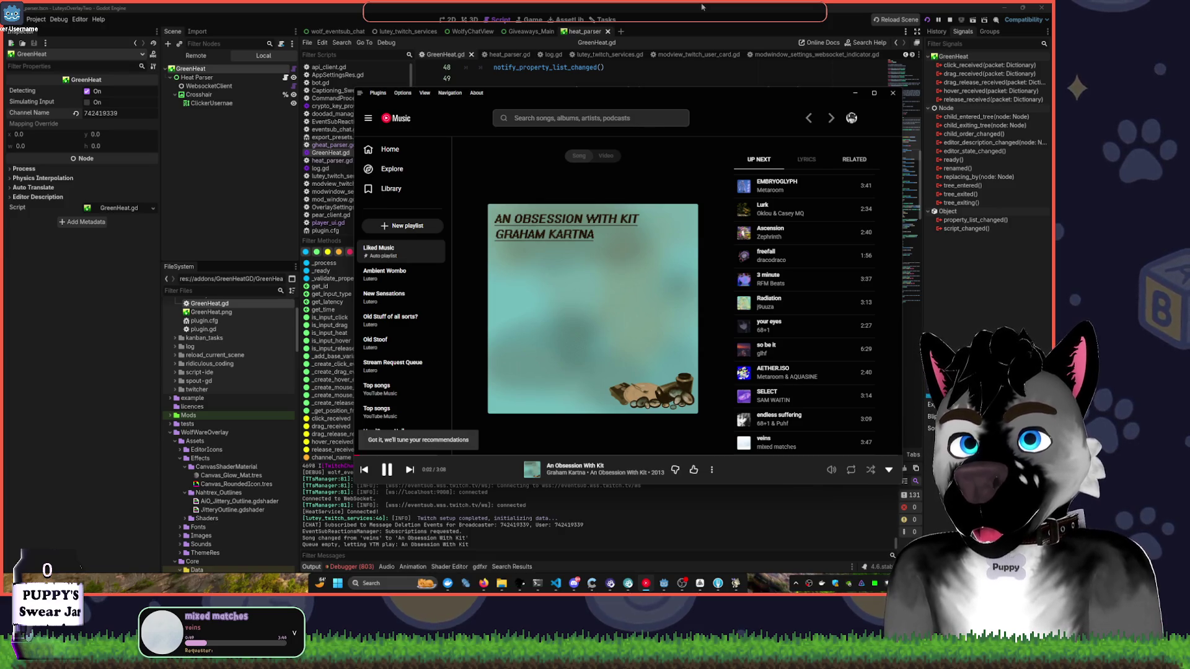
left_click(702, 6)
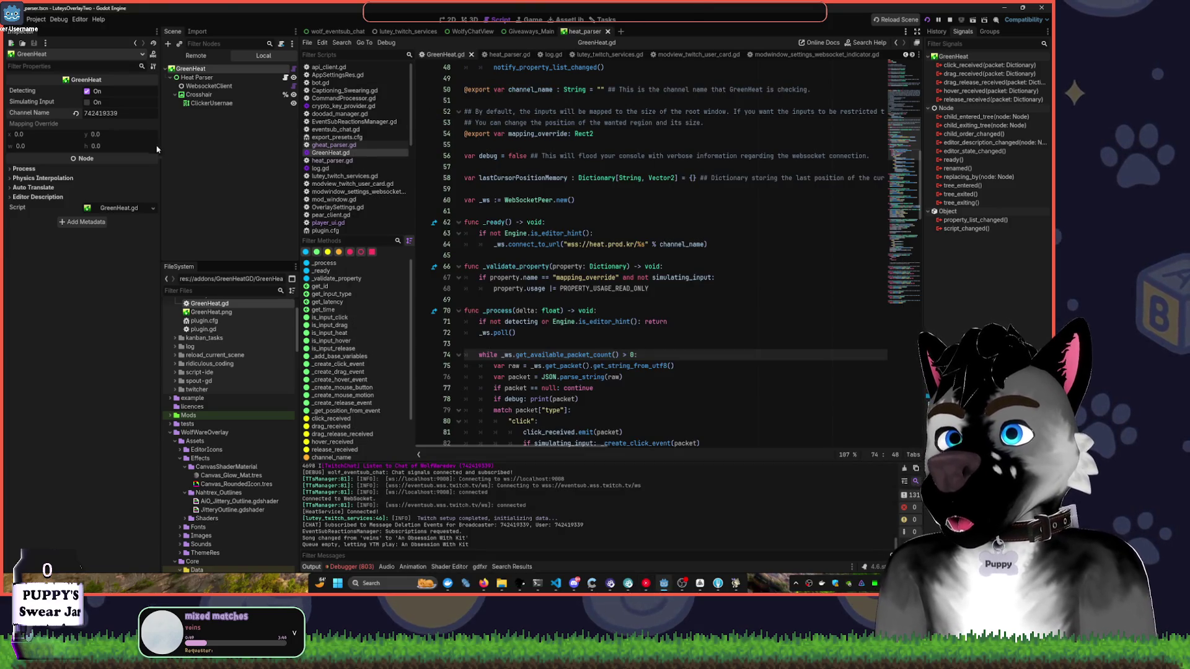
- Revert Channel Name to text, enter 'wolfwaredev', and stop the running project
left_click(76, 114)
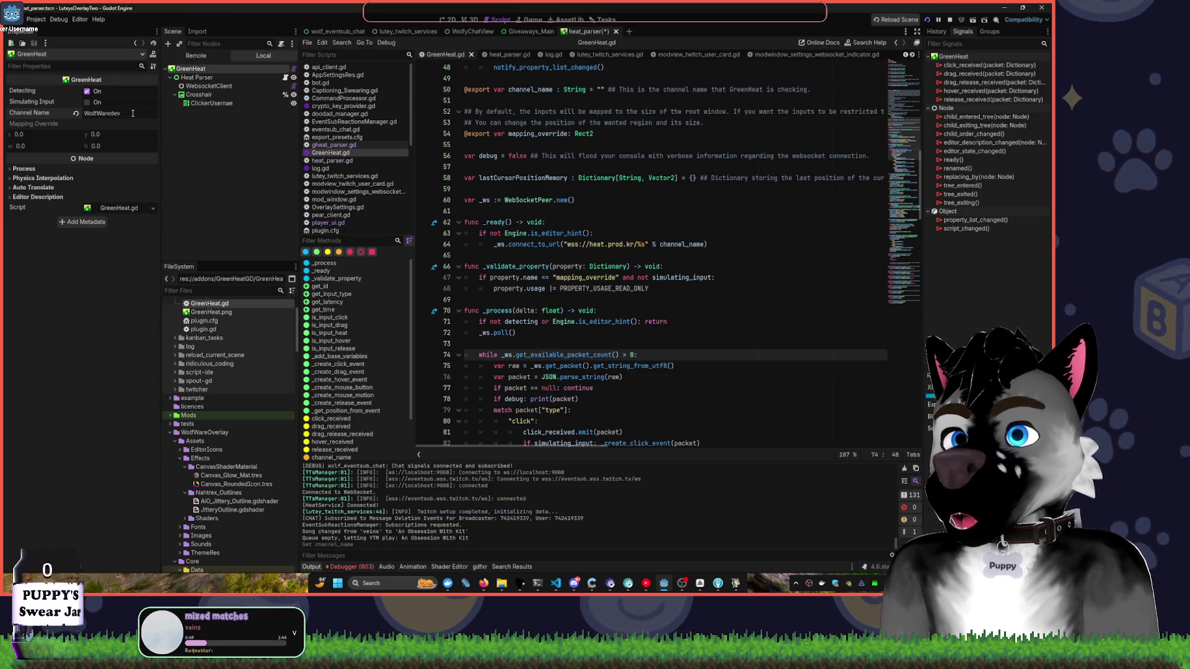
type("wol")
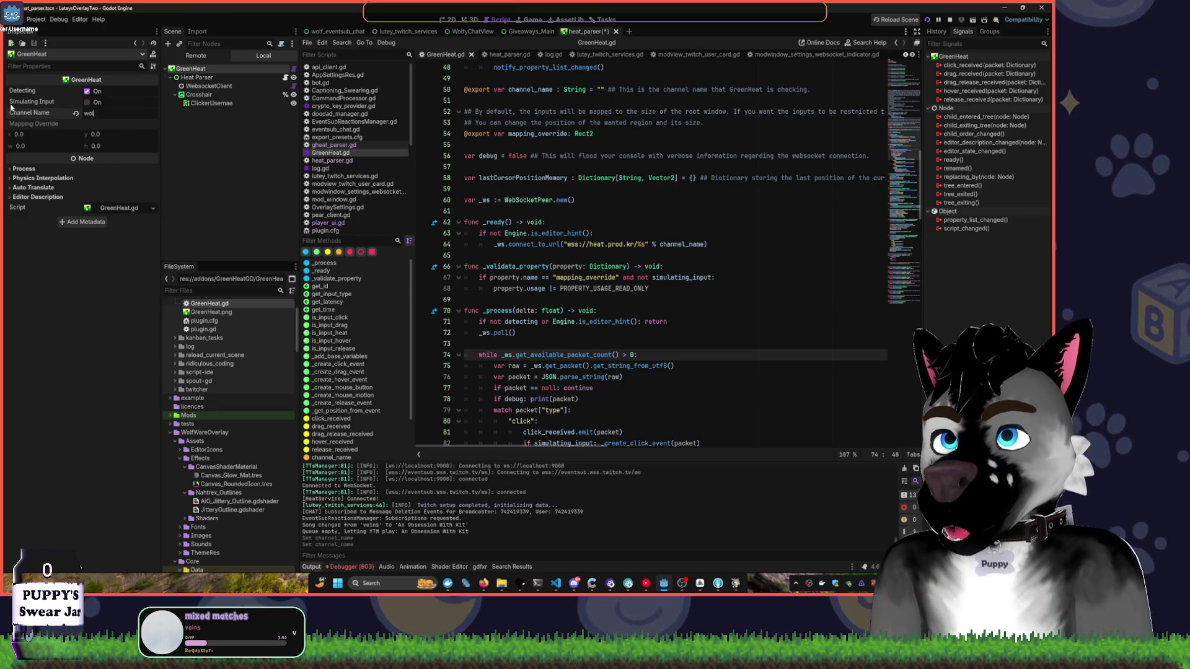
type("fwaredev")
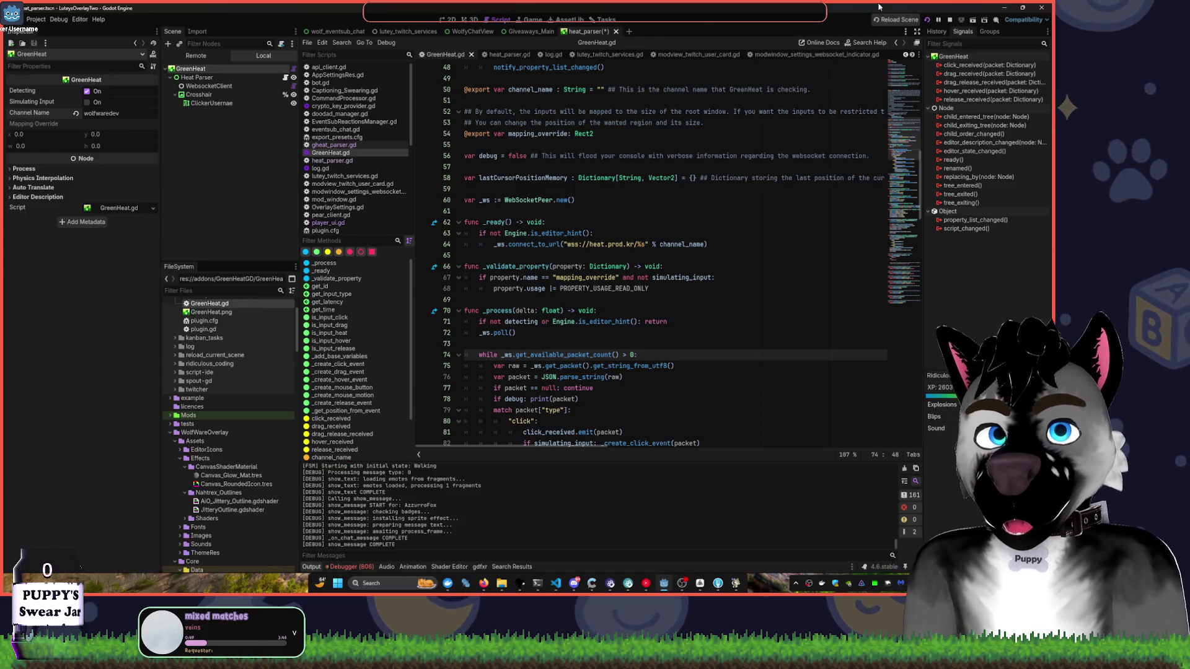
left_click(951, 20)
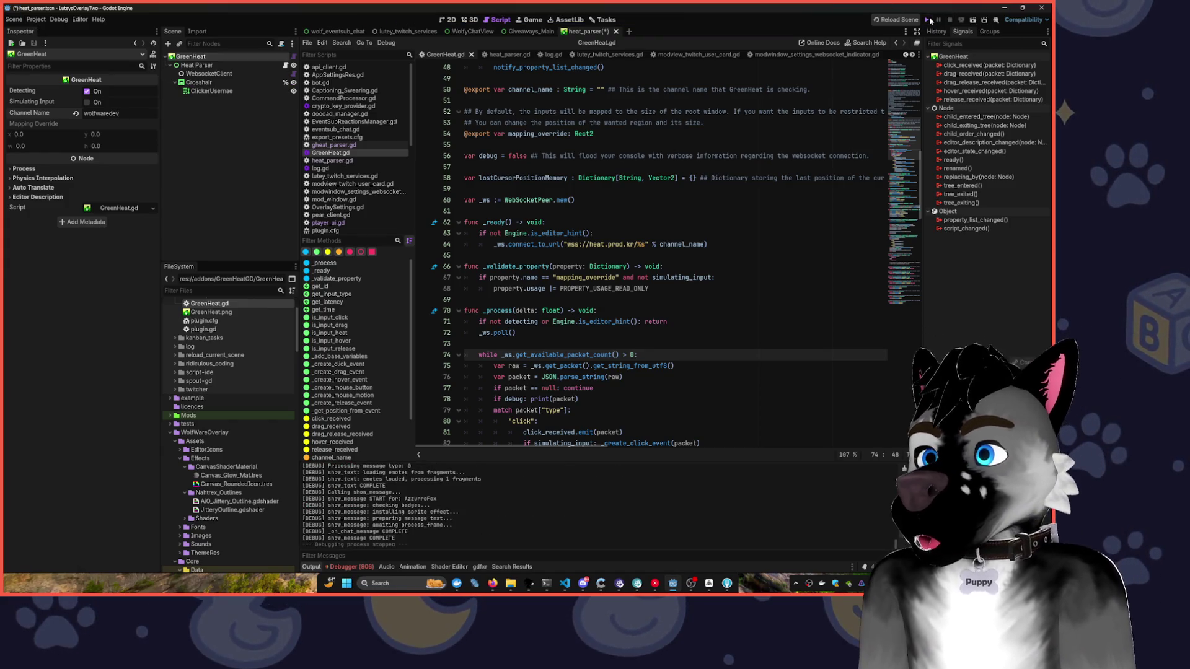
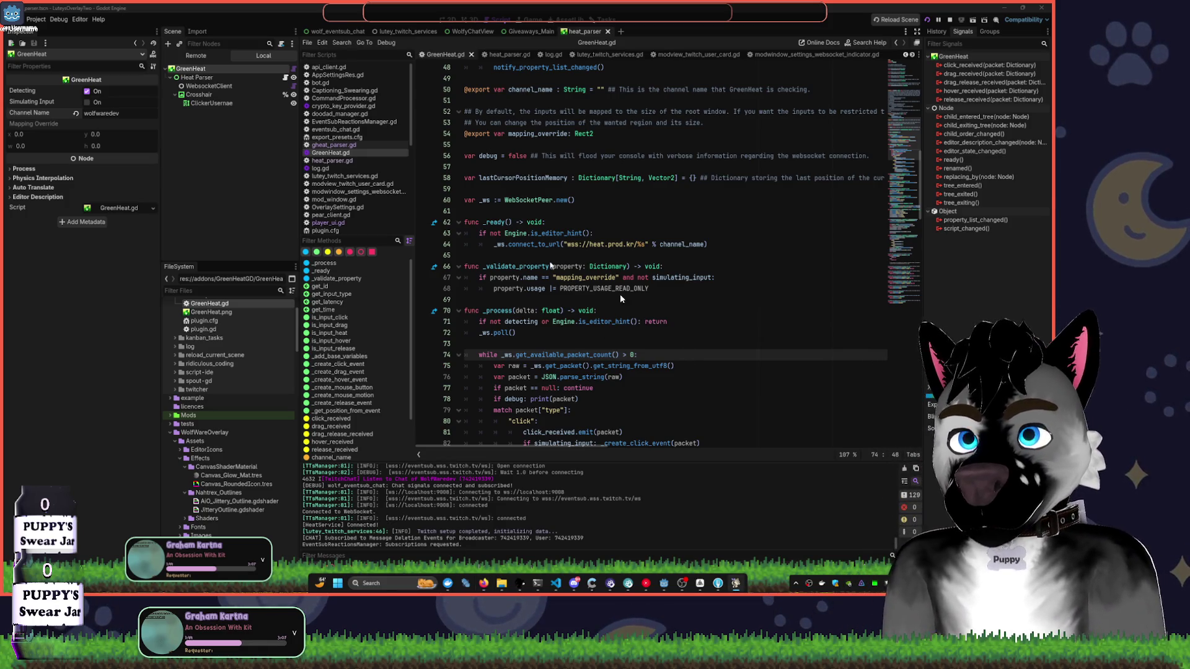
- Paste the GreenHeat drag/release handlers into Heat Parser's gheat_parser.gd script
left_click(664, 583)
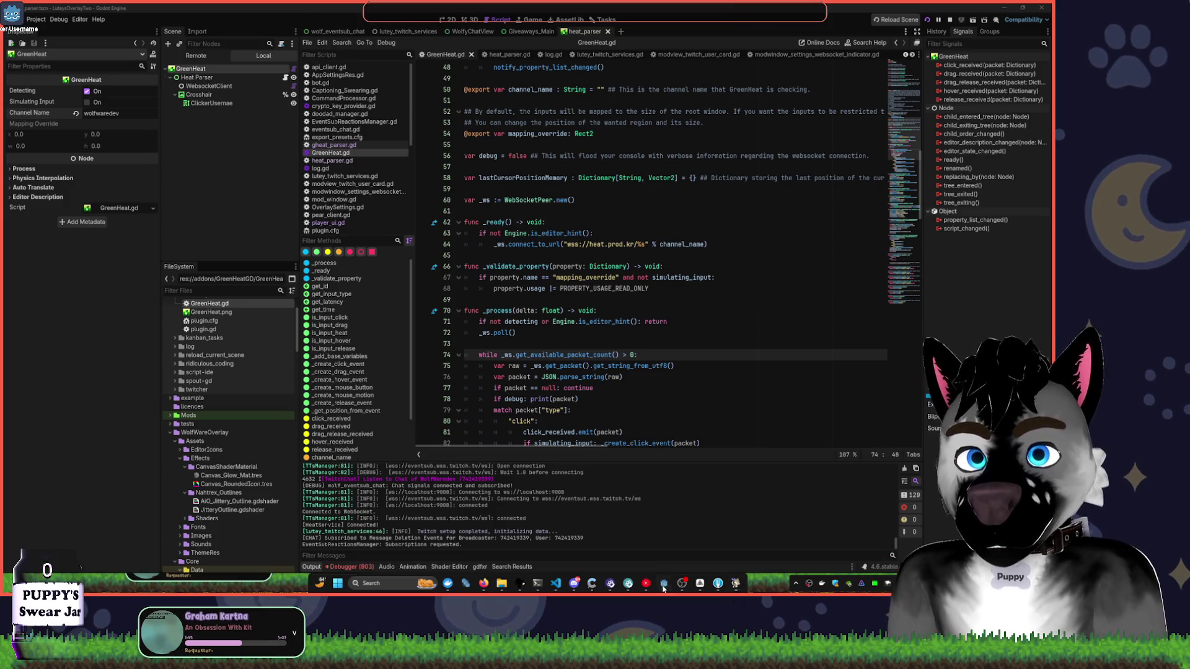
left_click(223, 78)
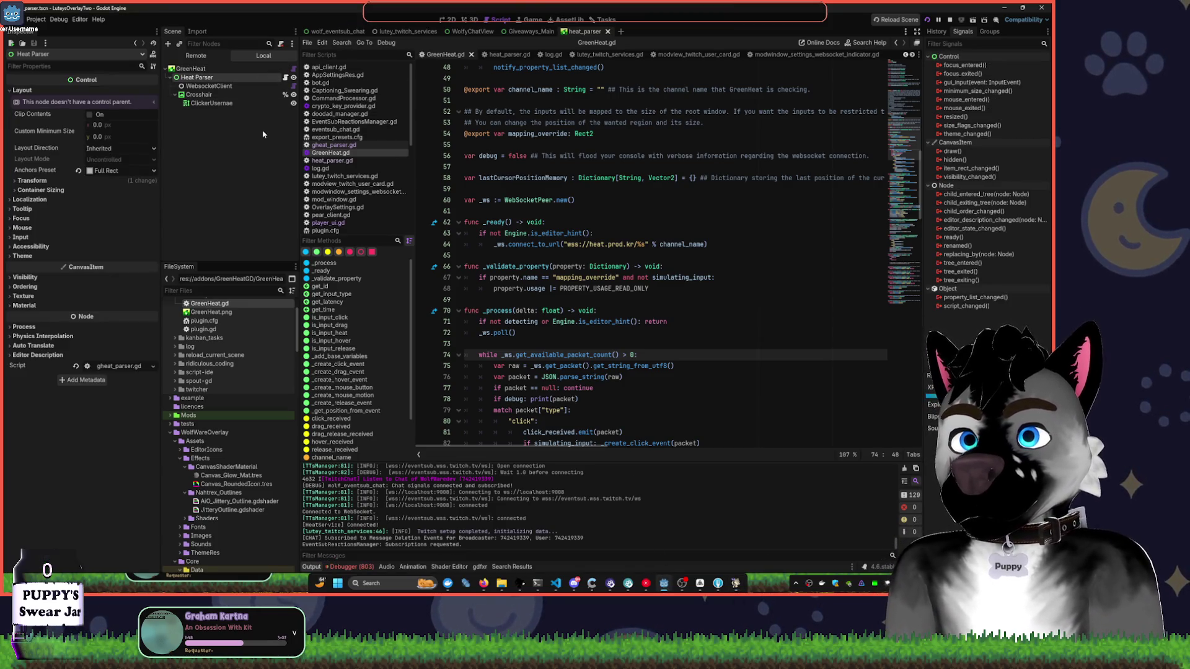
left_click(287, 78)
left_click(286, 78)
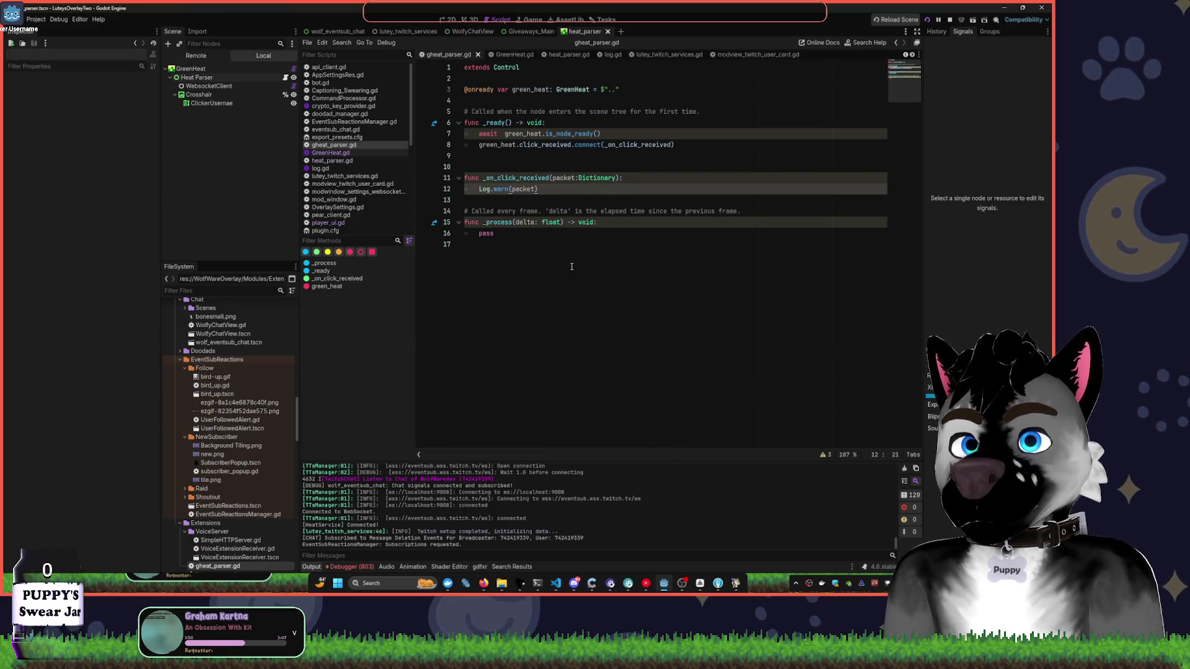
key("ctrl+v")
scroll(864, 97, "up", 10)
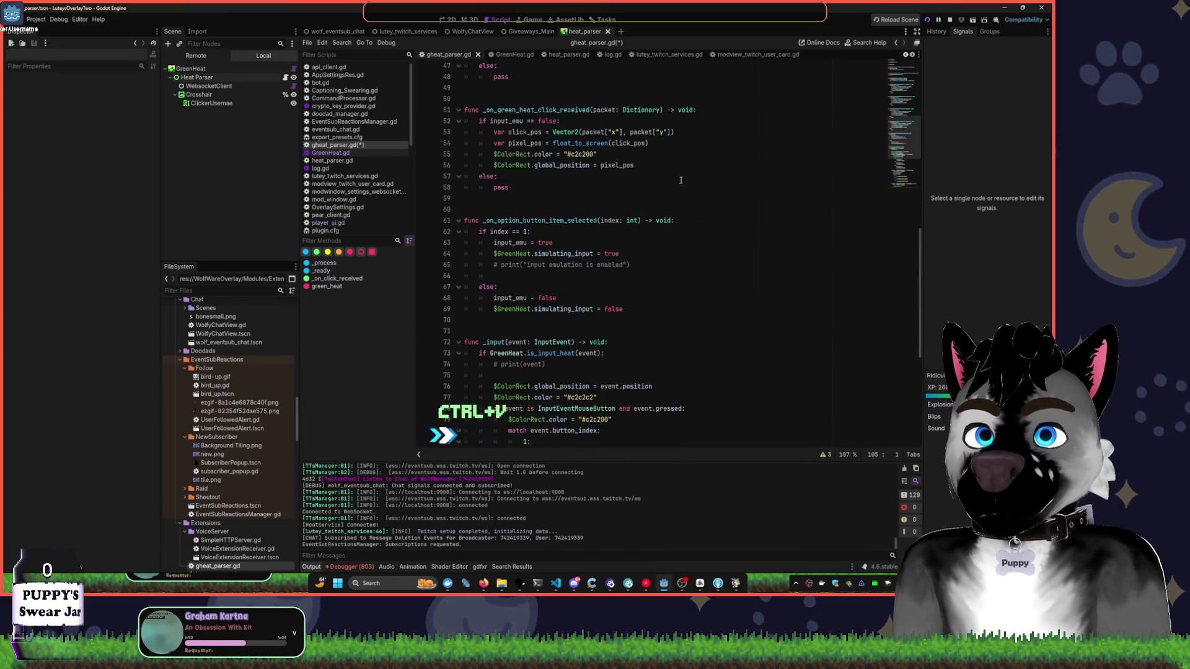
scroll(864, 97, "up", 7)
- Review the pasted ColorRect code, then start adding a child node to Heat Parser
left_click(703, 144)
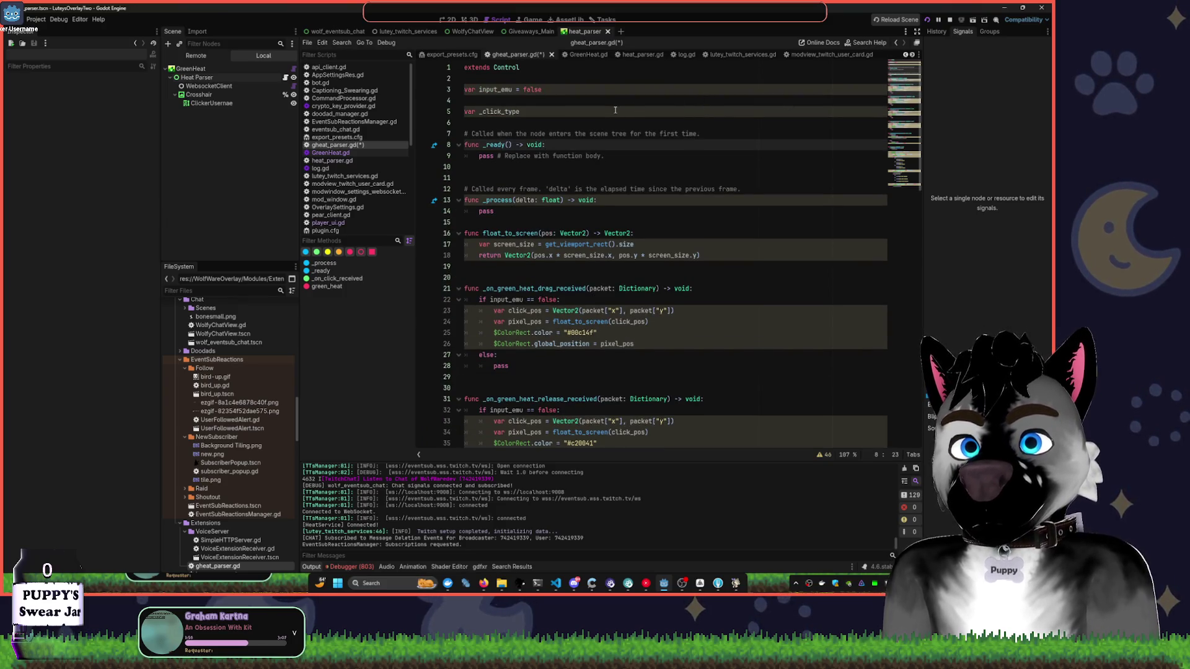
scroll(616, 110, "down", 2)
double_click(514, 266)
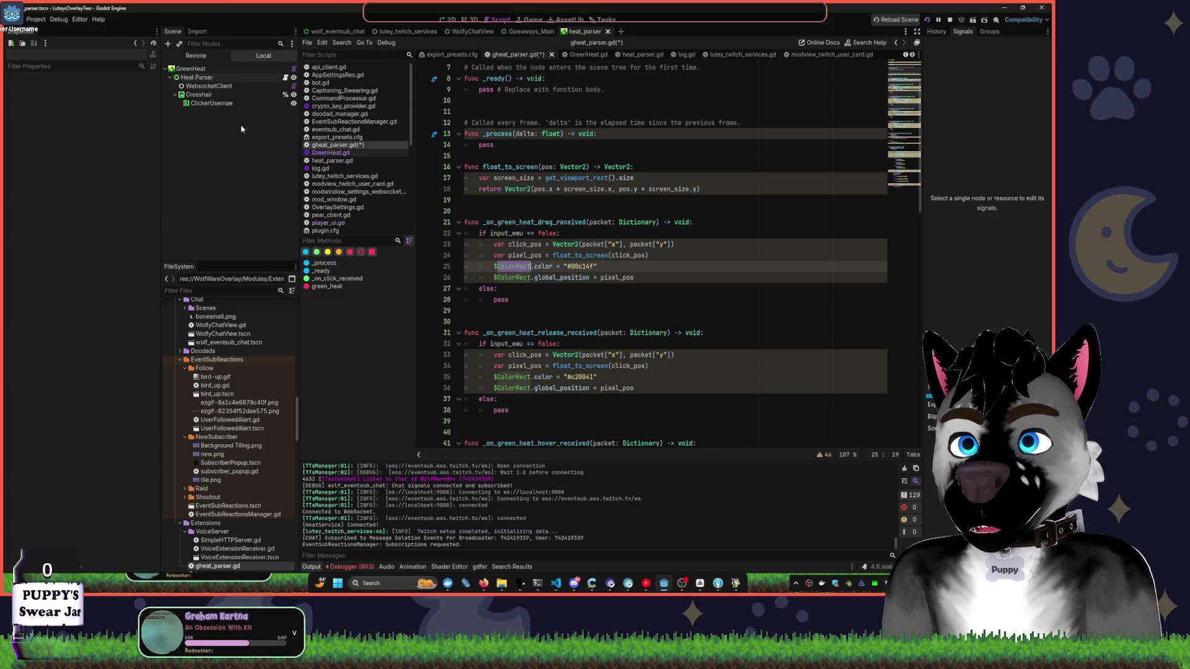
left_click(211, 78)
key("ctrl+a")
- Add a ColorRect child under Heat Parser and move it on the 2D canvas
type("greenColorRect")
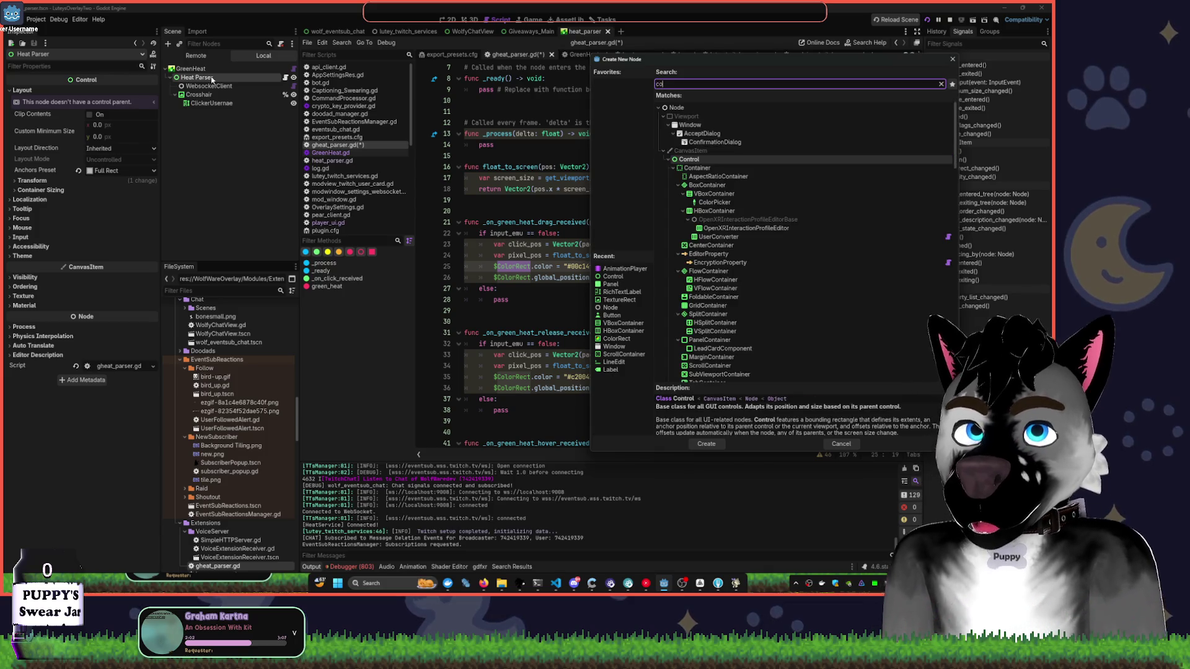
key("Return")
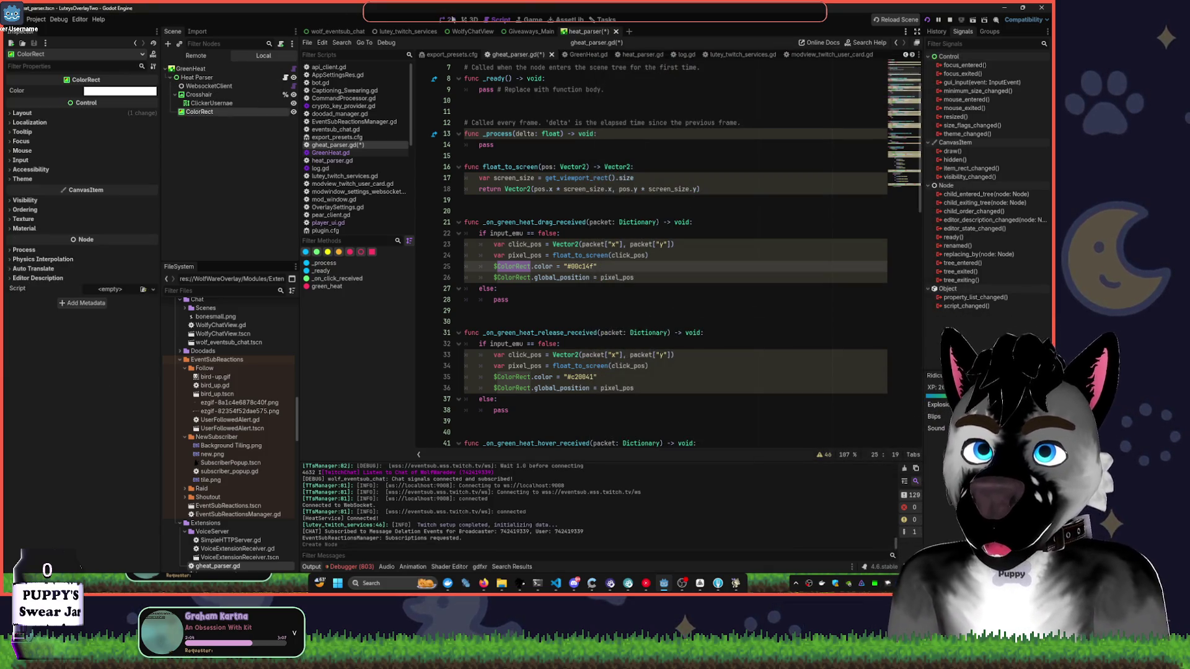
left_click(451, 19)
key("w")
left_click_drag(481, 239, 741, 364)
- Reposition the ColorRect, save the scene, and relaunch the overlay project
scroll(714, 260, "down", 4)
scroll(566, 228, "down", 2)
left_click_drag(531, 163, 571, 223)
key("ctrl+s")
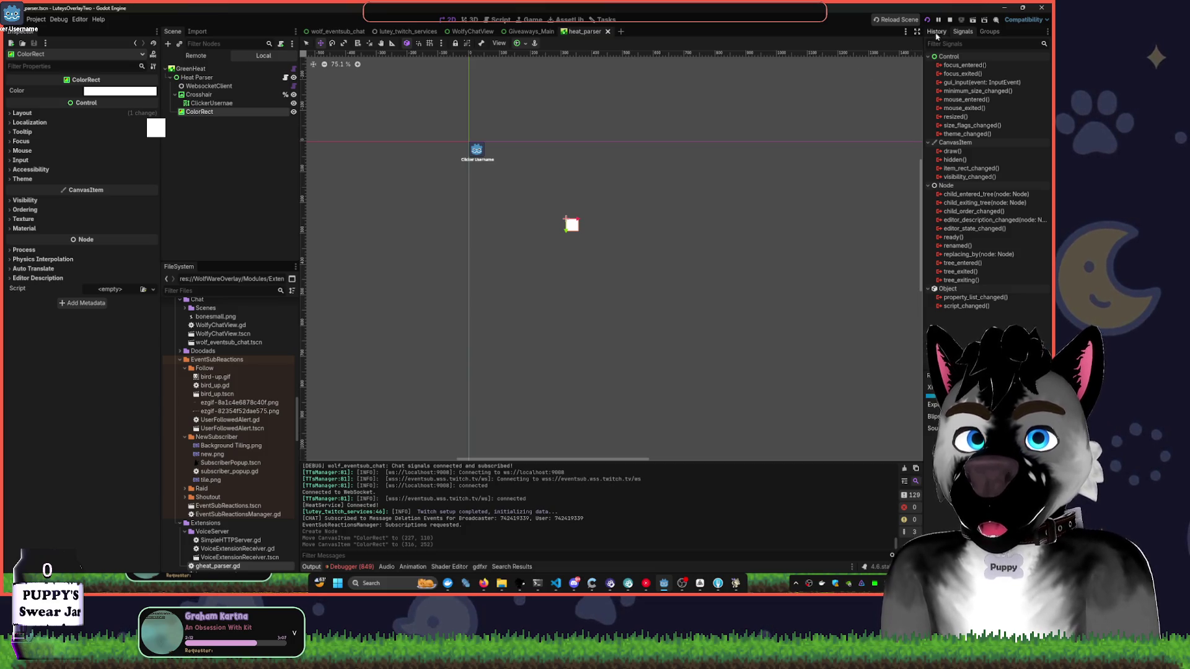
left_click(950, 20)
left_click(929, 21)
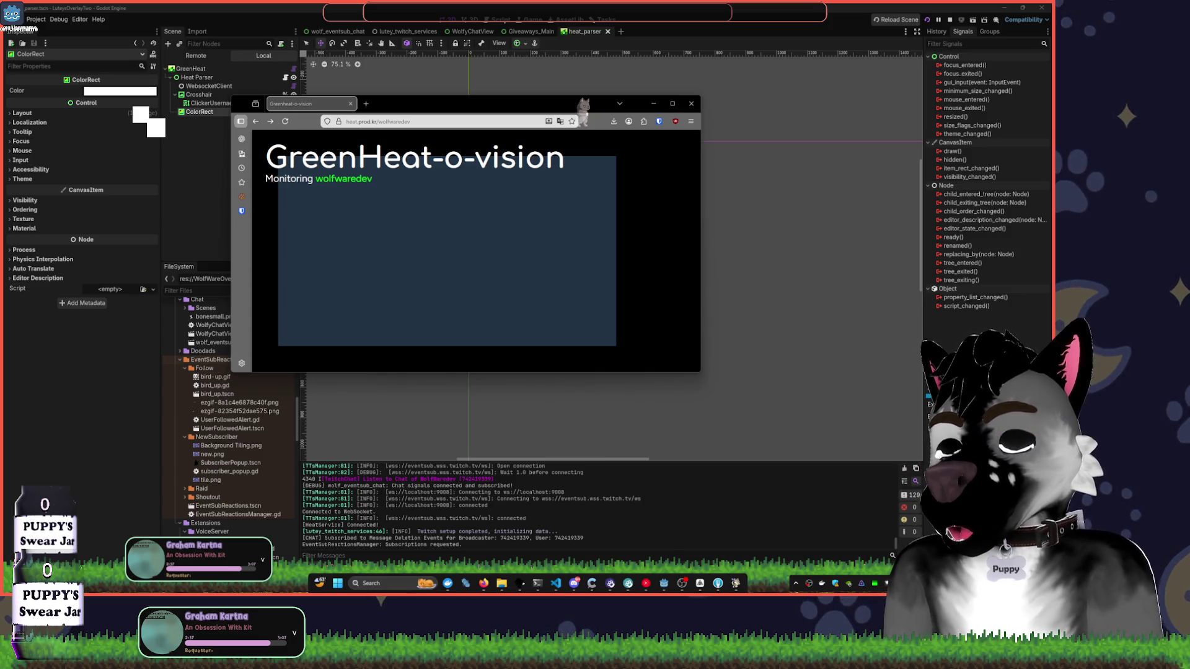
- Clear the heatmap window away and bring the Godot editor back to the front
key("super+d")
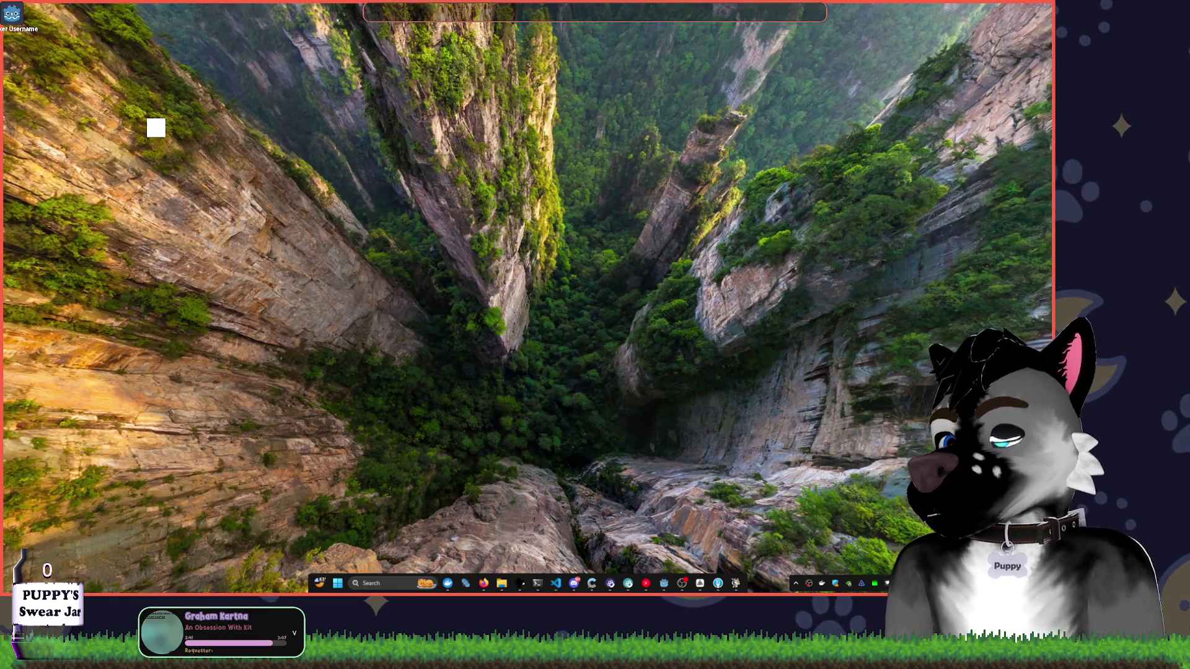
key("super+d")
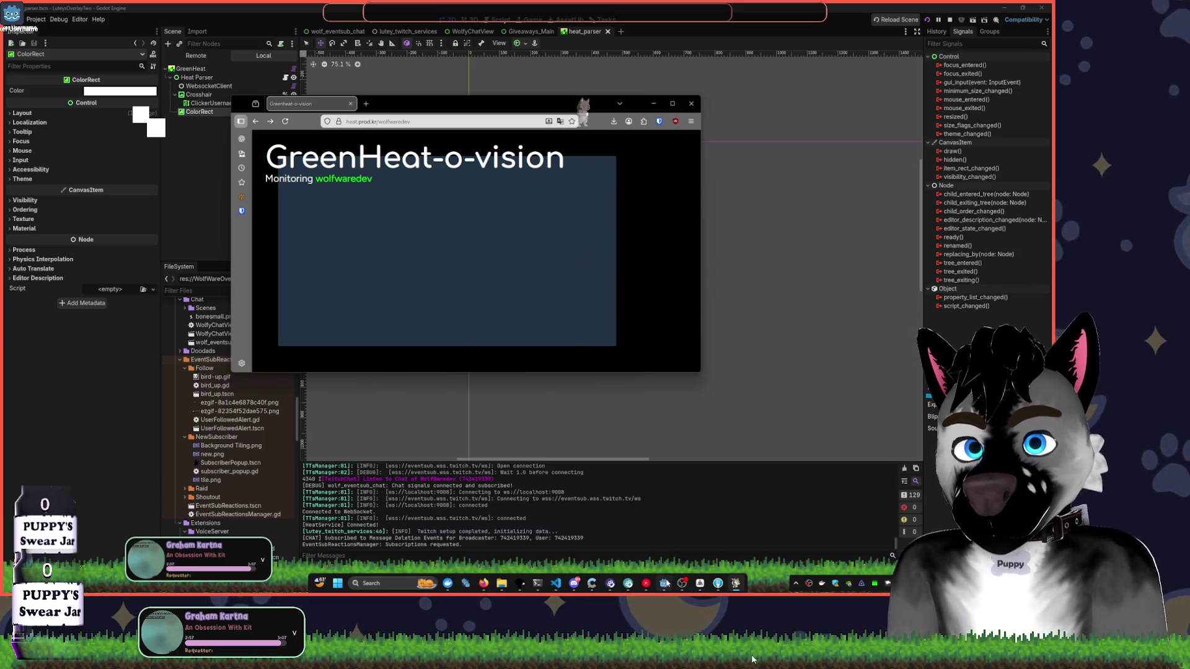
left_click(609, 465)
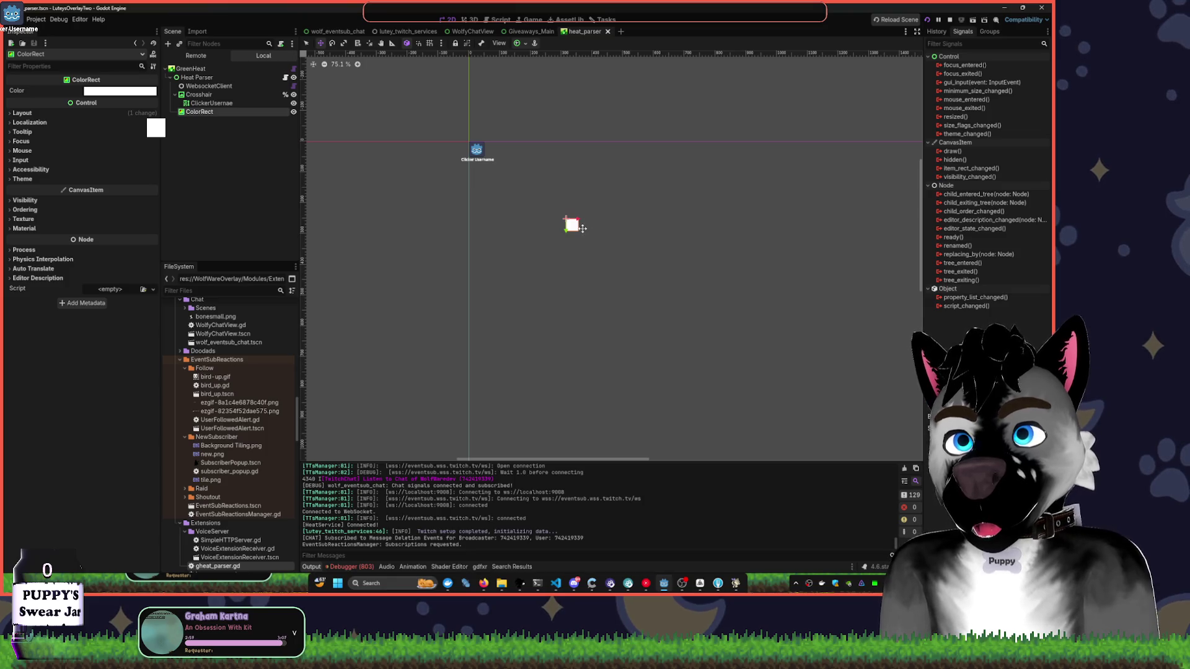
- Review the Heat Parser script and GreenHeat node settings, then switch to the lutey_twitch_services scene
left_click(204, 78)
left_click(286, 78)
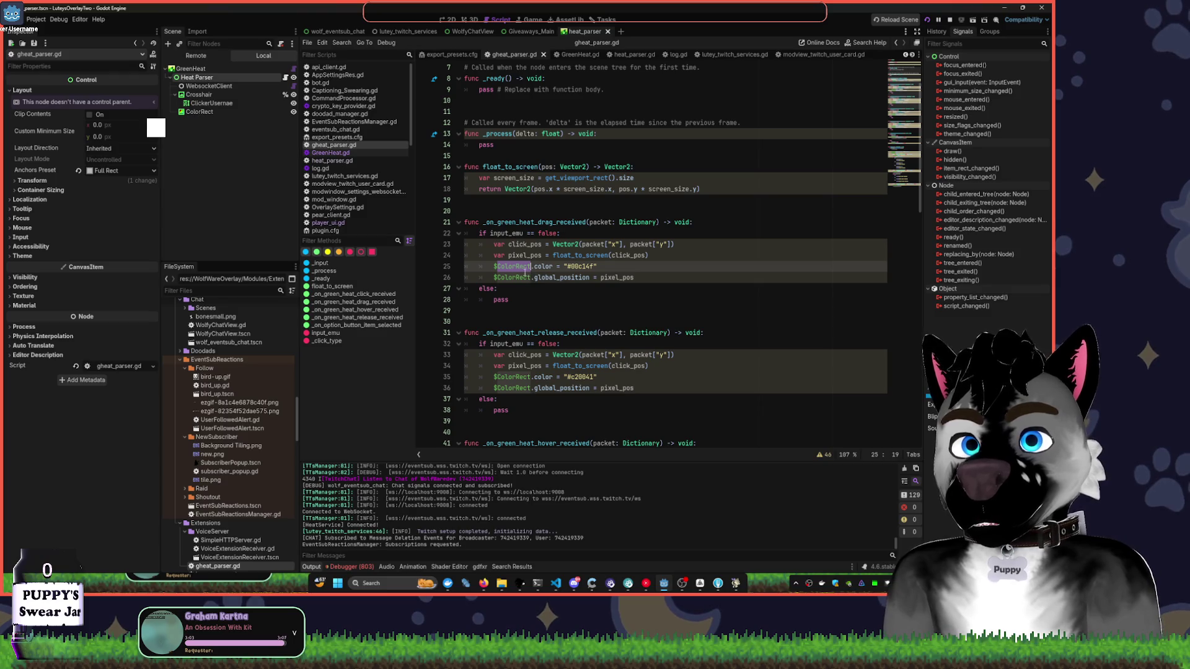
mouse_move(520, 268)
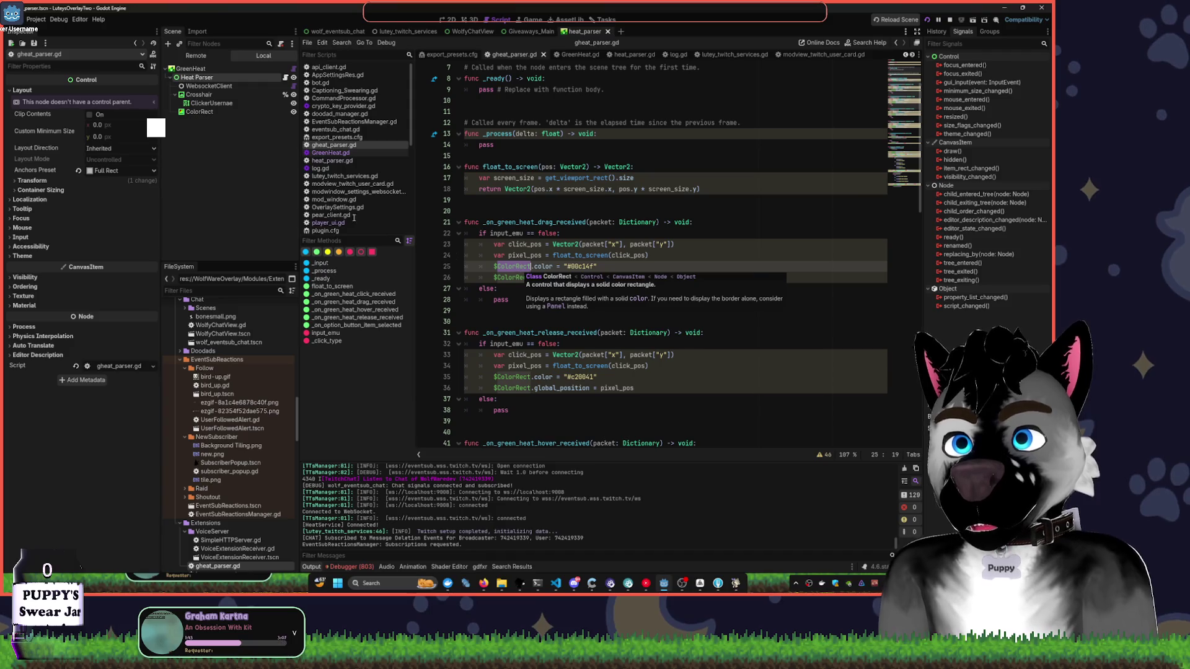
left_click(203, 70)
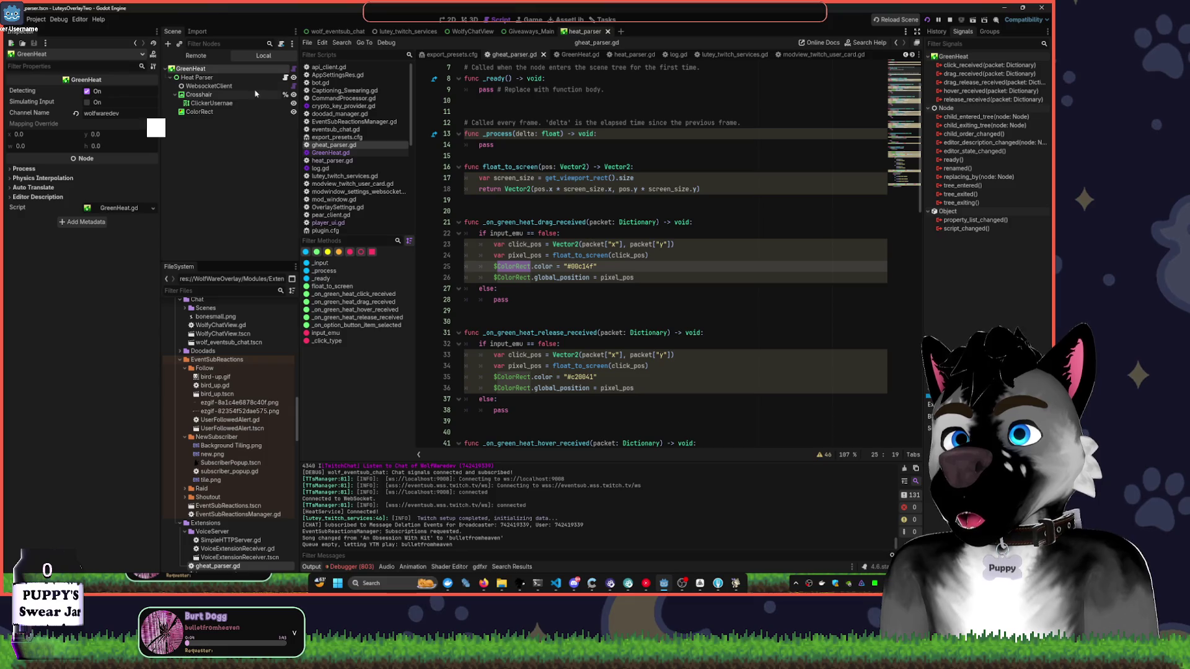
left_click(199, 78)
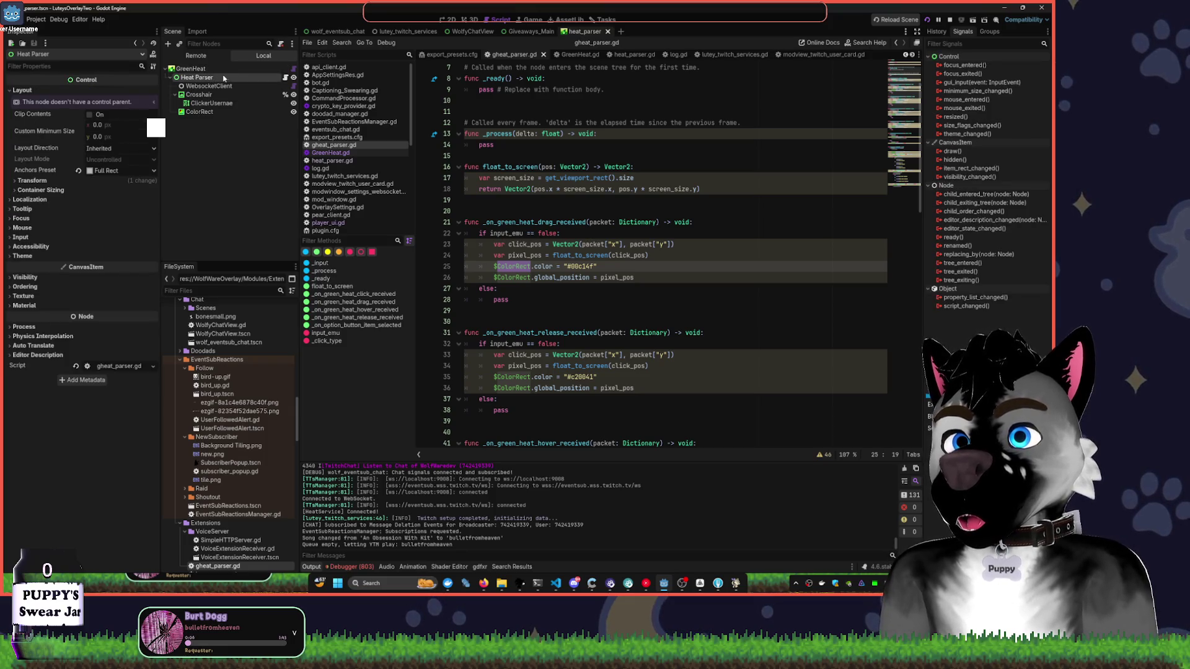
left_click(230, 69)
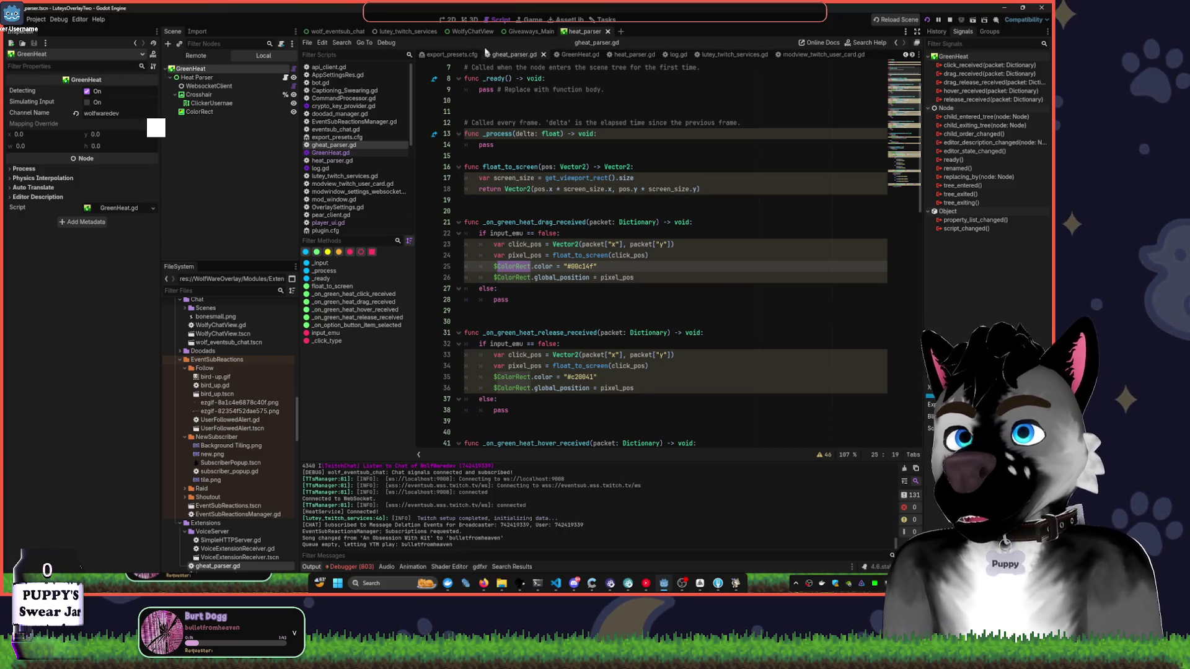
left_click(406, 32)
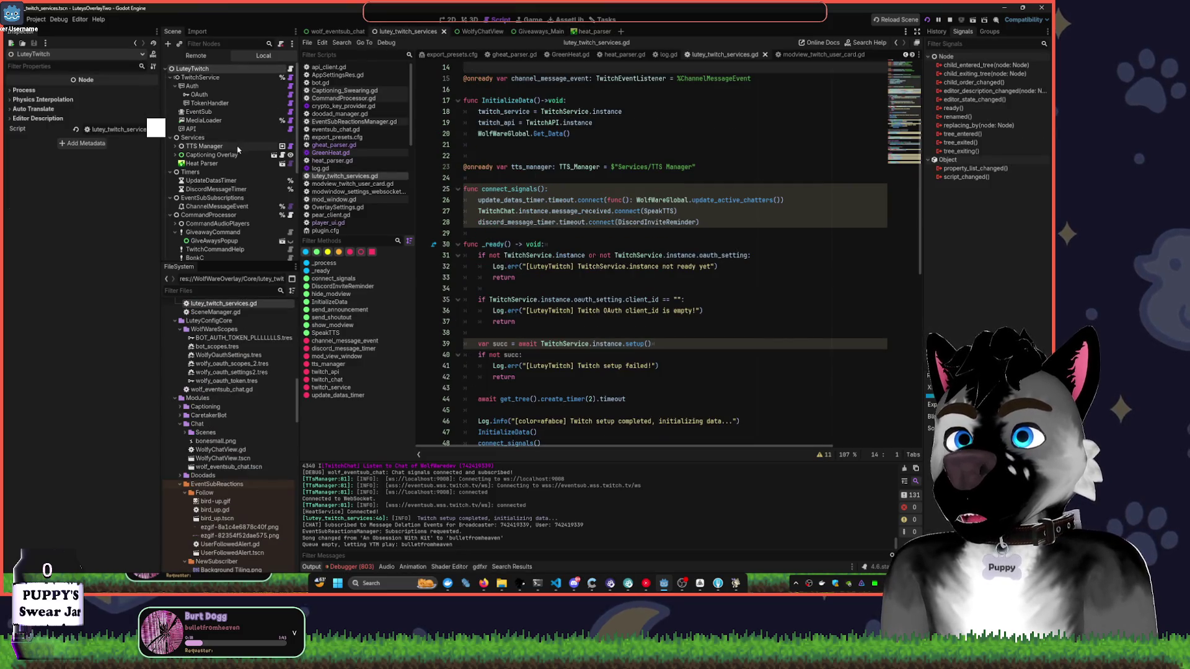
- Restart the overlay project and switch to the GreenHeat-o-vision browser window
left_click(928, 21)
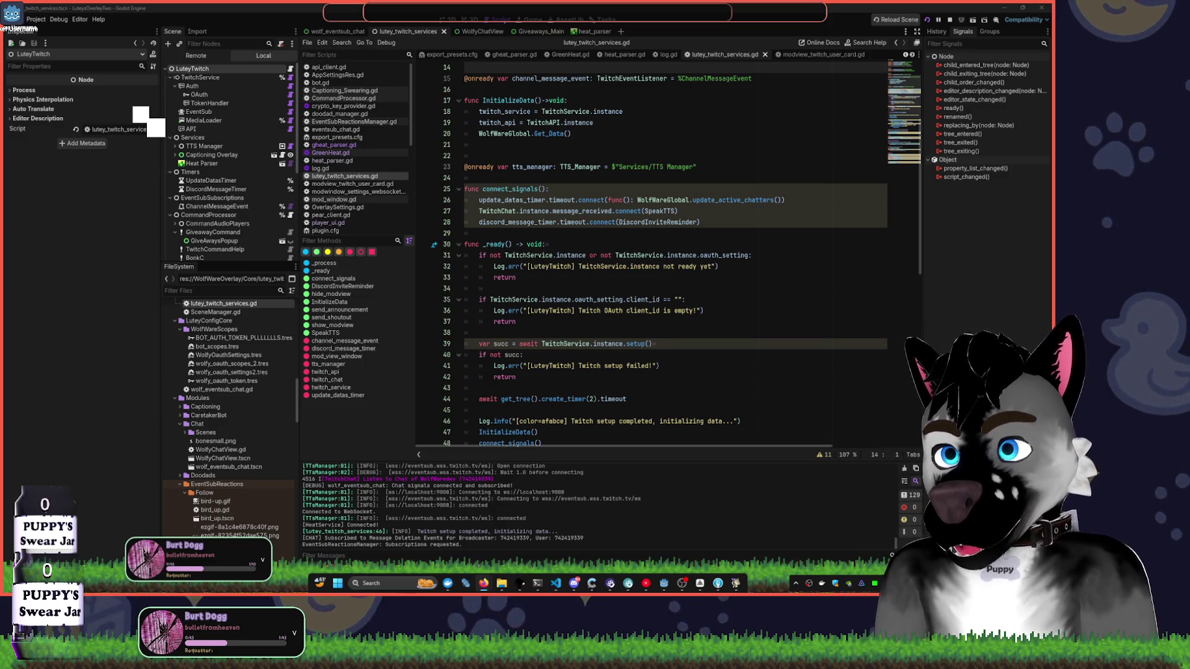
key("alt+Tab")
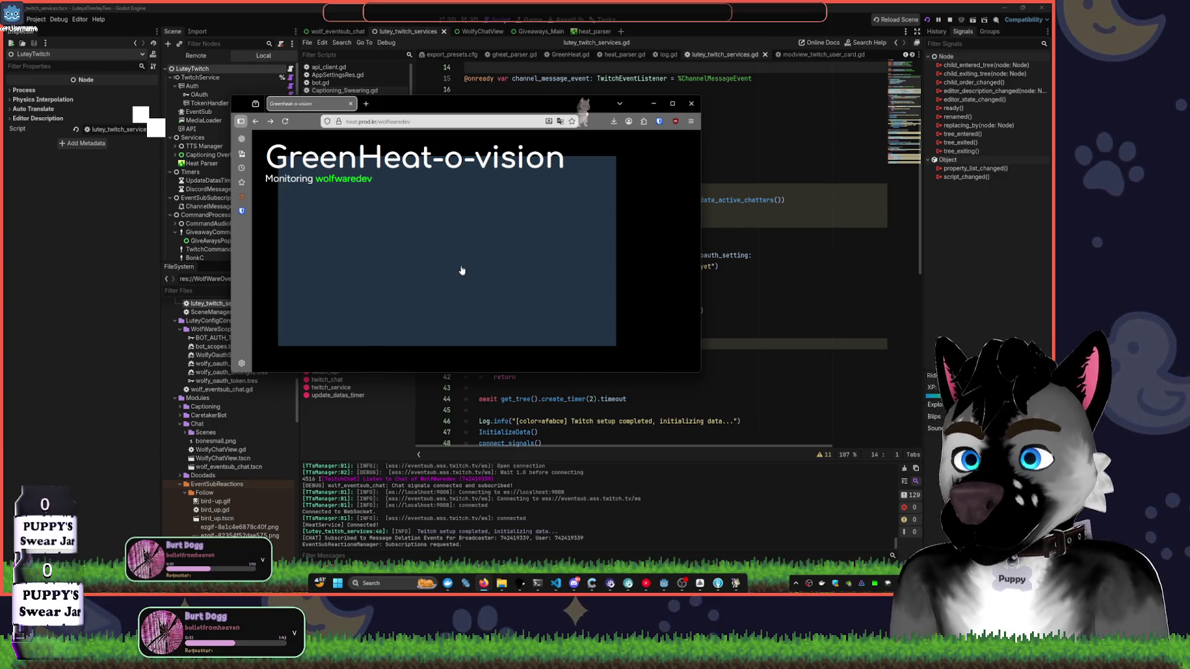
- Test clicks on the heatmap and select the channel name in the page address
left_click(328, 232)
left_click(322, 288)
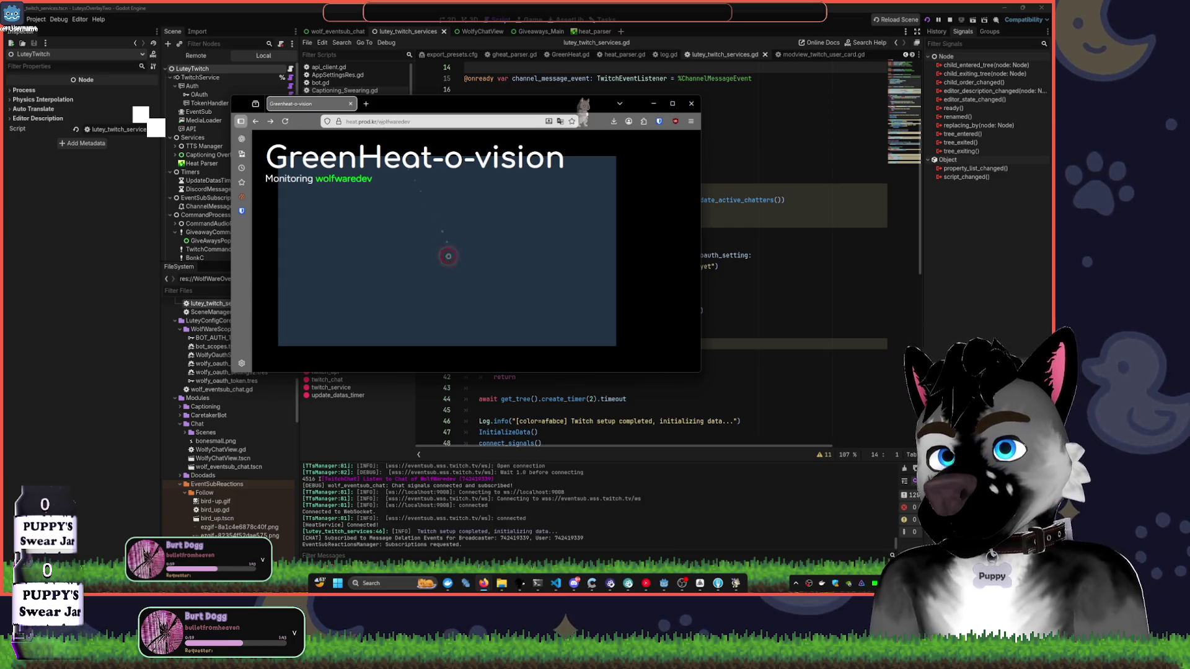
key("ctrl+l")
key("End")
key("ctrl+shift+Left")
left_click(497, 319)
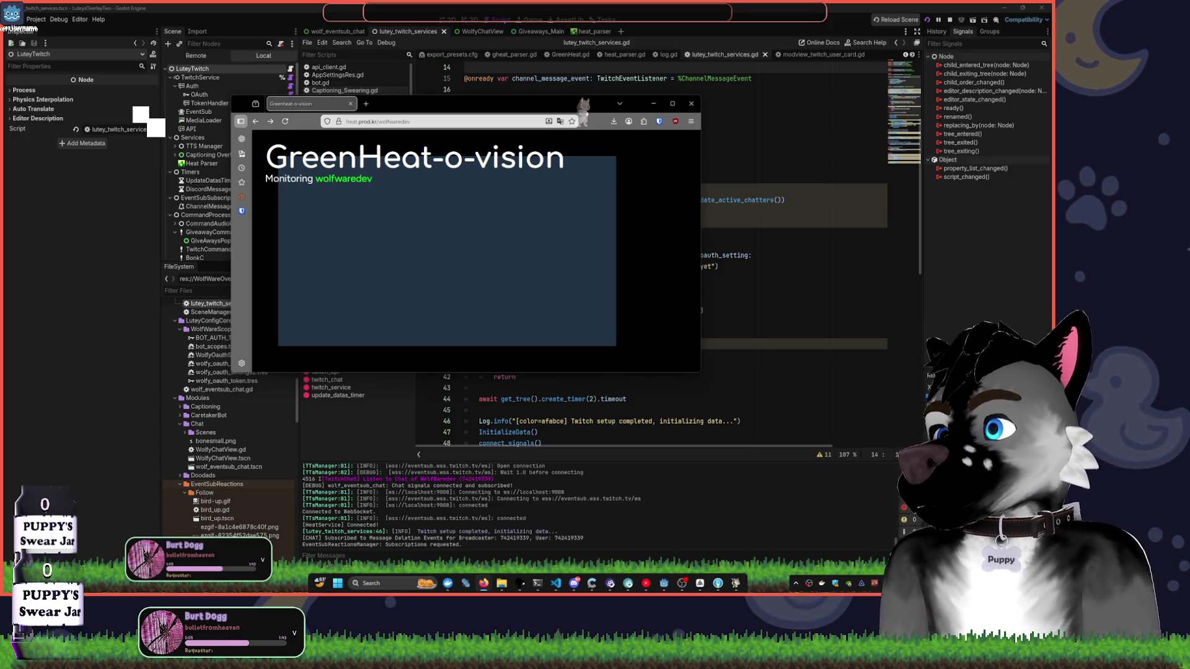
- Replace the channel name in the URL with the channel ID, reload, and return to Godot
left_click(419, 125)
type("742419339")
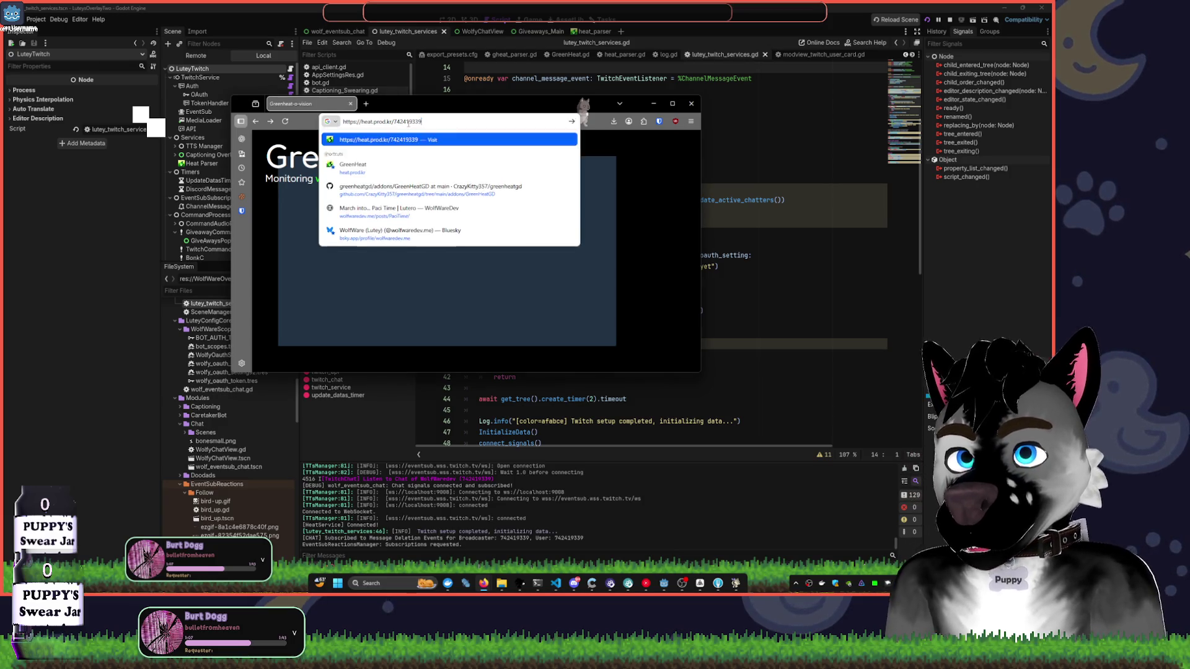
key("Return")
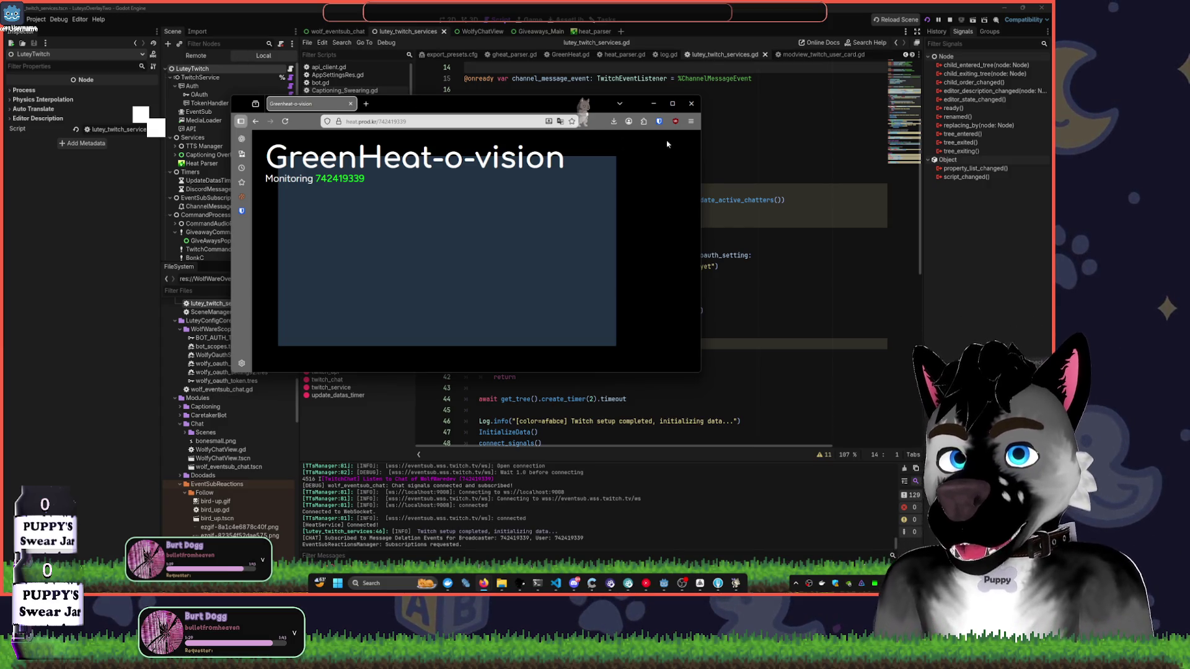
left_click(691, 104)
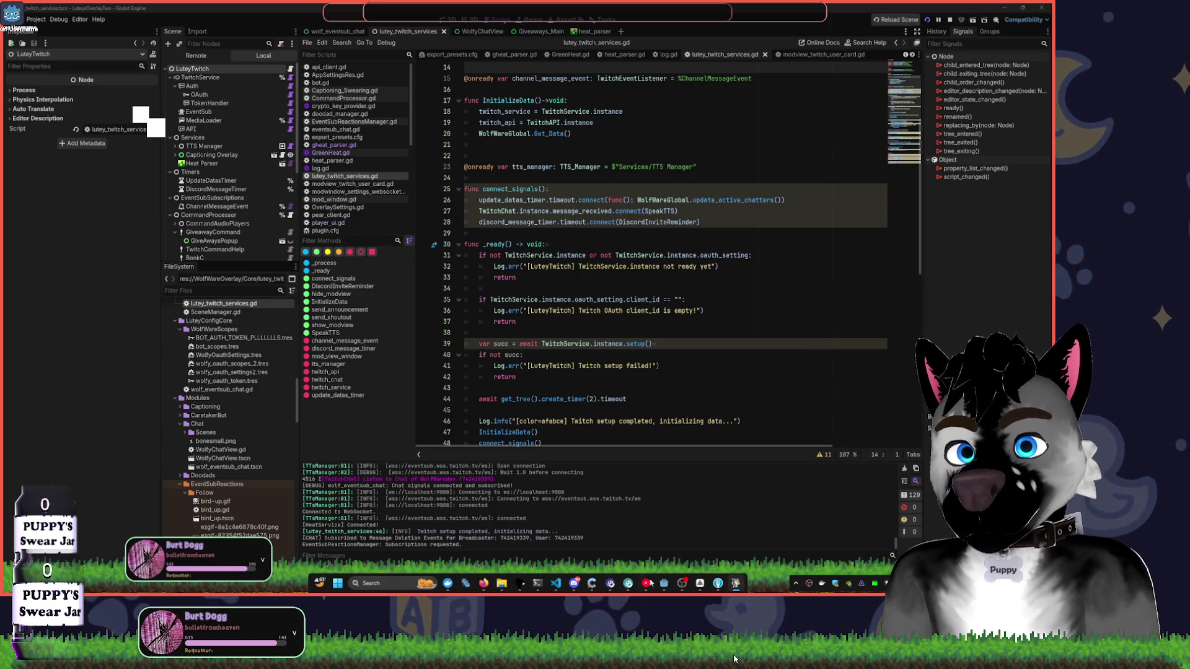
- Insert blank lines around the commented TwitchBot test lines in _process
scroll(725, 374, "down", 4)
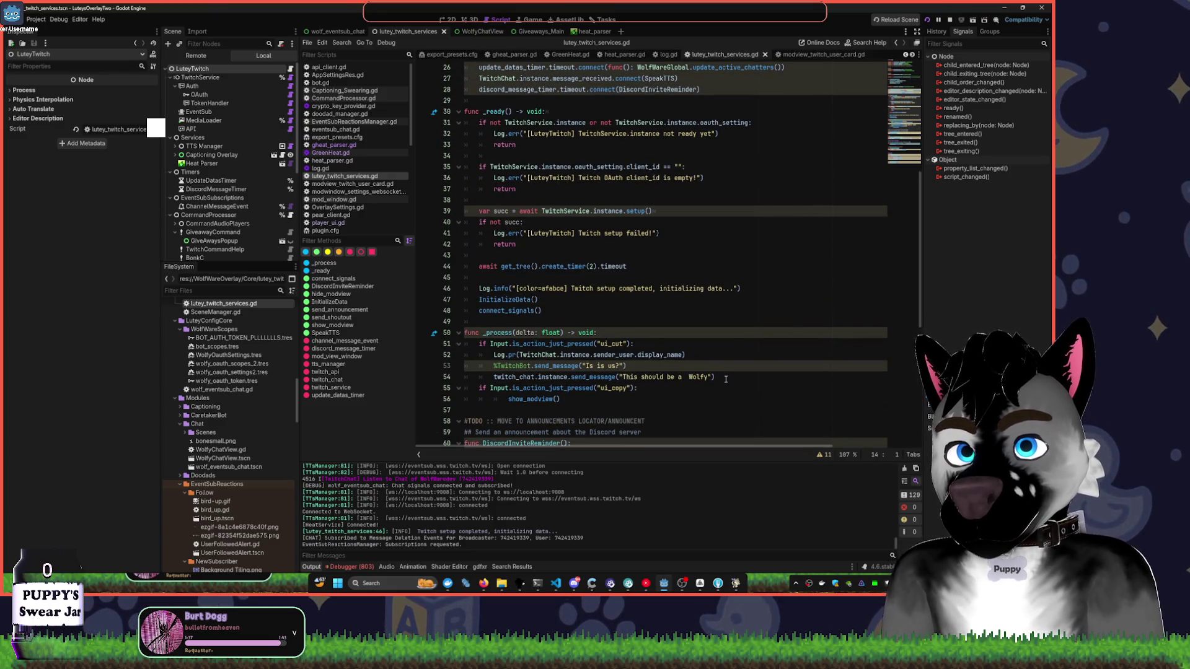
left_click(722, 410)
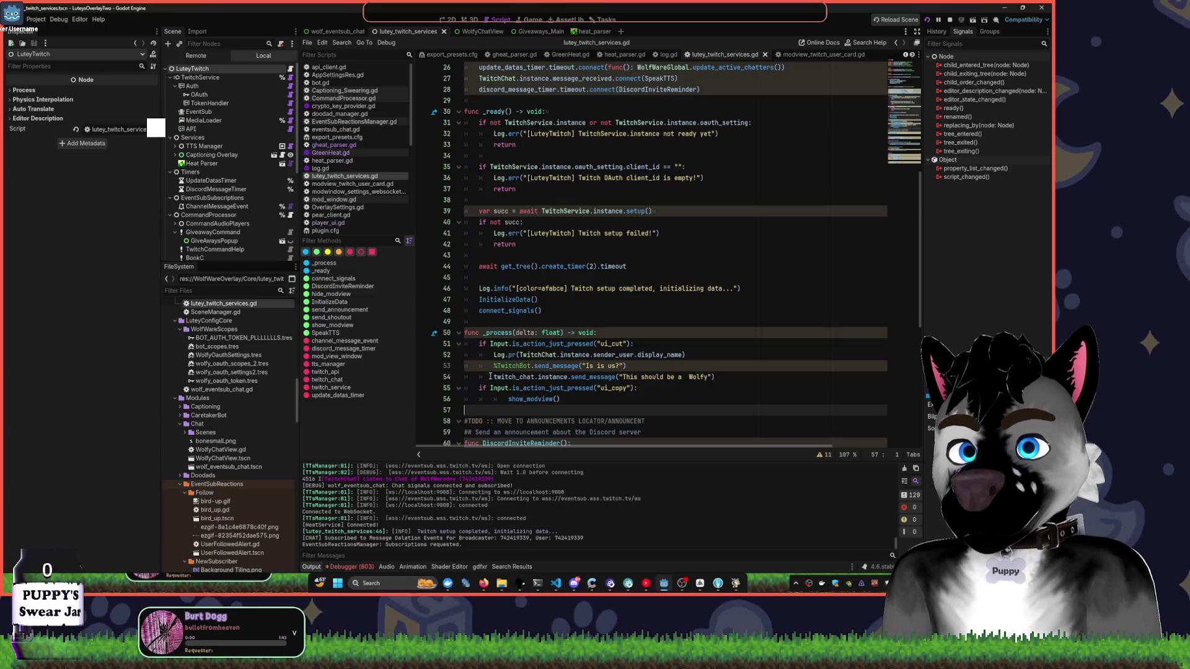
left_click_drag(494, 366, 648, 370)
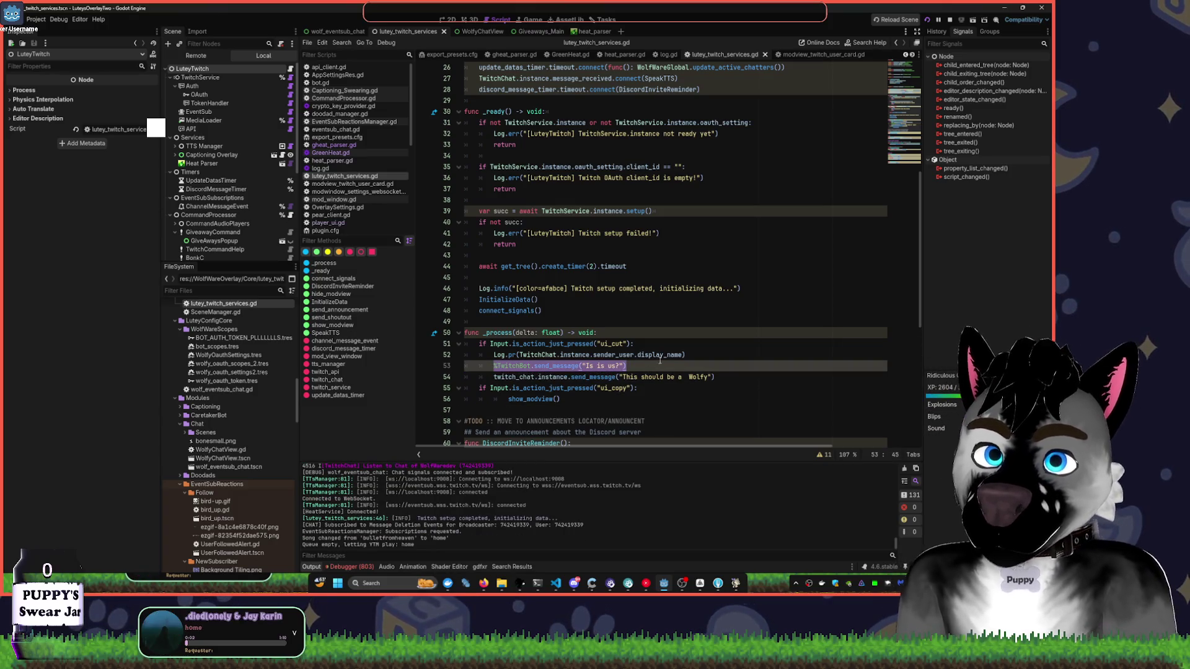
scroll(710, 299, "down", 5)
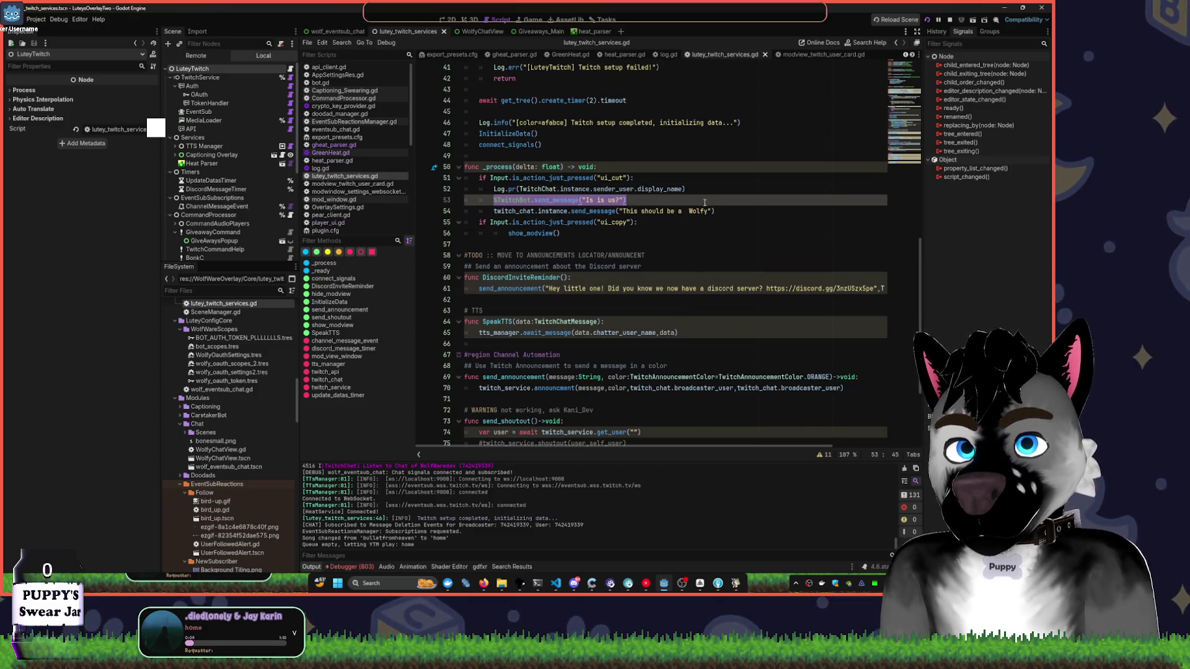
key("Home")
key("Return")
key("Down")
key("End")
key("Return")
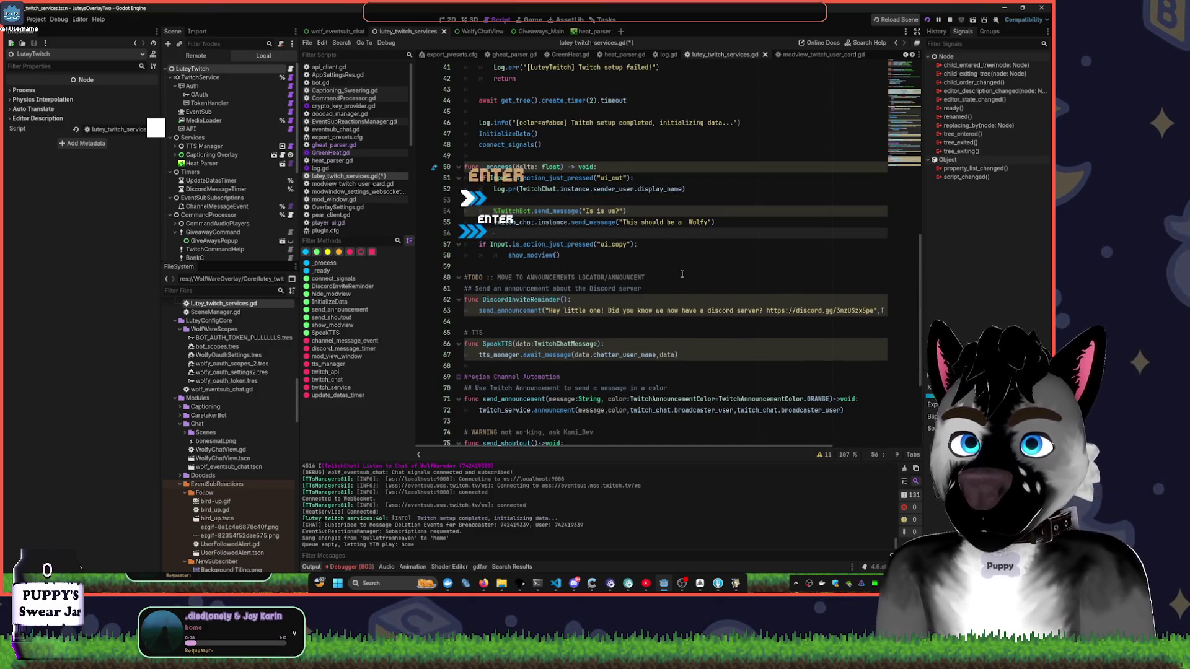
left_click(656, 299)
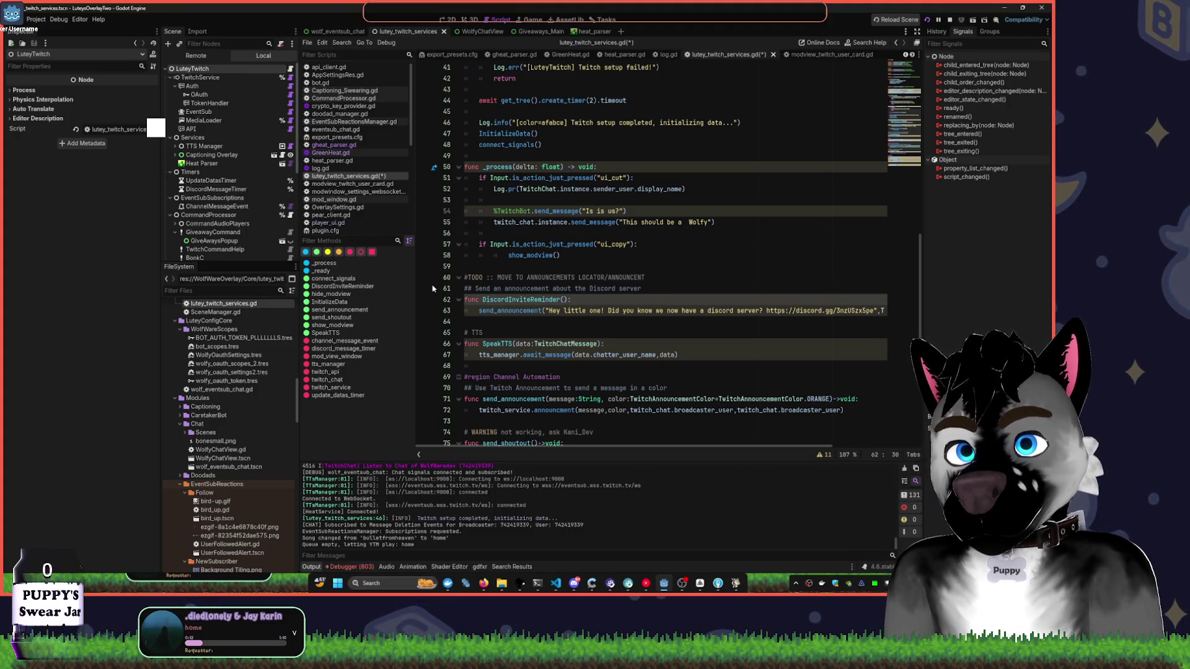
scroll(609, 264, "down", 4)
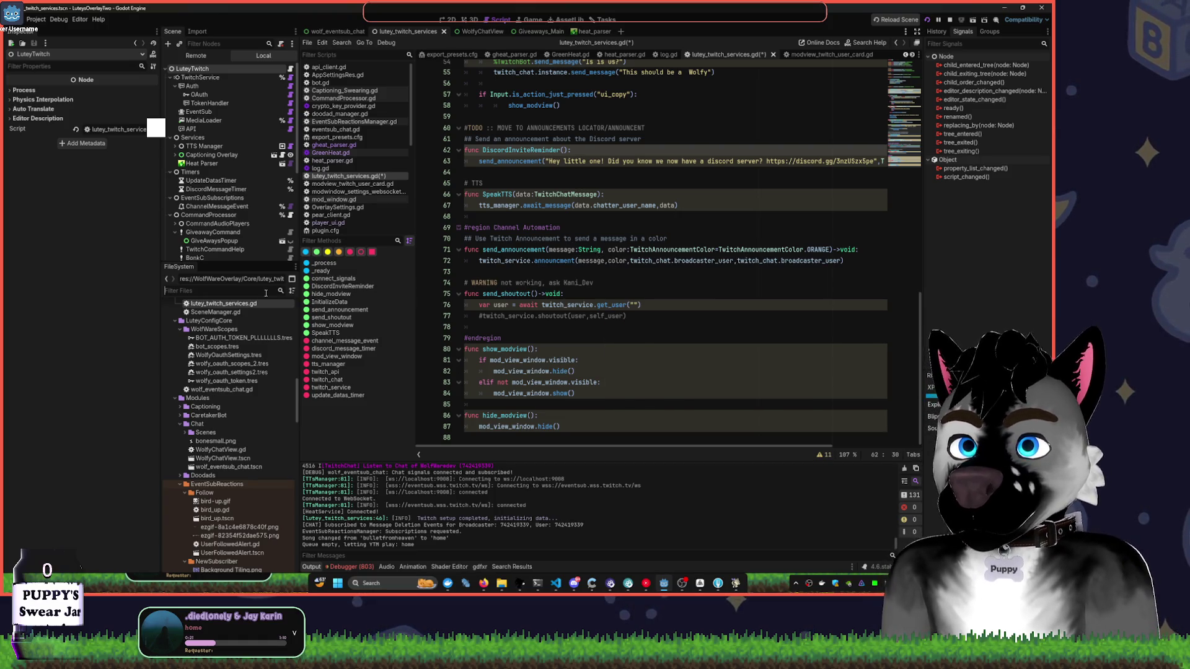
- Filter the FileSystem for 'default' and open default_user.tres in the Inspector
type("default")
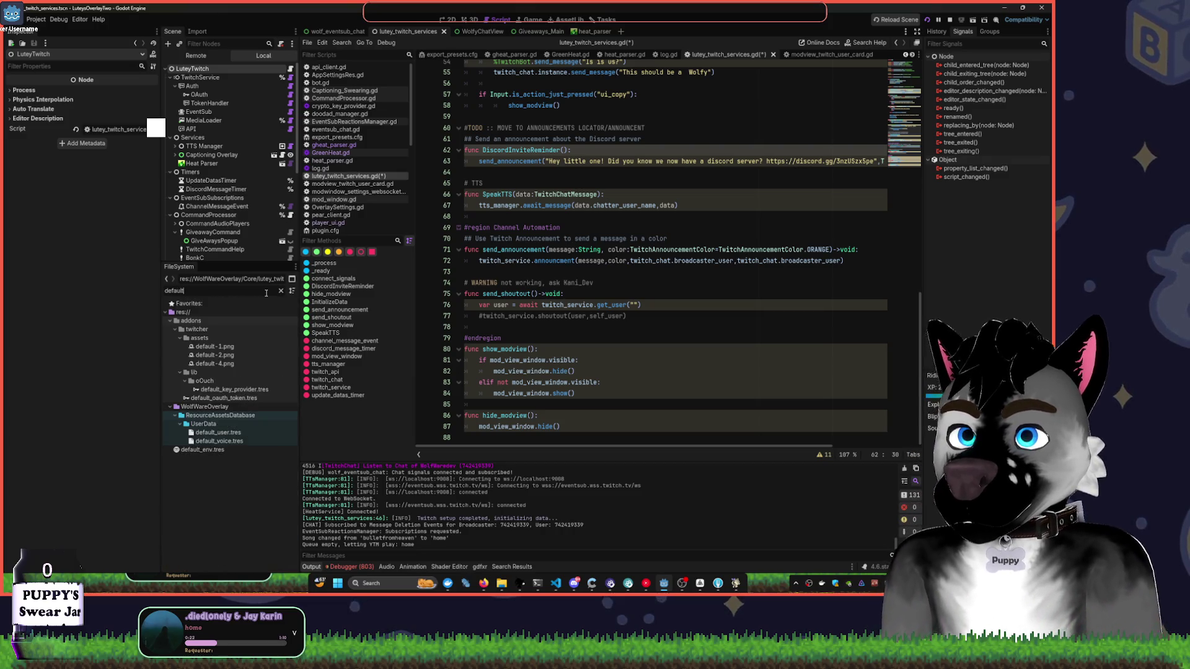
left_click(221, 434)
double_click(221, 434)
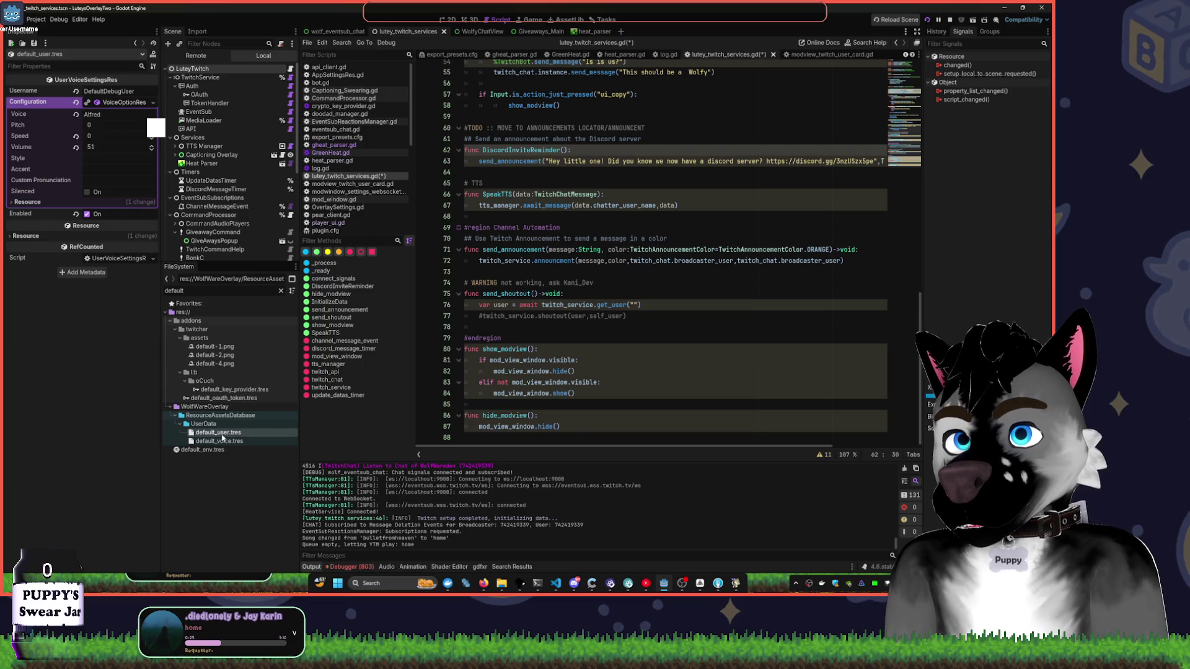
- Disable the default user's Enabled setting, save, and restart the overlay project
left_click(90, 215)
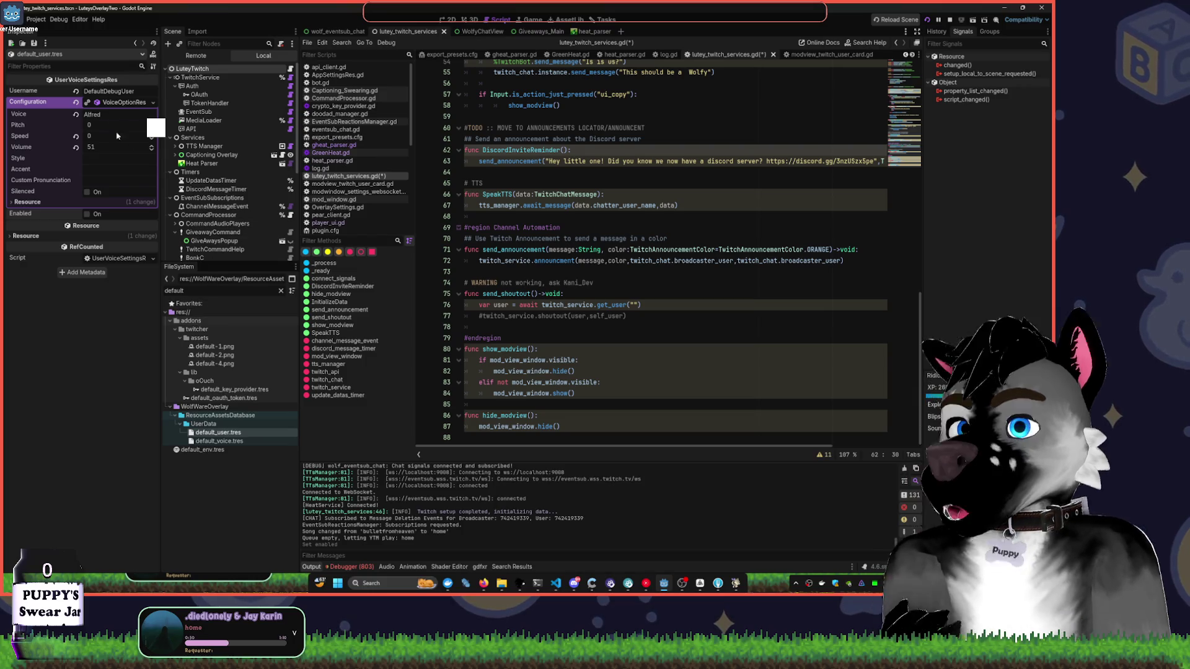
left_click(220, 441)
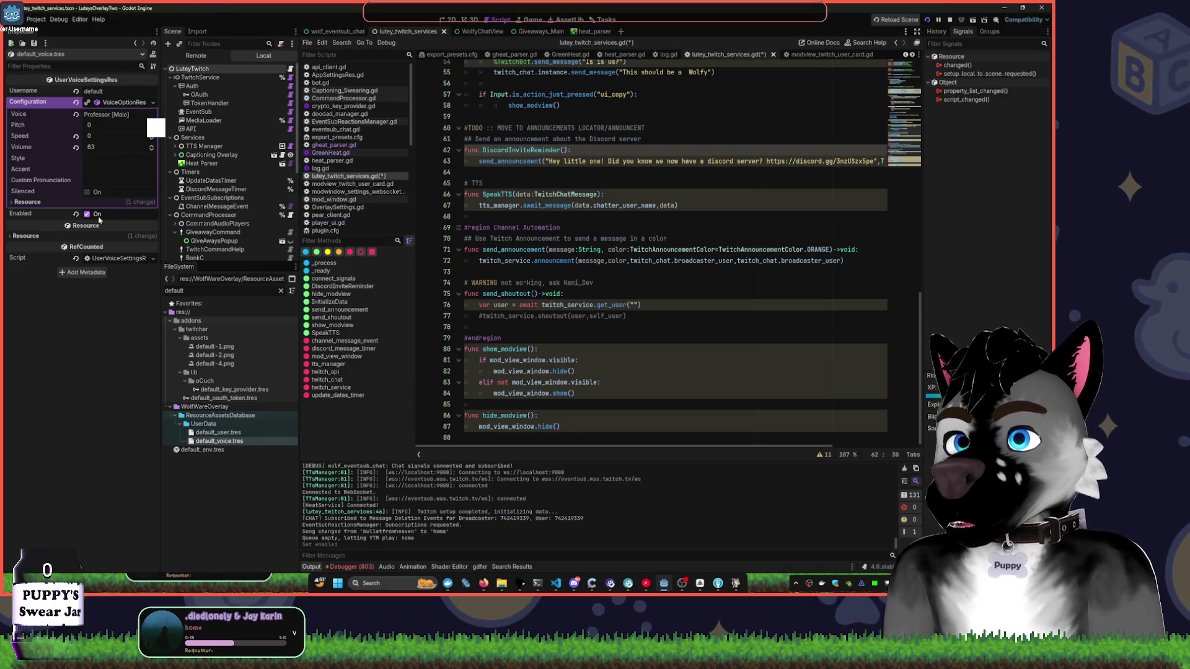
left_click(245, 502)
key("ctrl+s")
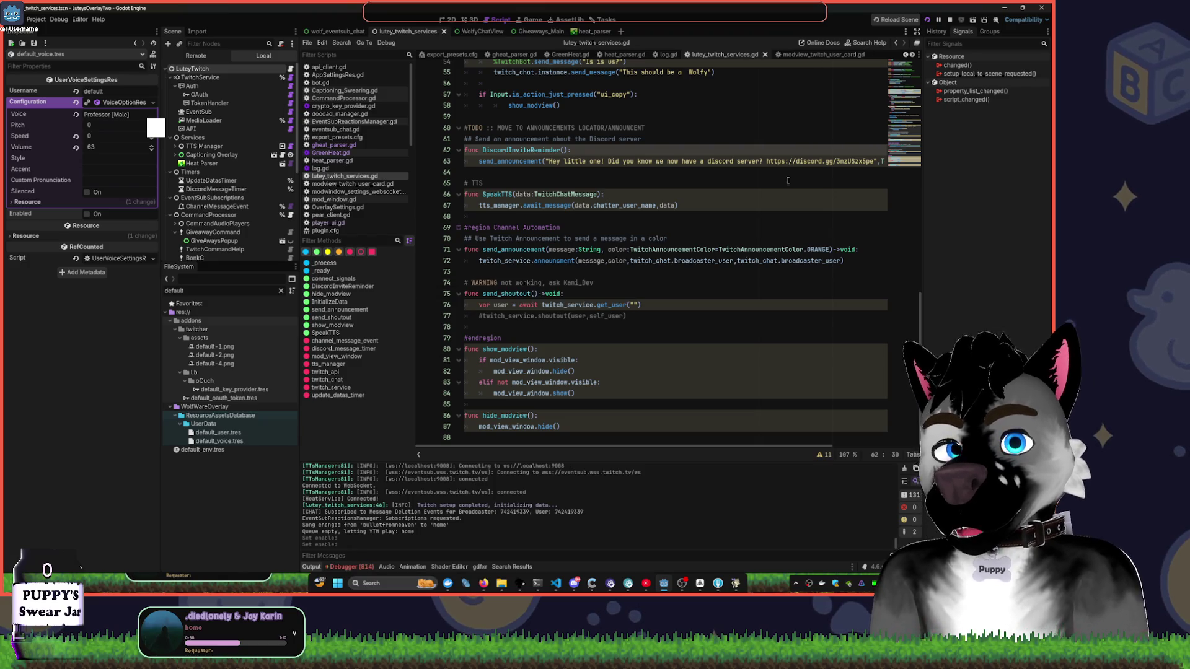
left_click(949, 20)
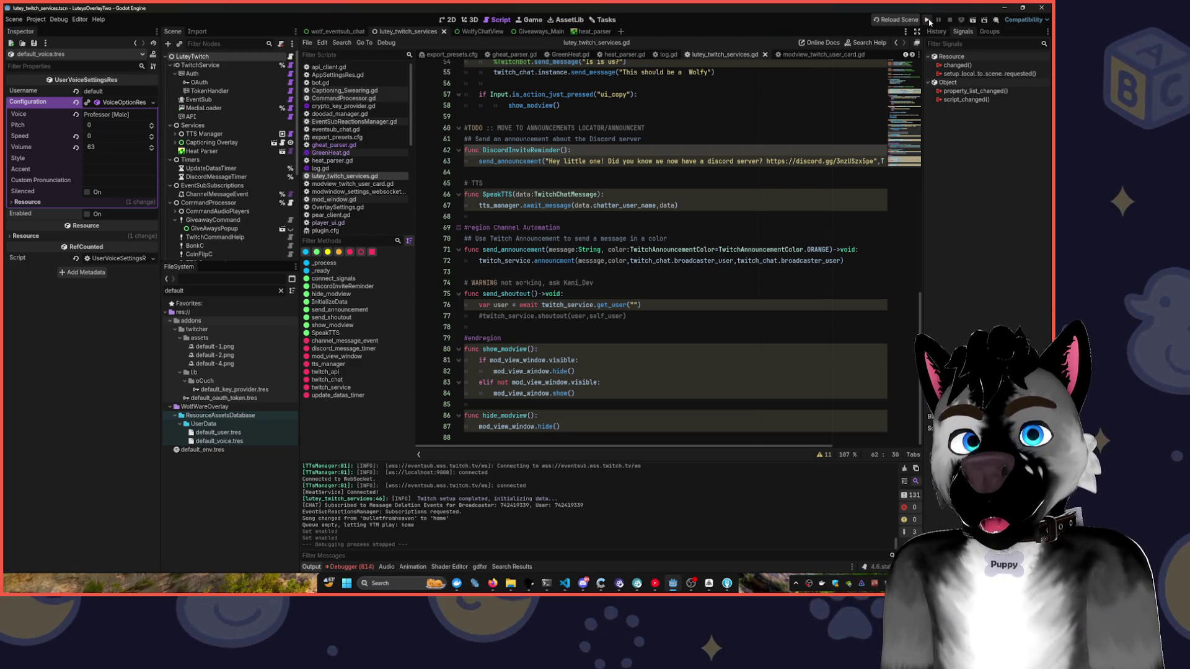
left_click(928, 20)
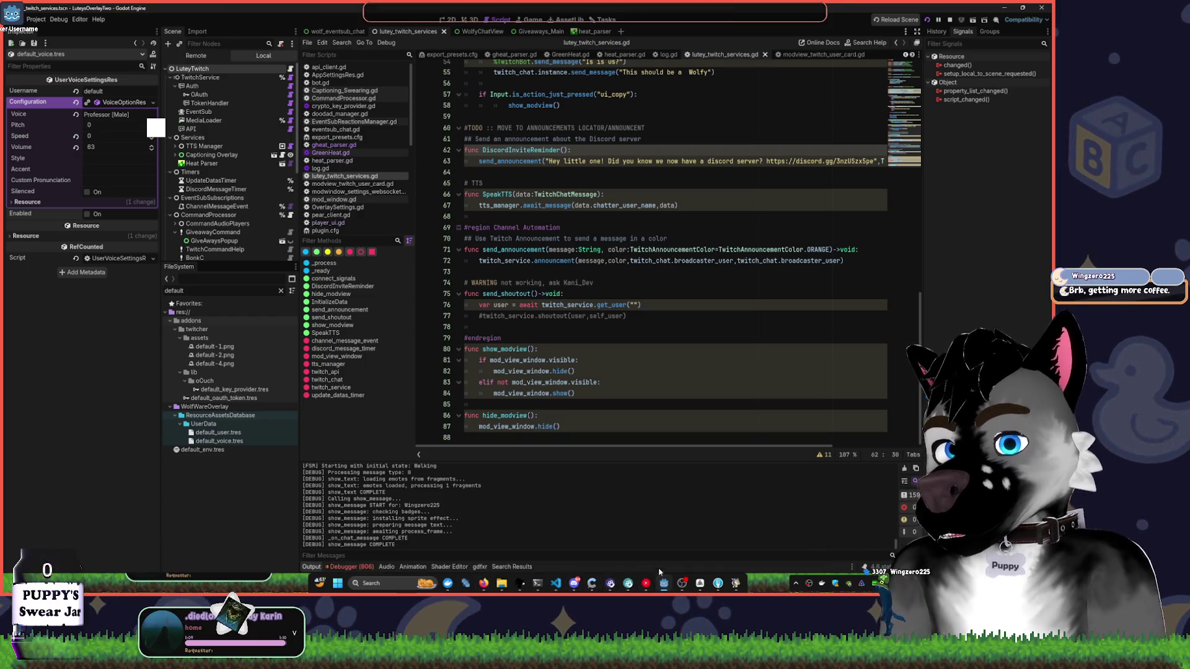
- Add a Critical Bug task saying GREENHEAT is fussy and won't cooperate
left_click(564, 23)
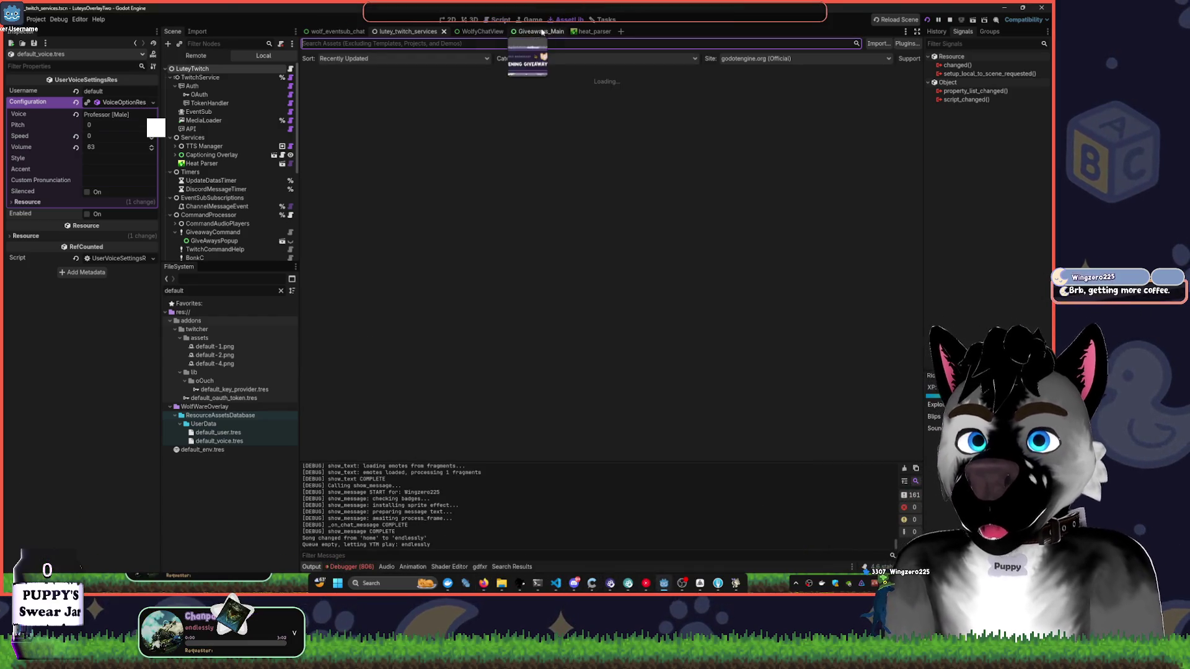
left_click(508, 20)
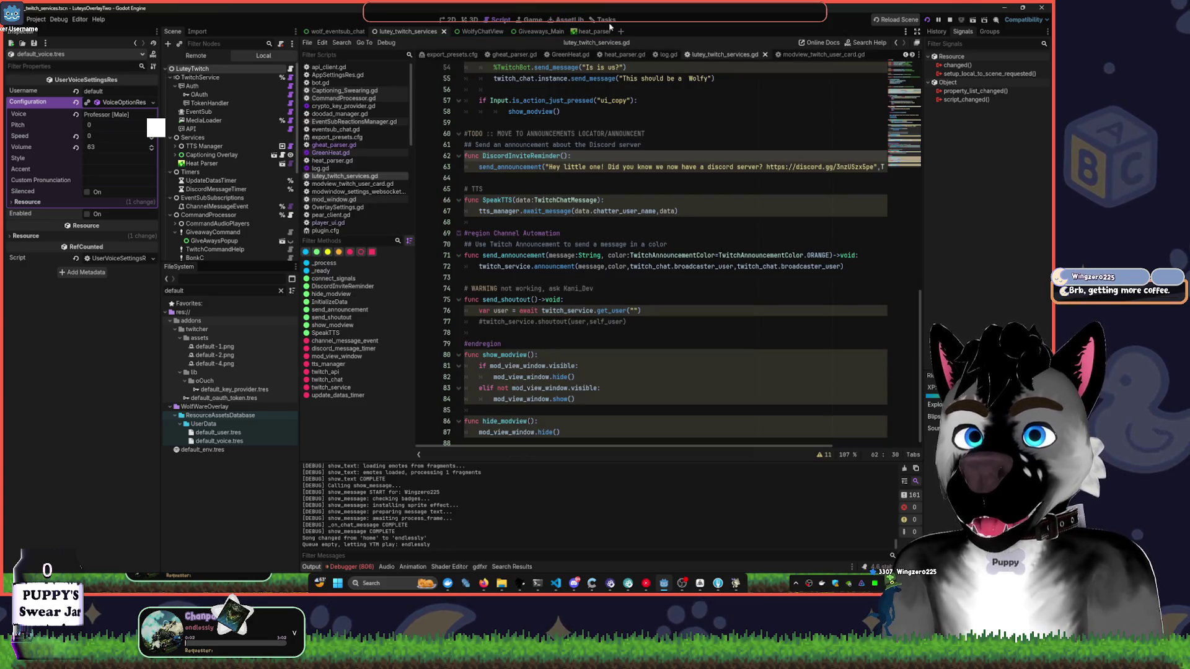
left_click(607, 21)
left_click(418, 264)
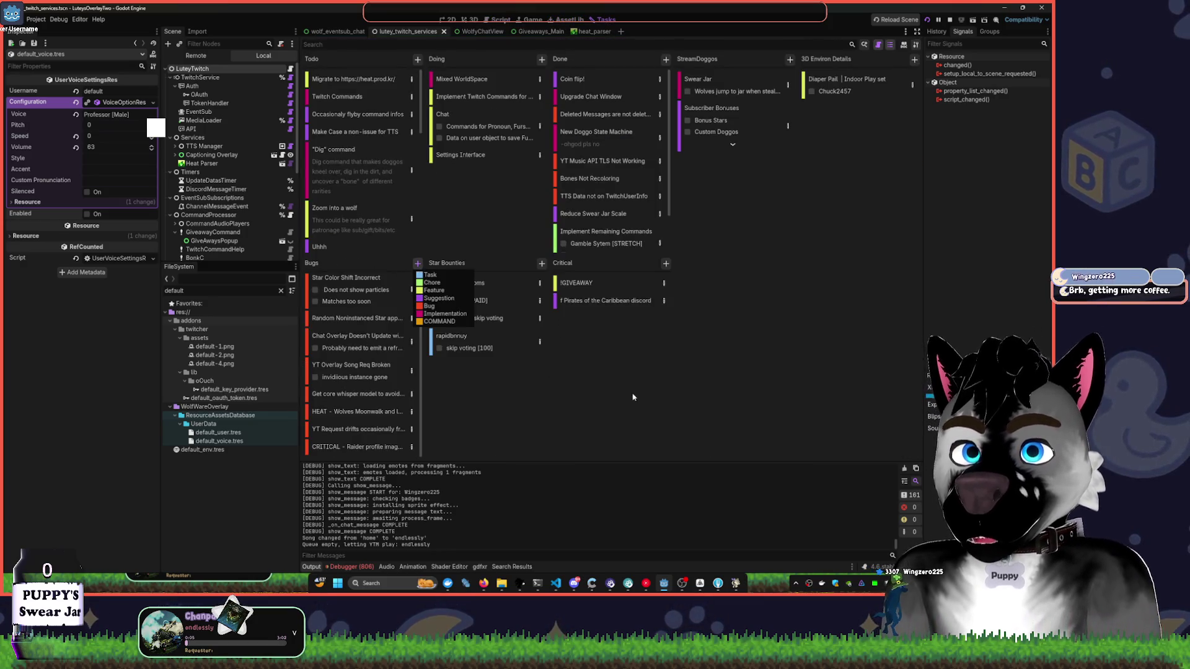
left_click(665, 264)
left_click(665, 264)
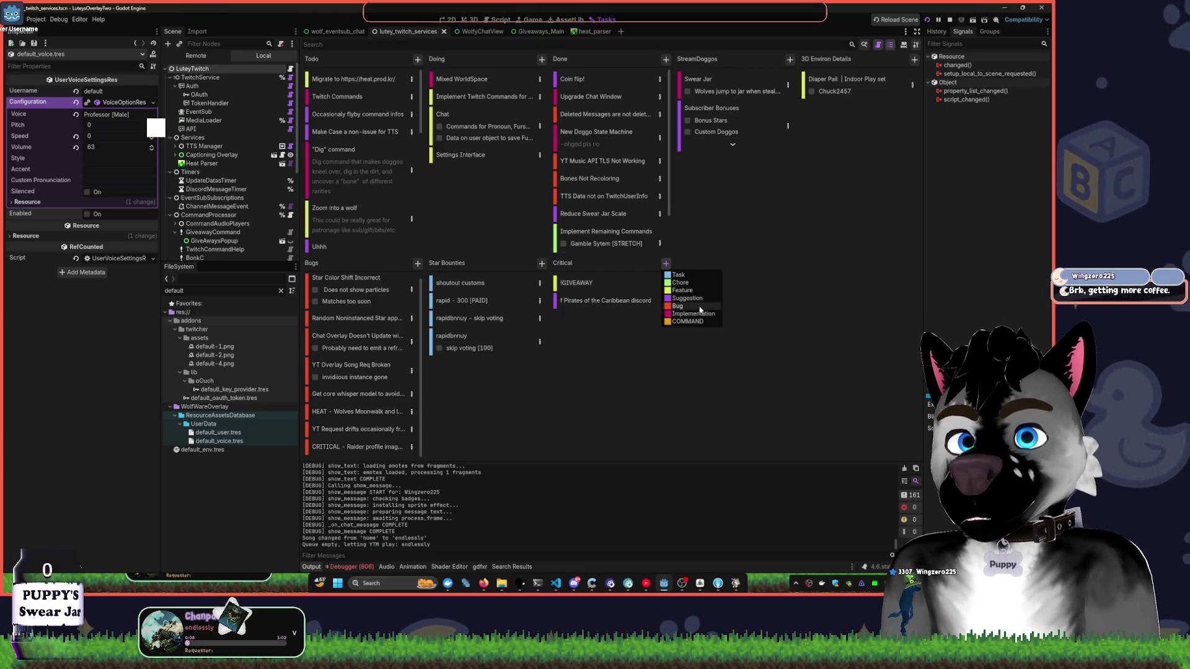
left_click(699, 307)
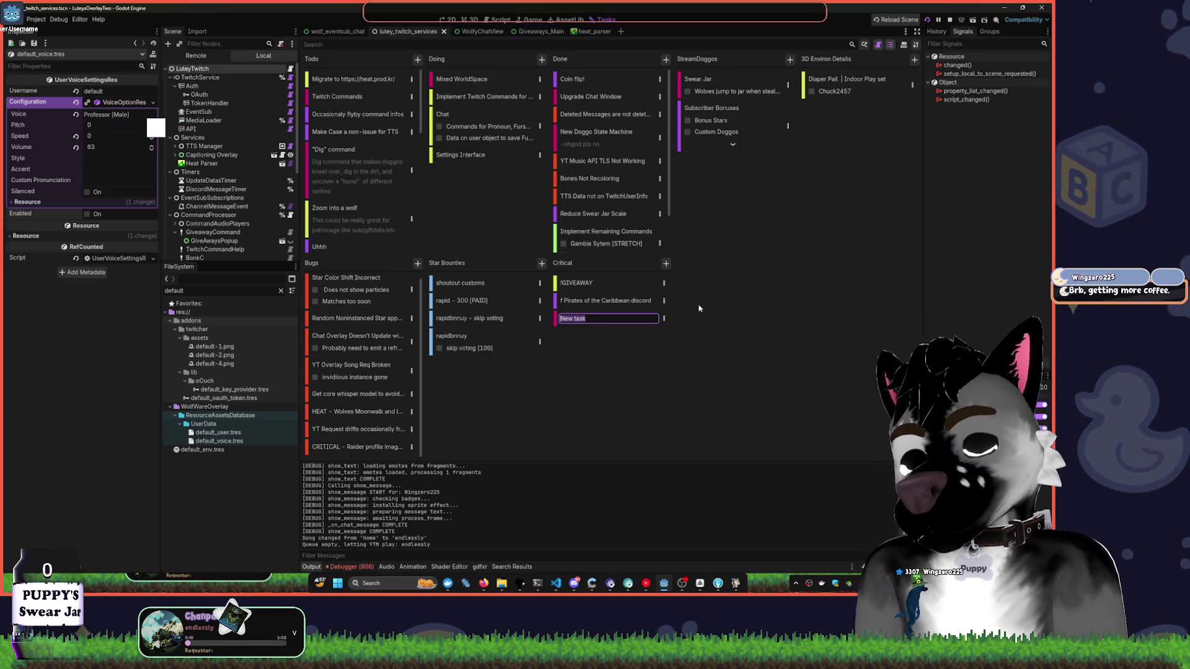
type("GREENHEAT is fussy and wo")
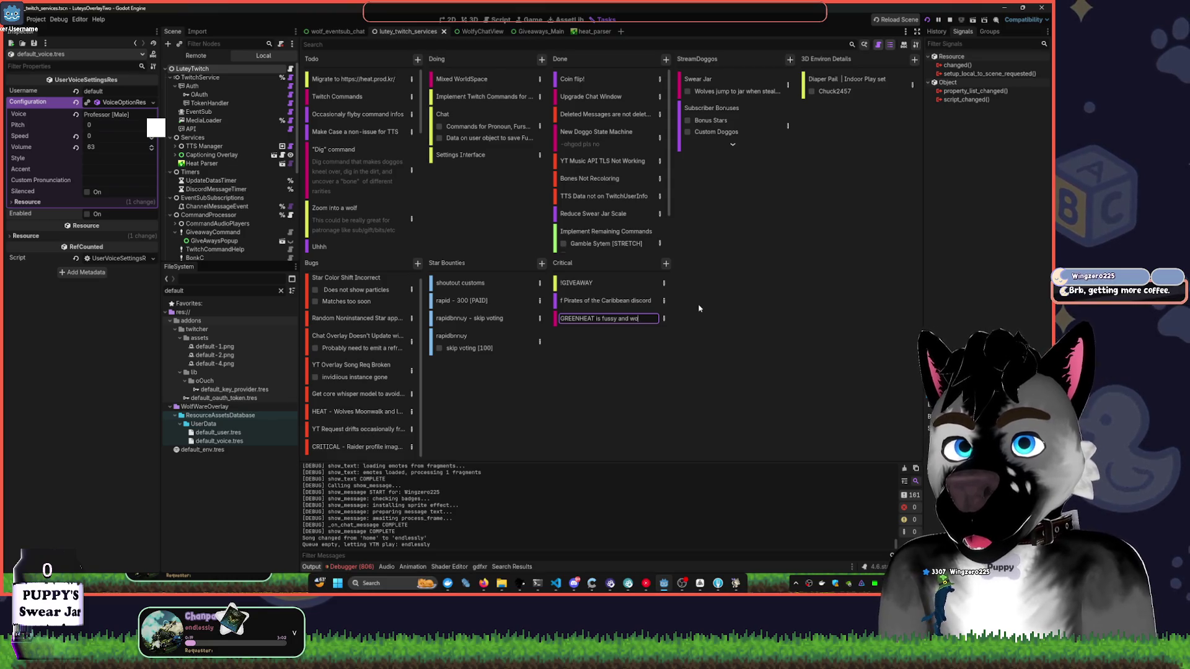
type("operate")
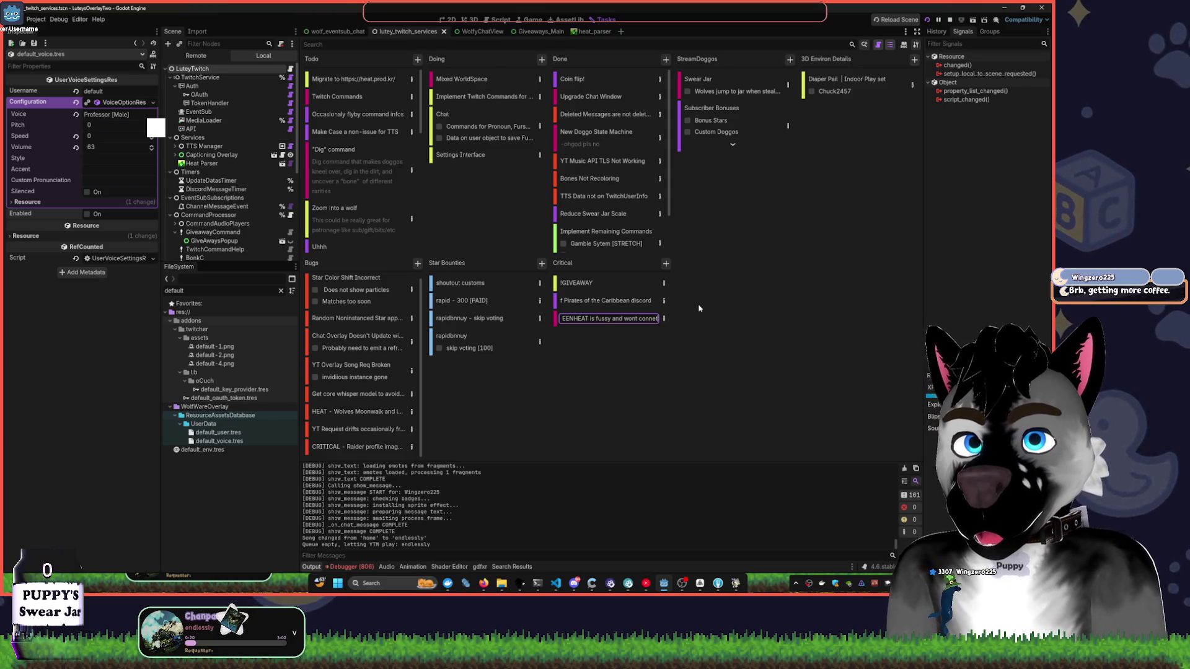
key("Return")
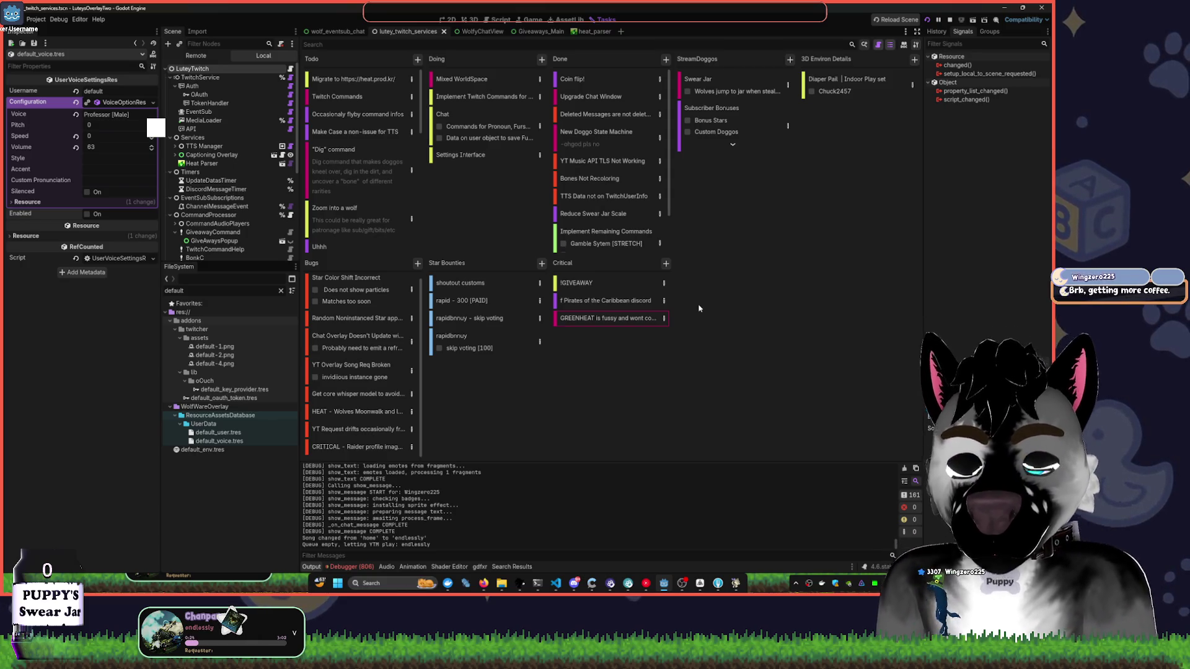
left_click(698, 308)
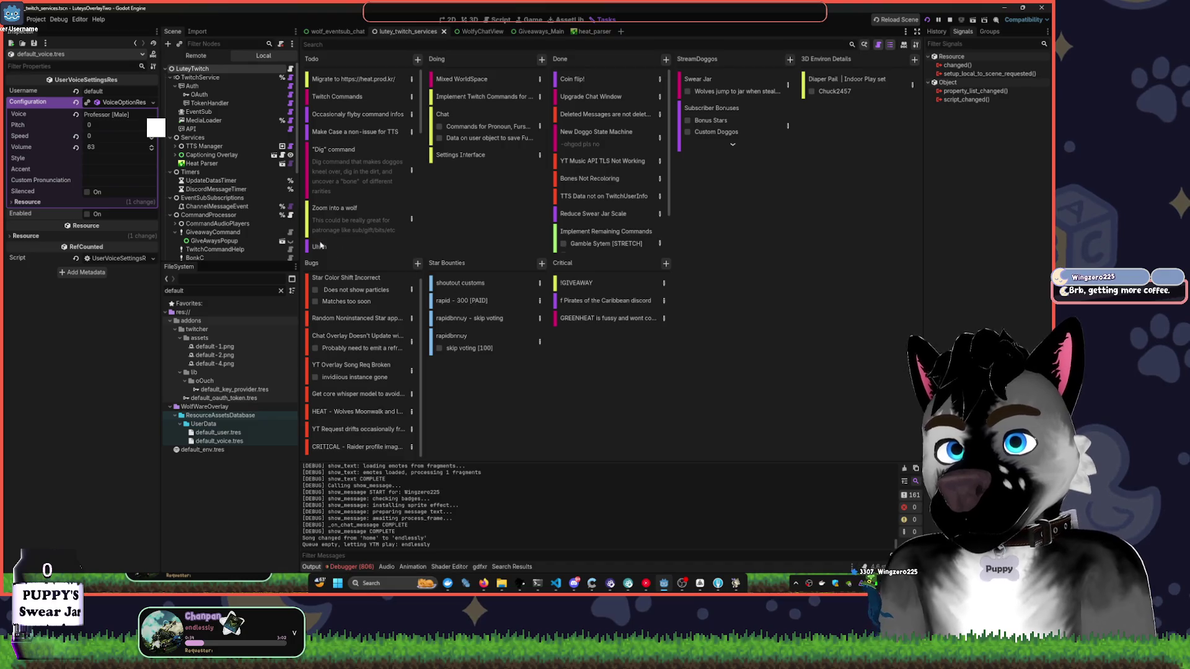
- Delete the duplicate skip-voting card from Star Bounties
right_click(491, 319)
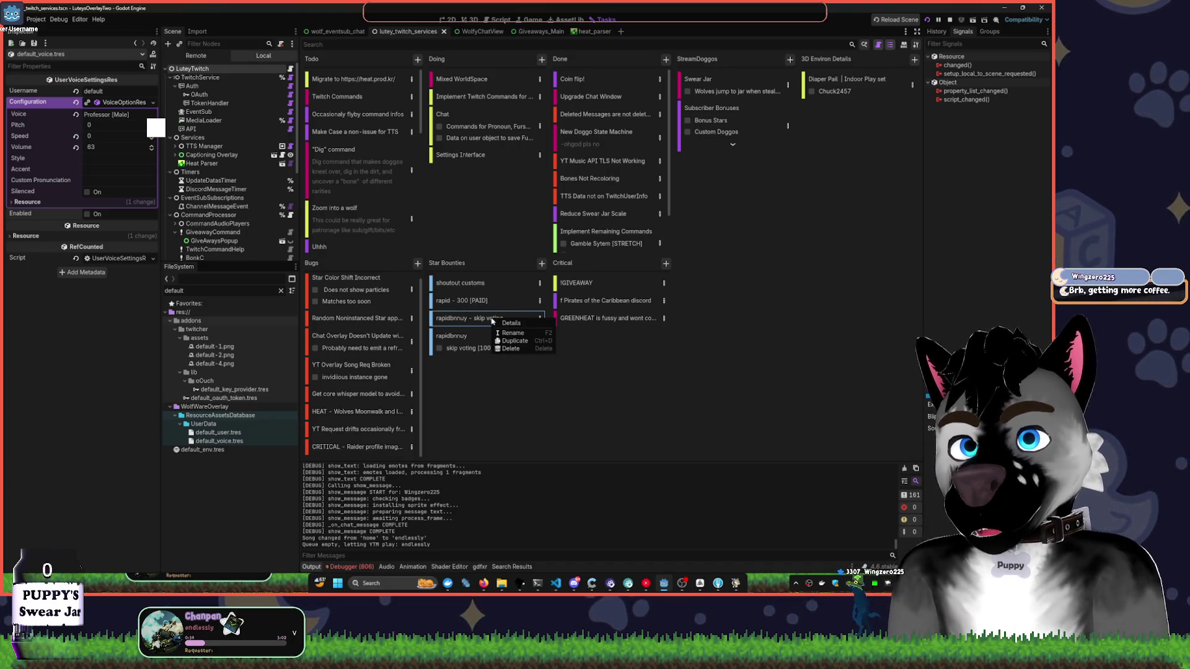
left_click(537, 349)
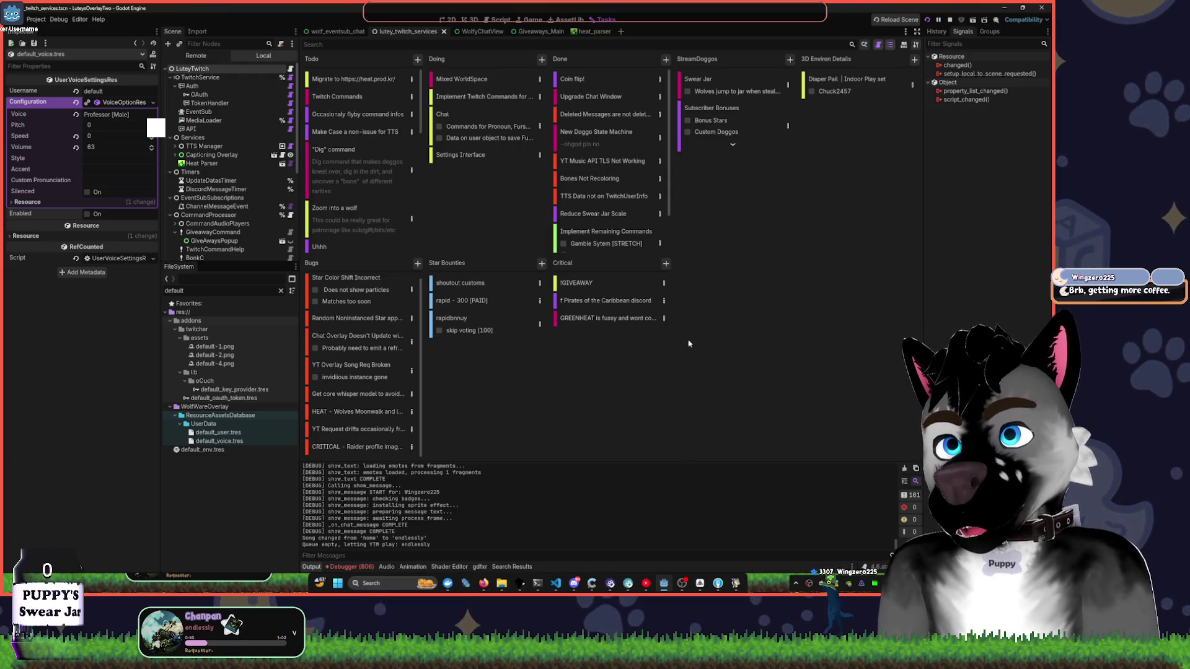
left_click(452, 19)
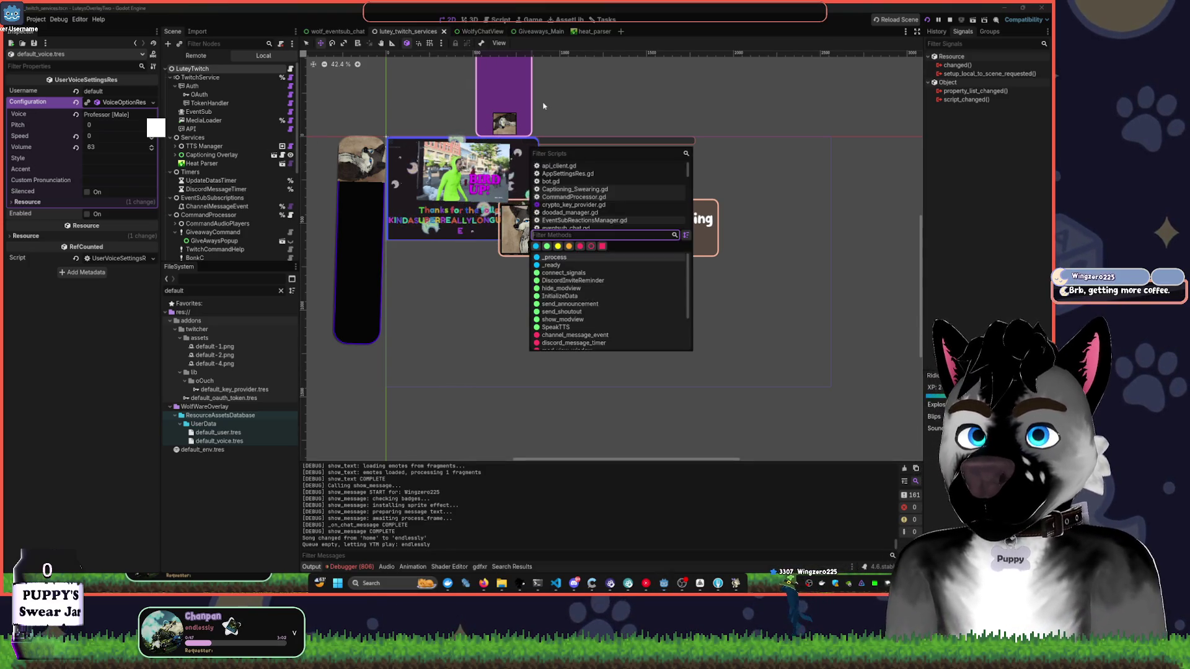
- Open the shoutout scene and instance user_raided_scene into it by searching 'raid'
type("shoutout")
key("Return")
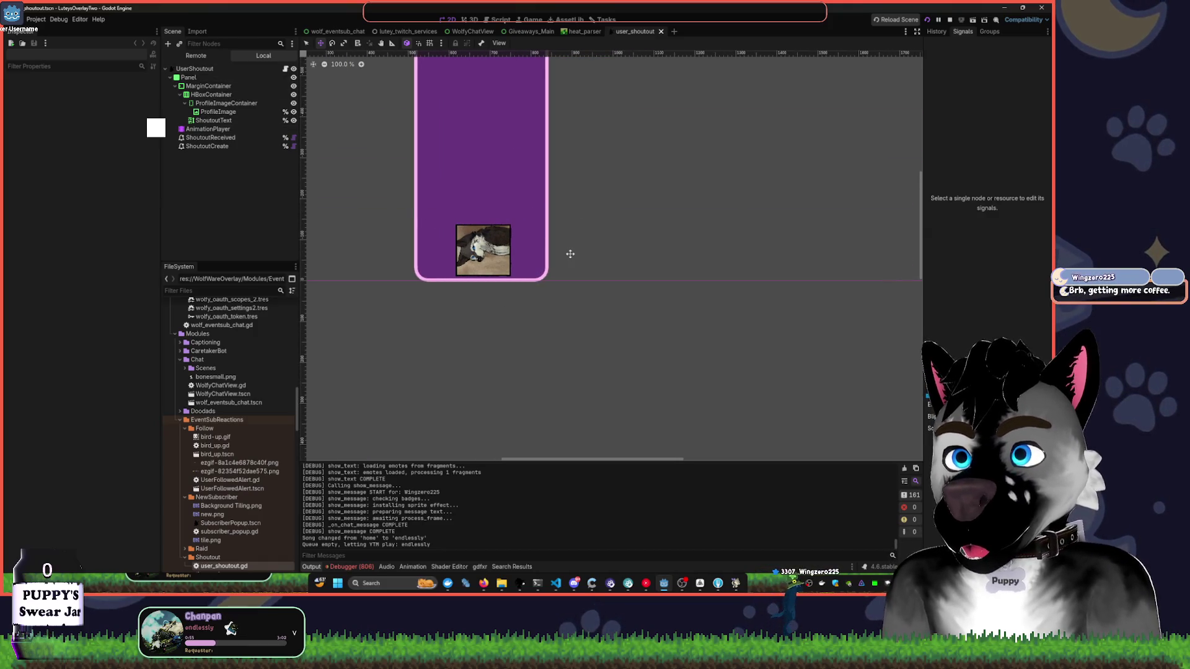
key("ctrl+shift+p")
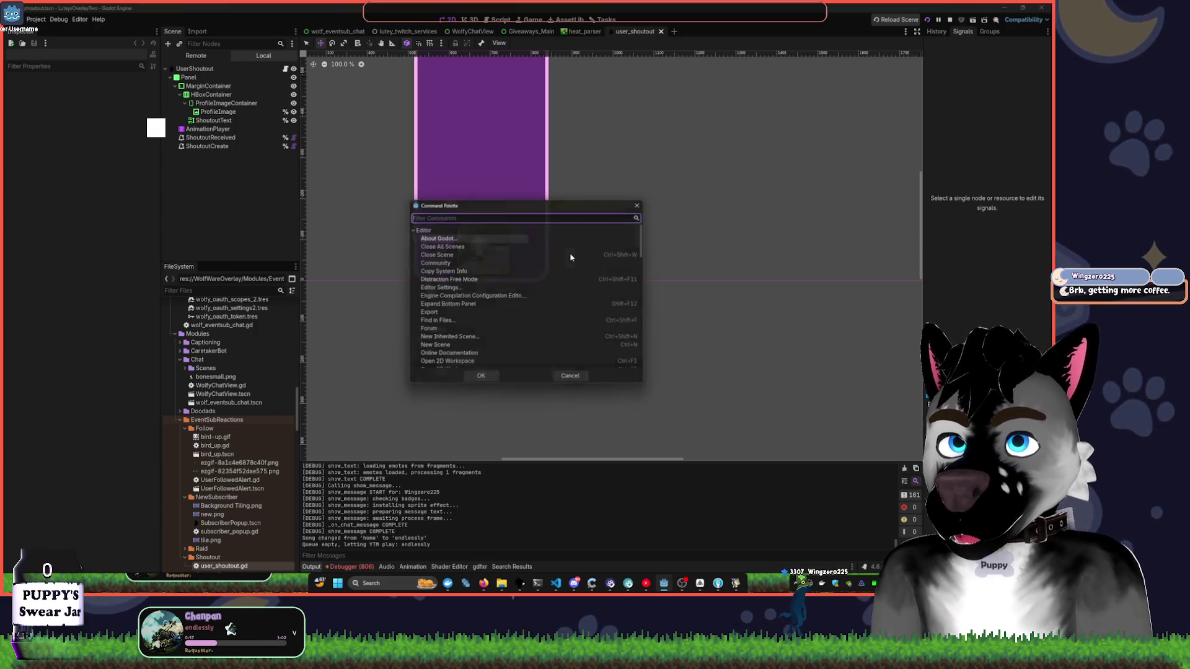
type("r")
key("Escape")
key("ctrl+shift+o")
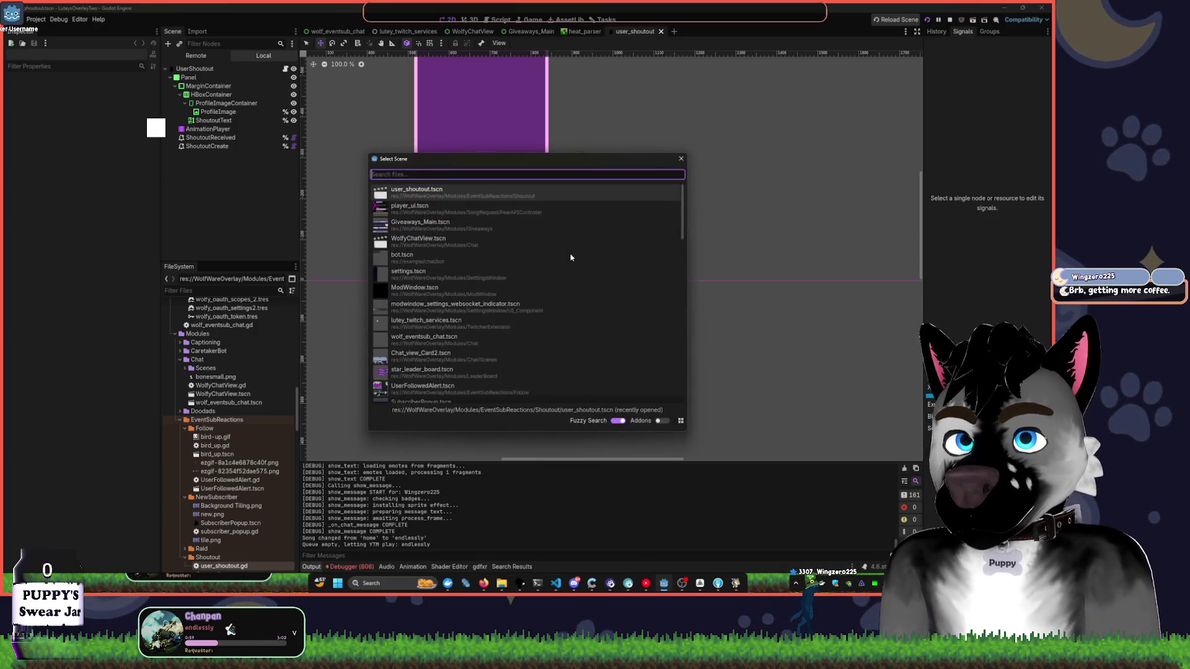
type("raid")
key("Return")
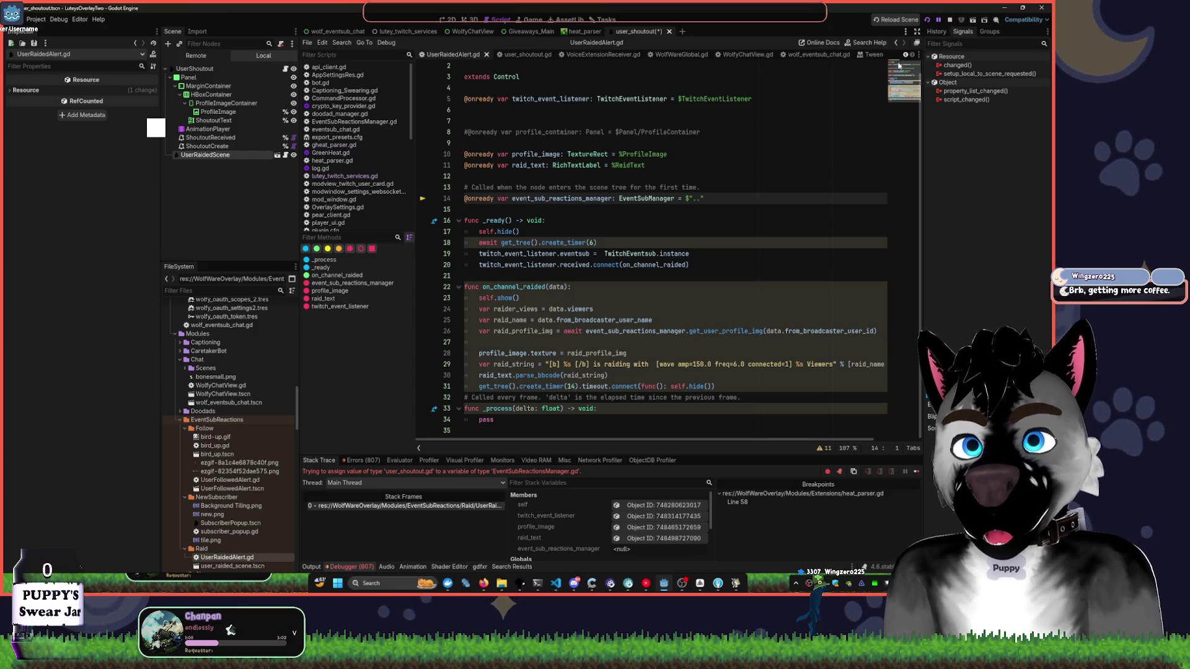
- Jump to the create_timer error on line 18 and stop the debug session
left_click(623, 239)
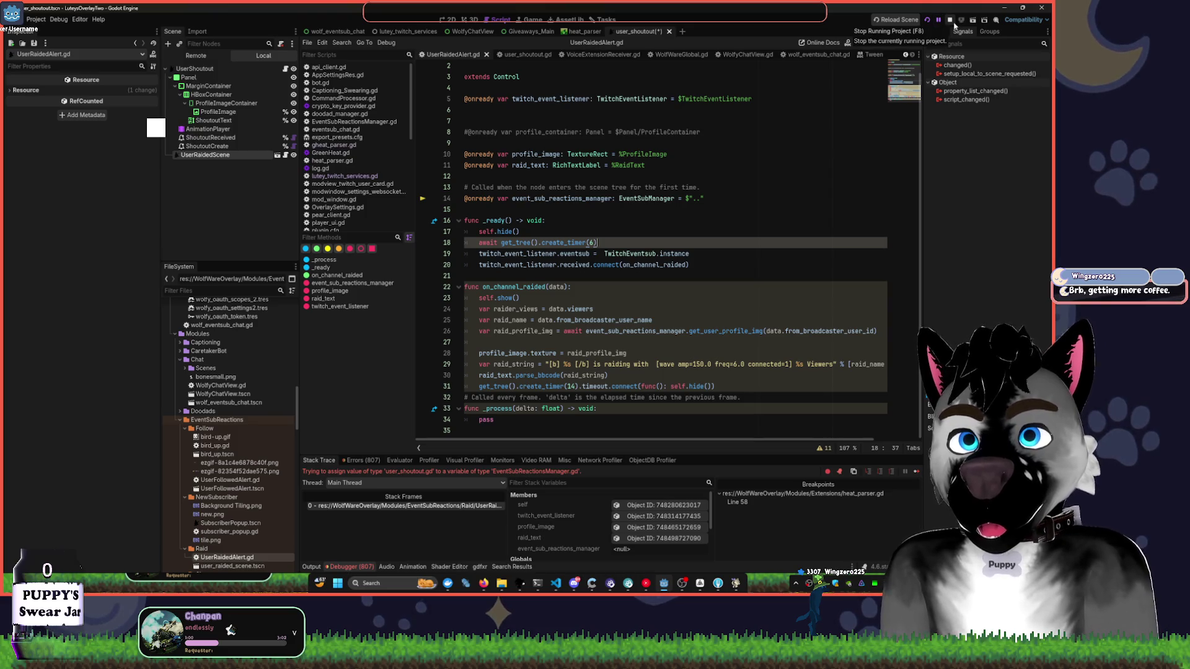
left_click(469, 506)
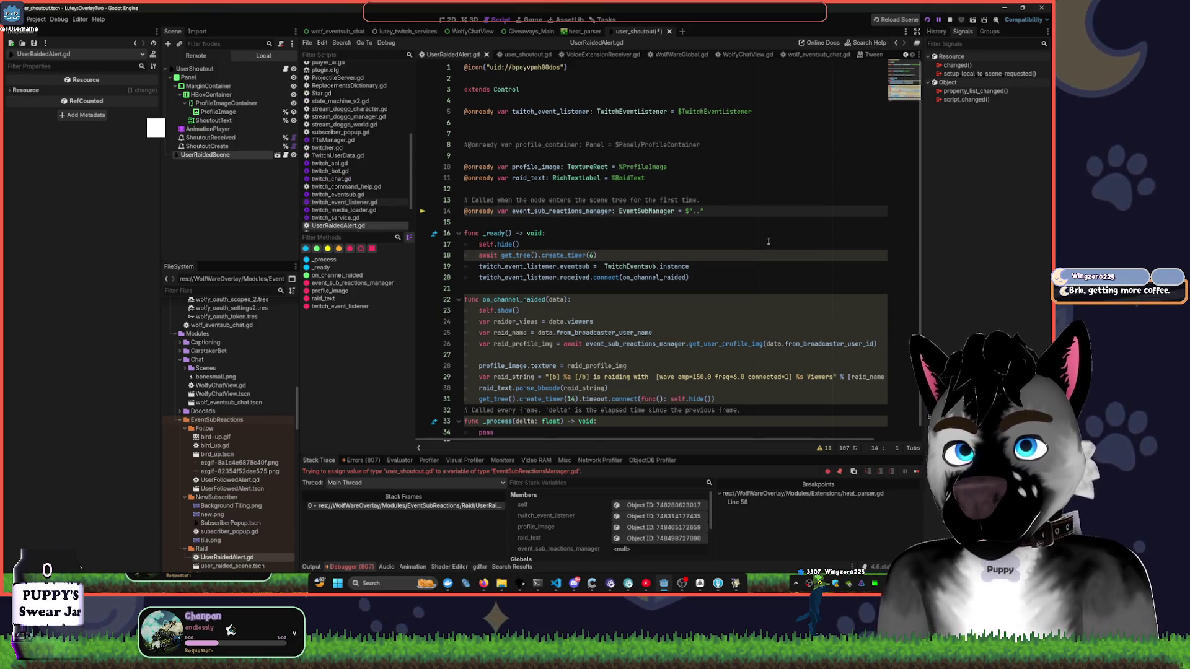
left_click(949, 19)
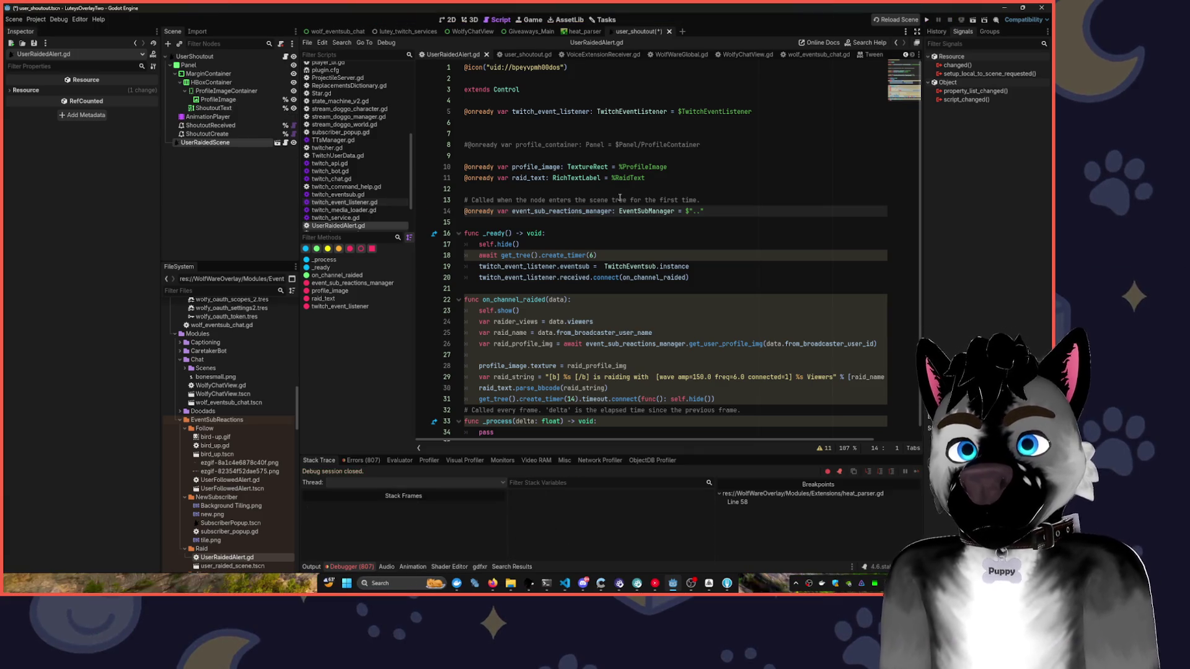
- Rerun and stop the overlay, then return to the 2D scene with Panel's children collapsed
left_click(451, 20)
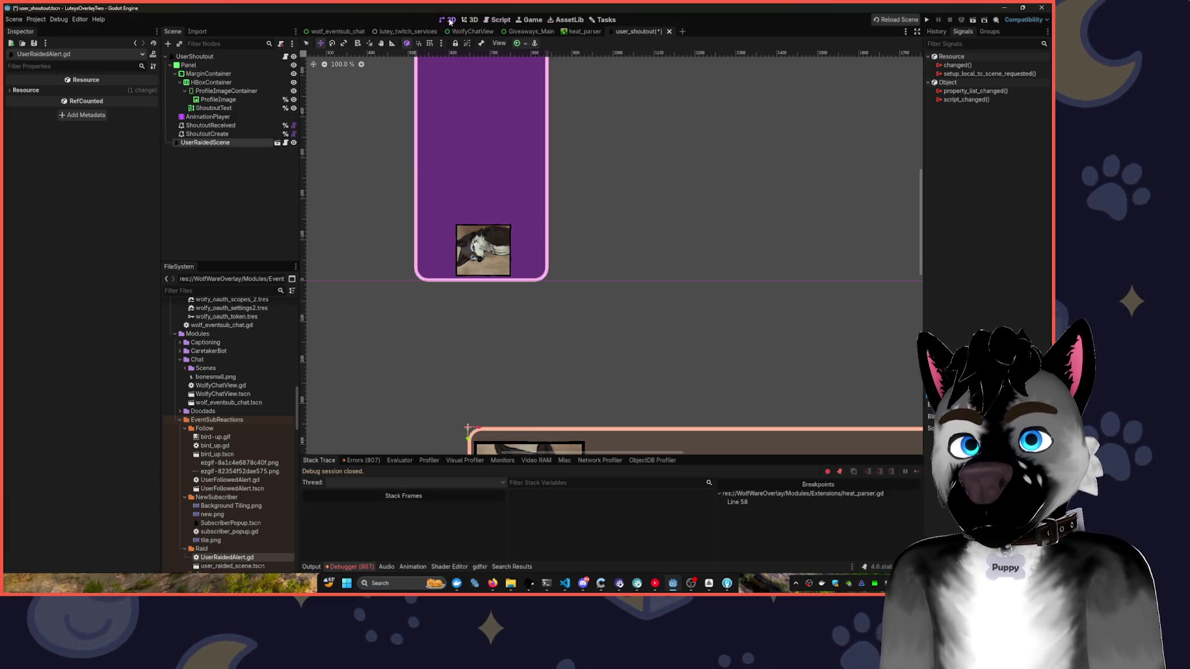
left_click(928, 19)
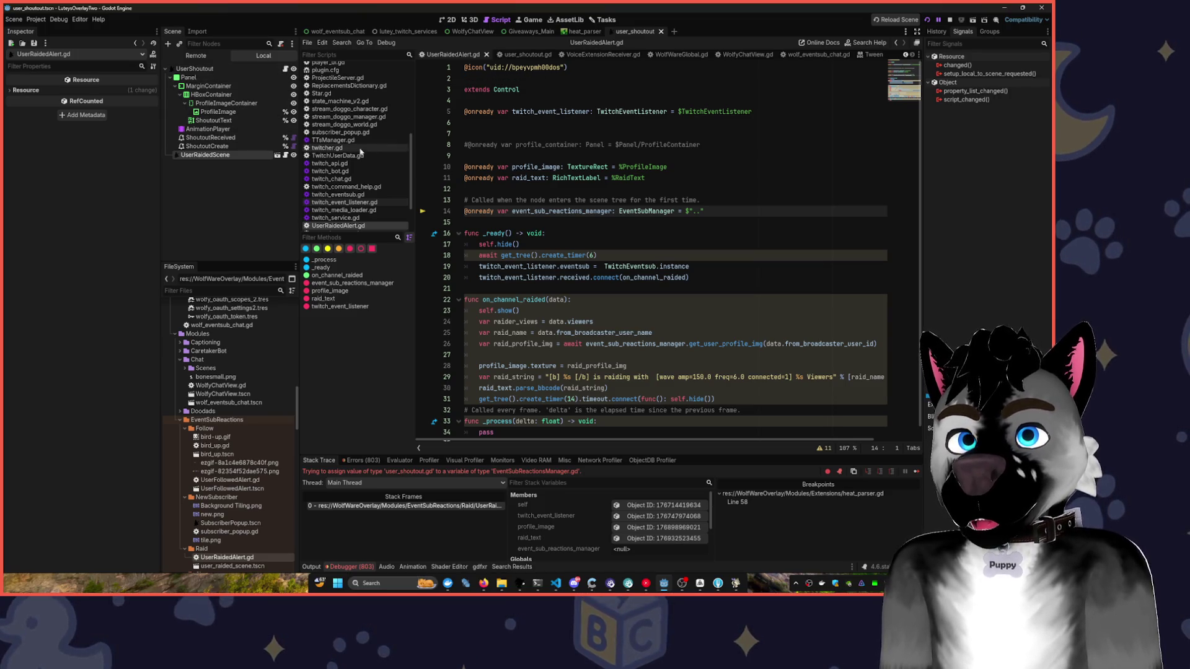
left_click(950, 21)
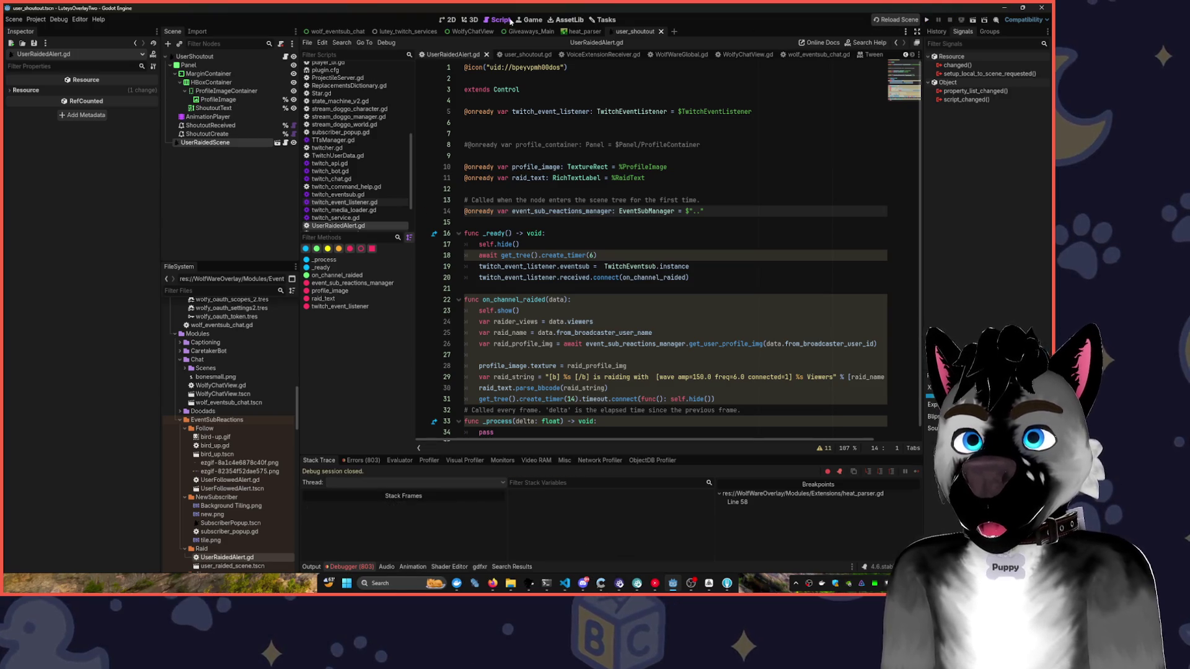
left_click(448, 20)
scroll(589, 287, "down", 4)
scroll(560, 145, "down", 2)
left_click(170, 65)
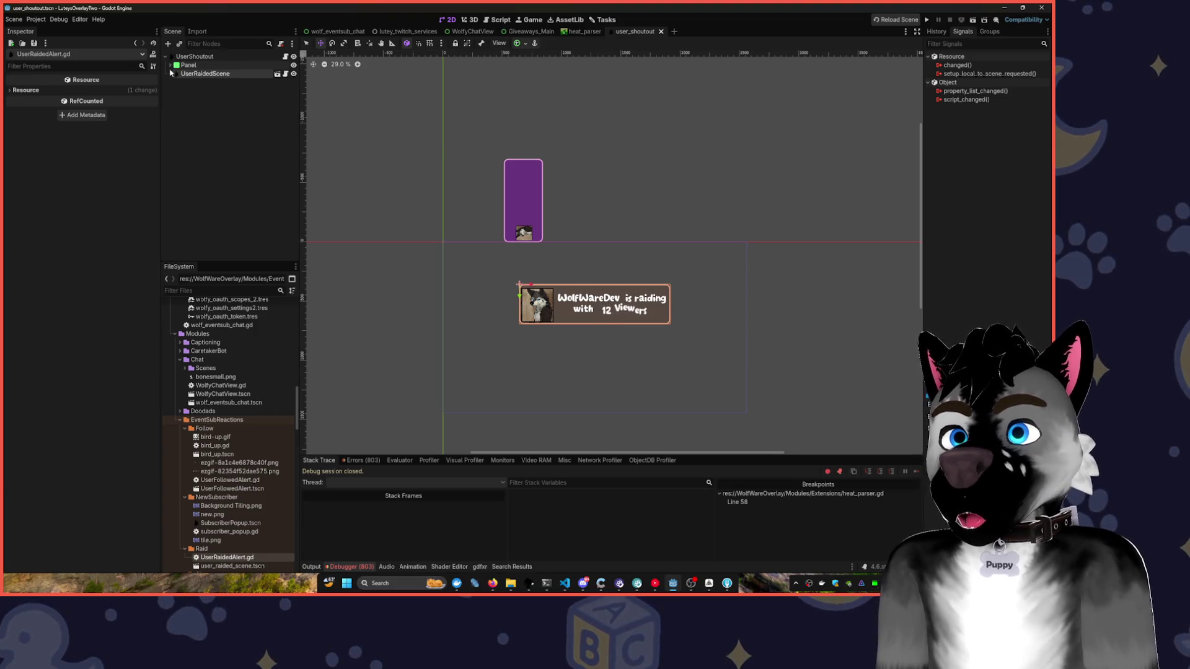
- Remove the UserRaidedScene instance from under Panel, then save and launch the overlay project
left_click(186, 73)
left_click(272, 65)
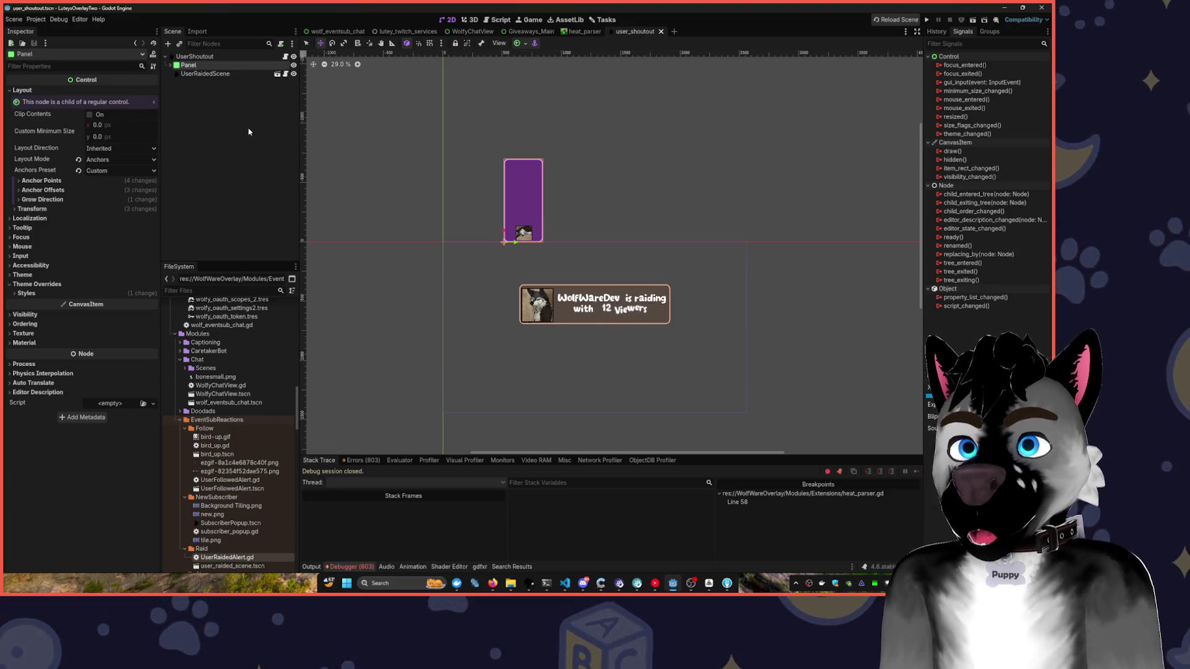
key("ctrl+z")
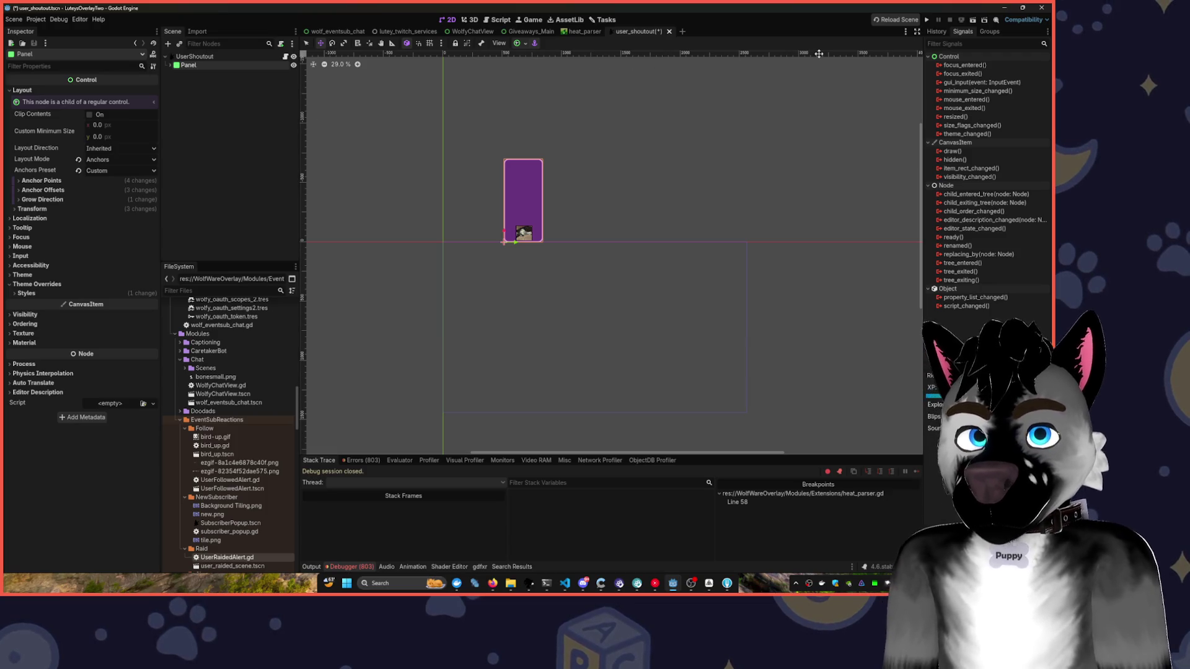
left_click(170, 65)
left_click(171, 65)
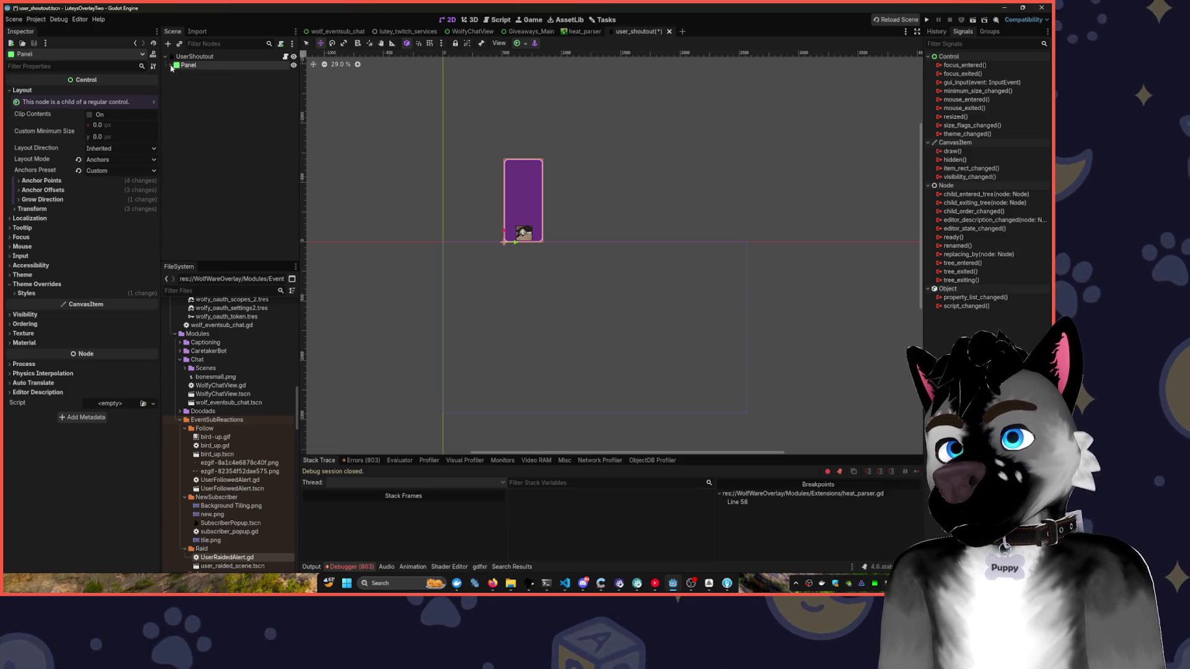
left_click(924, 20)
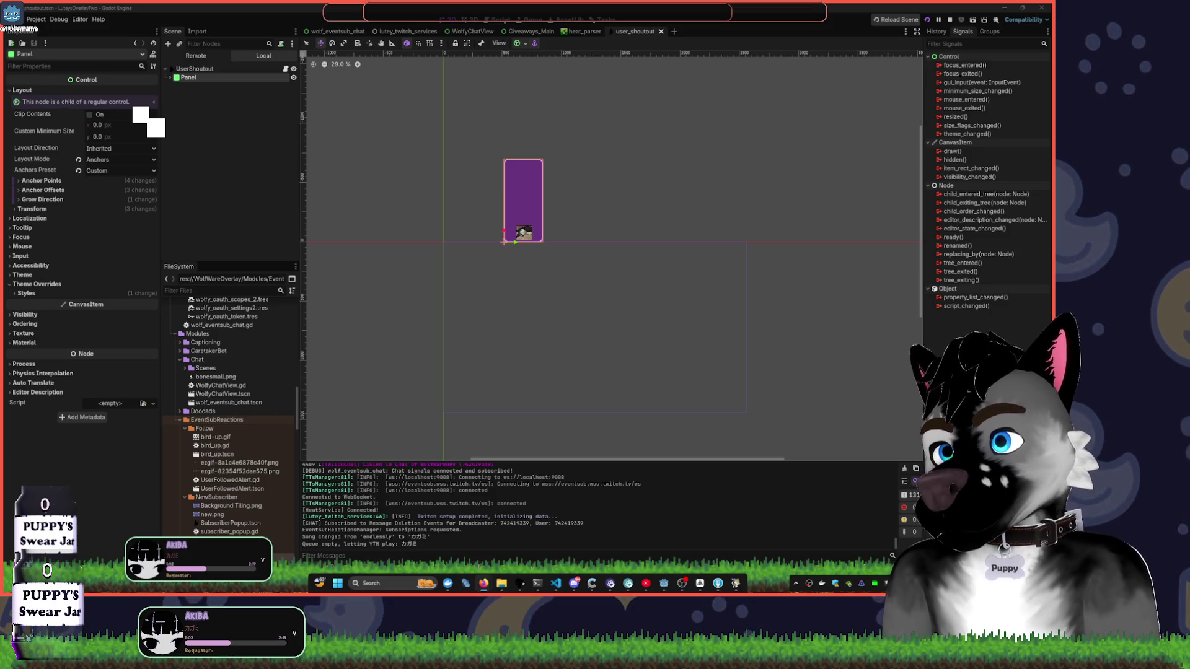
- Dislike two songs until Clear Mind plays, hide YouTube Music, and bring VS Code forward
left_click(480, 579)
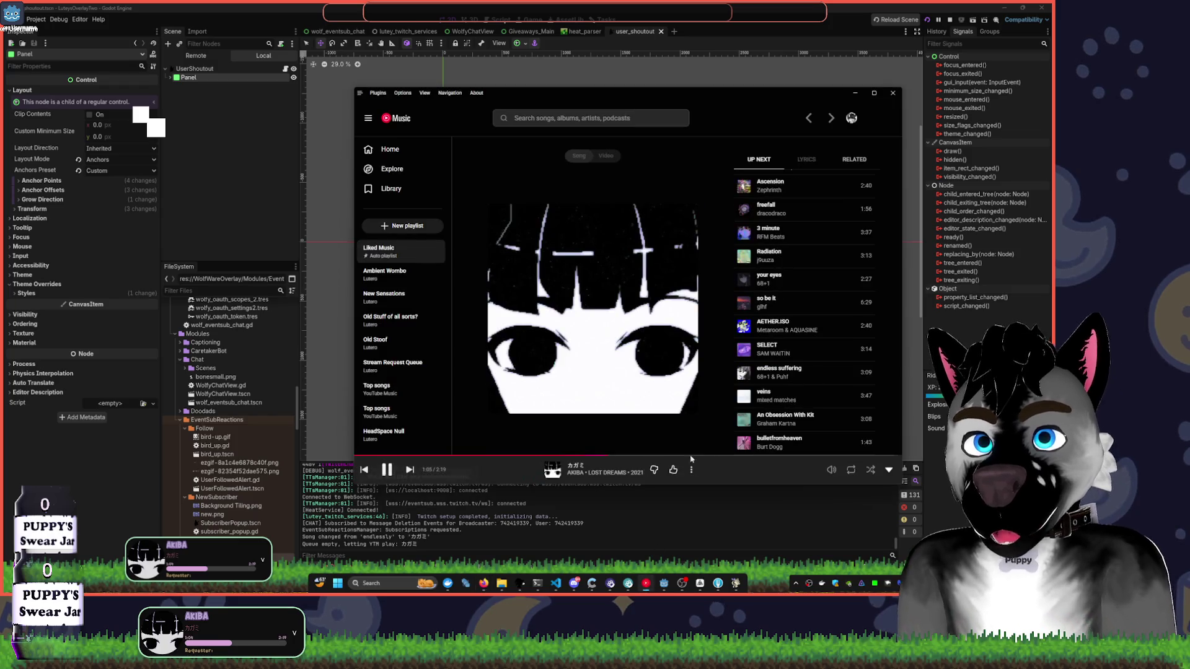
left_click(656, 471)
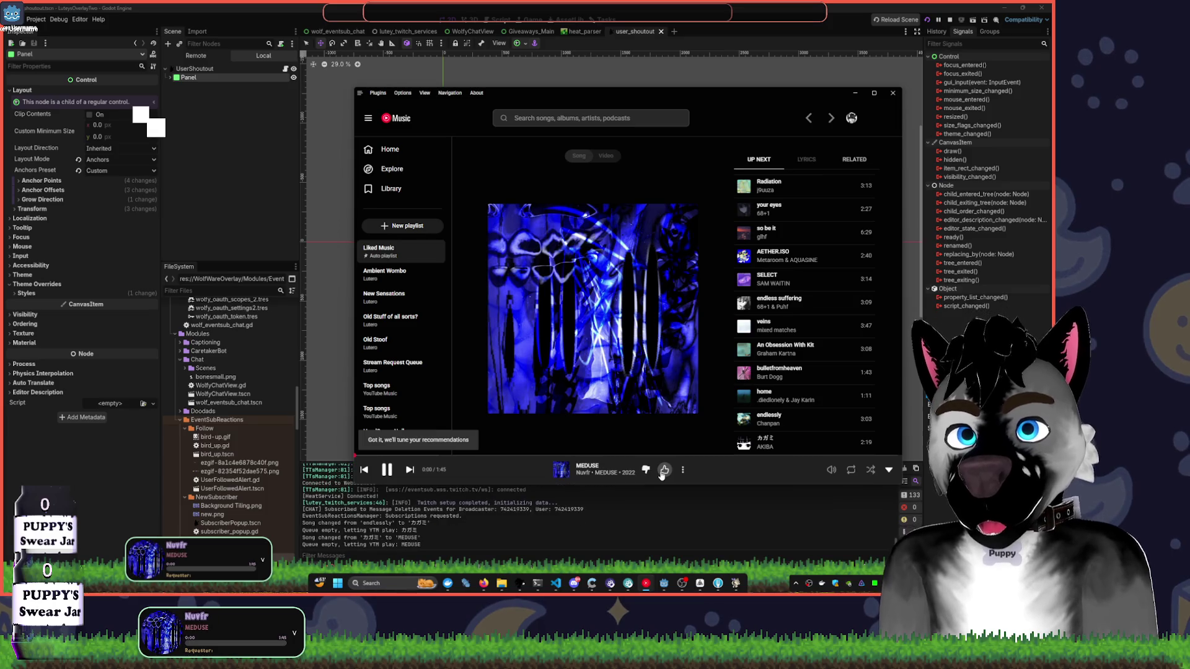
left_click(647, 472)
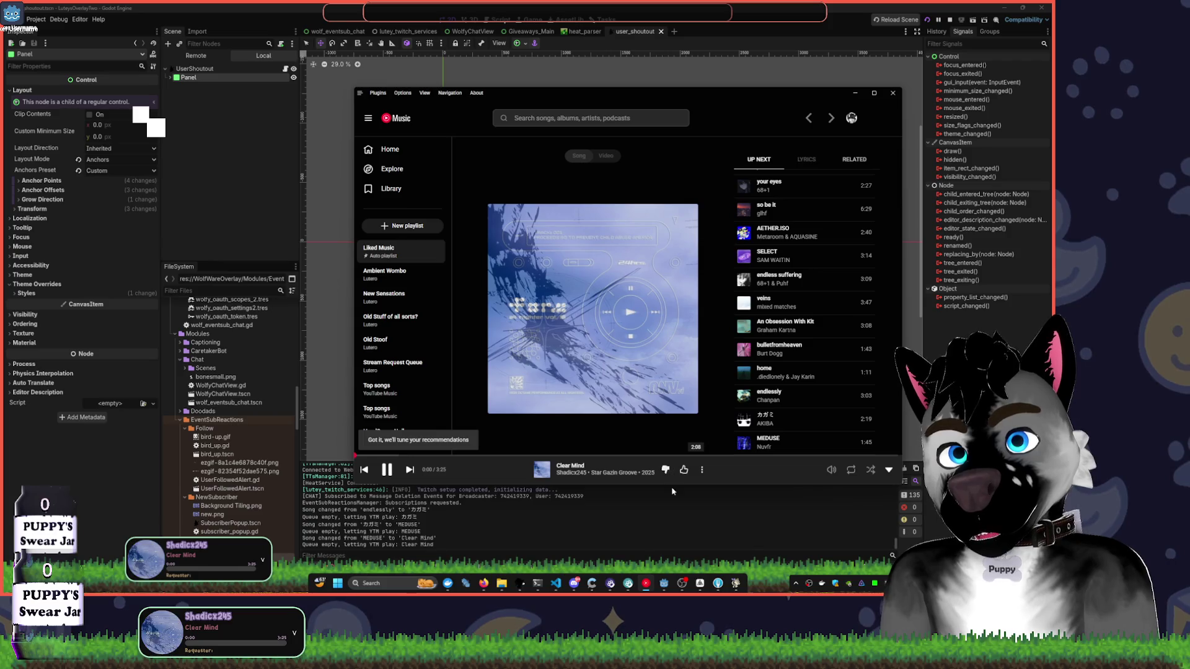
left_click(854, 94)
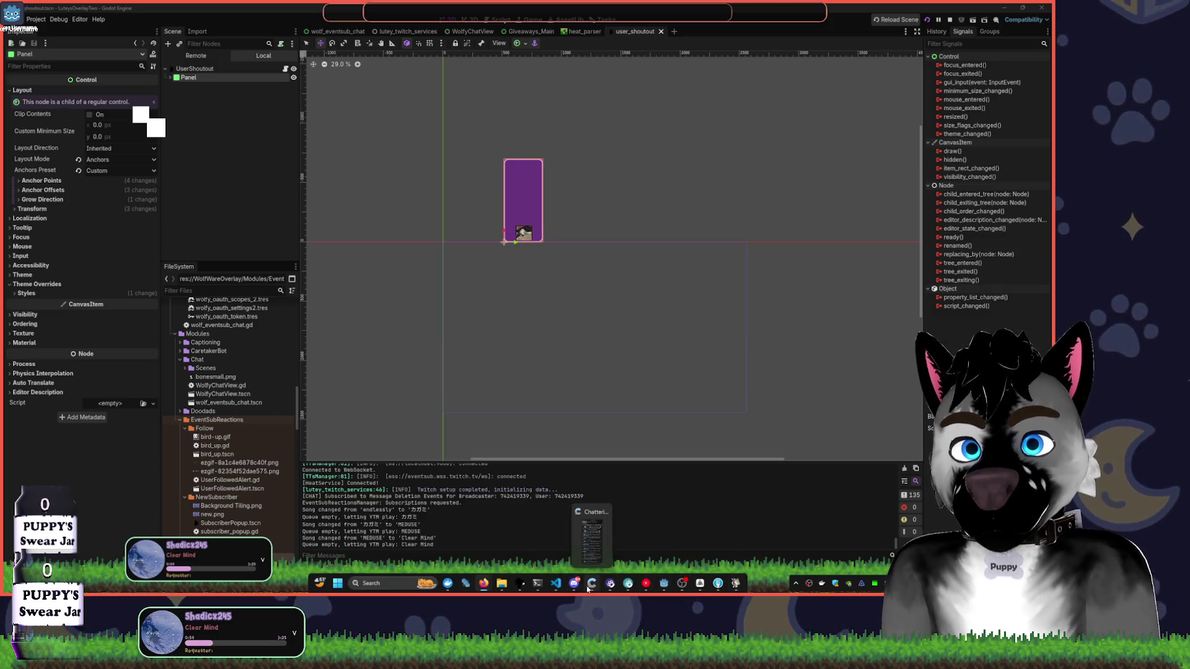
left_click(555, 584)
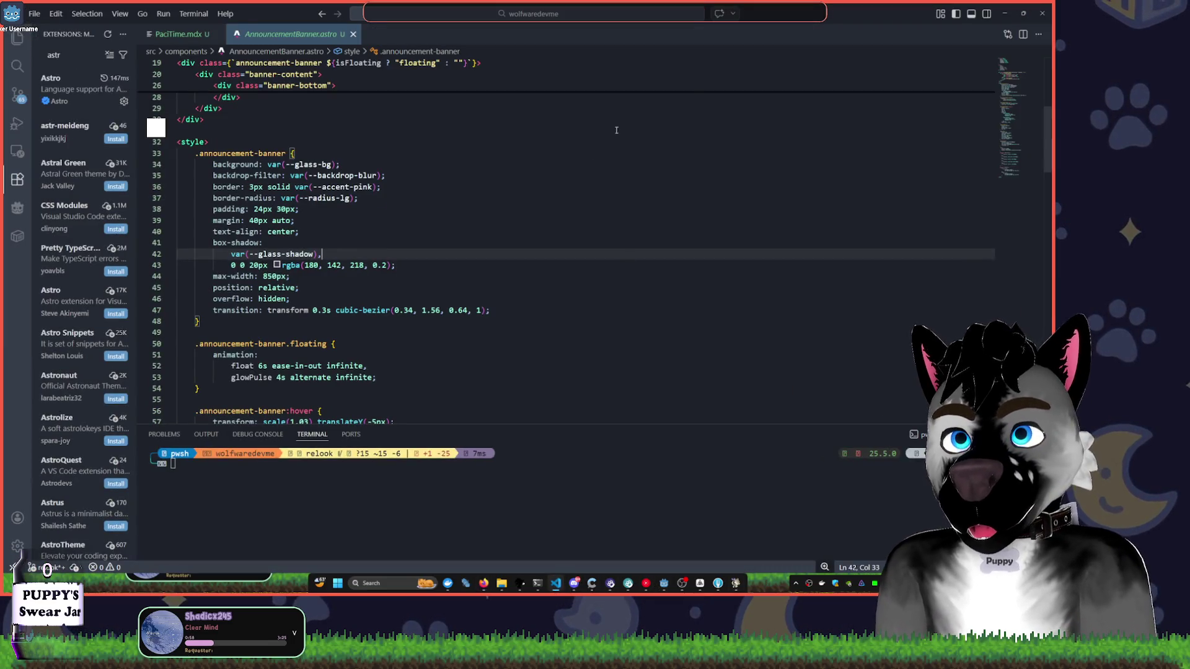
- Bring Godot forward and open GreenHeat.gd from the heat_parser scene in the Script editor
left_click(1004, 13)
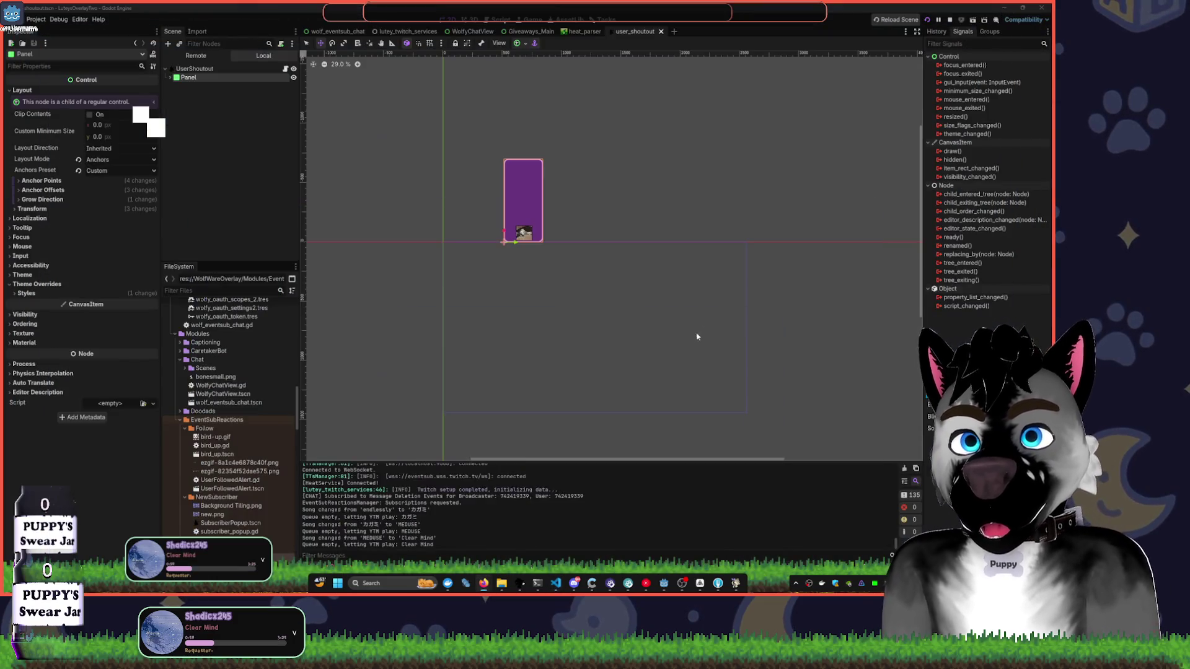
left_click(682, 583)
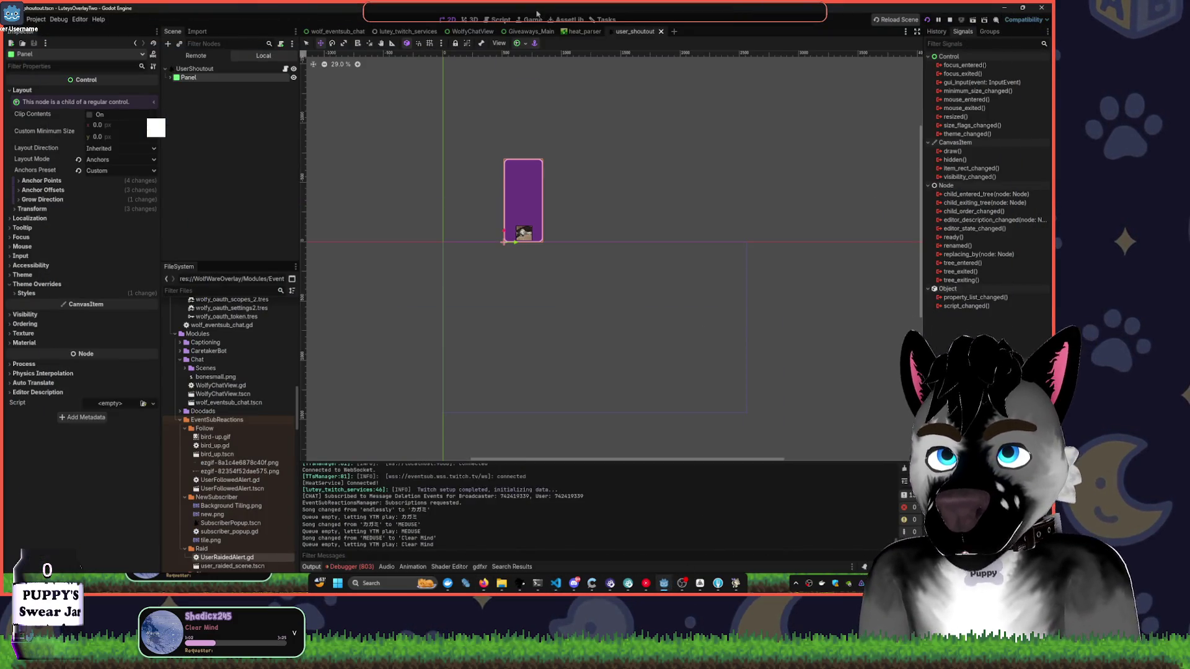
left_click(499, 20)
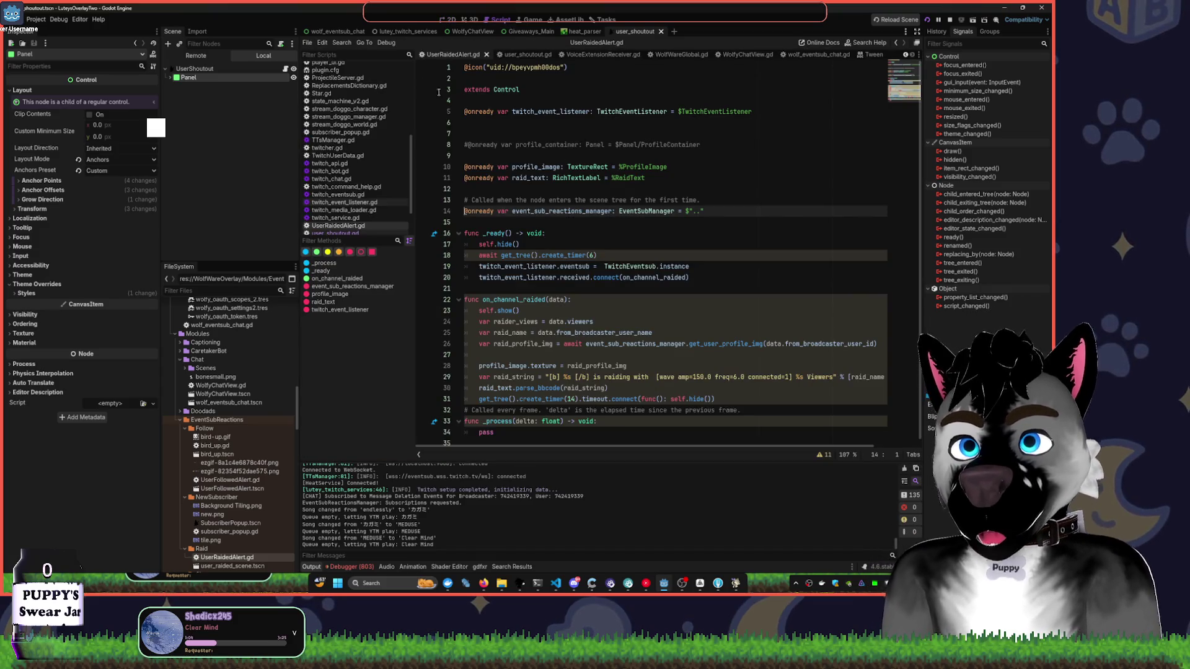
scroll(353, 149, "up", 10)
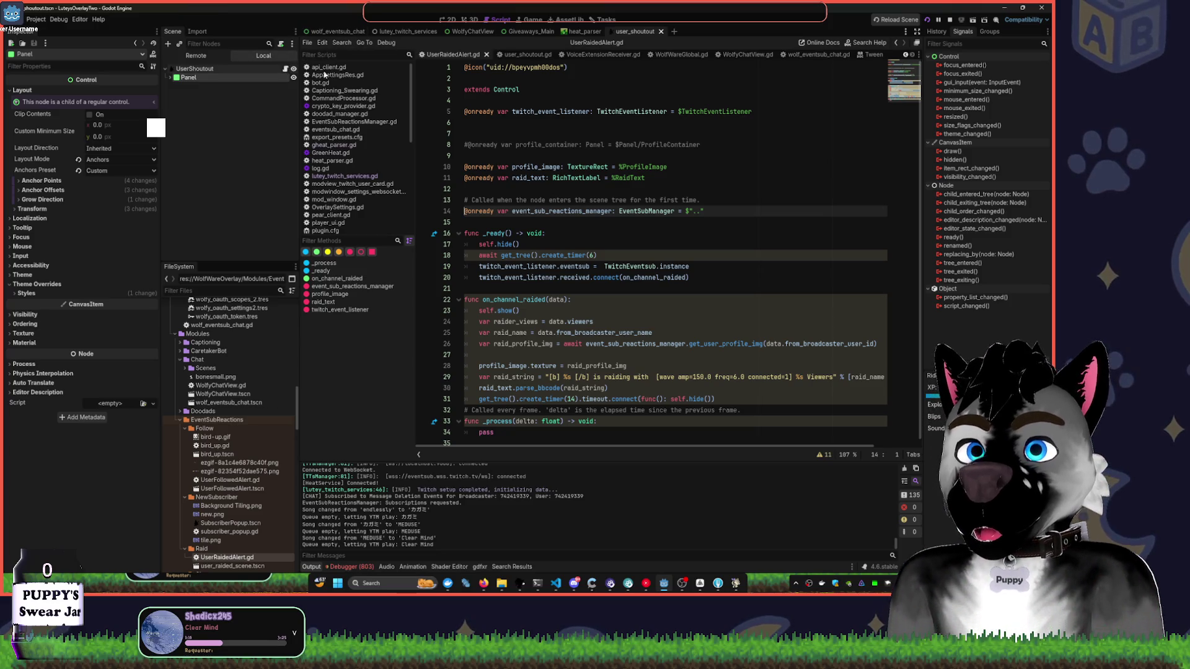
left_click(580, 32)
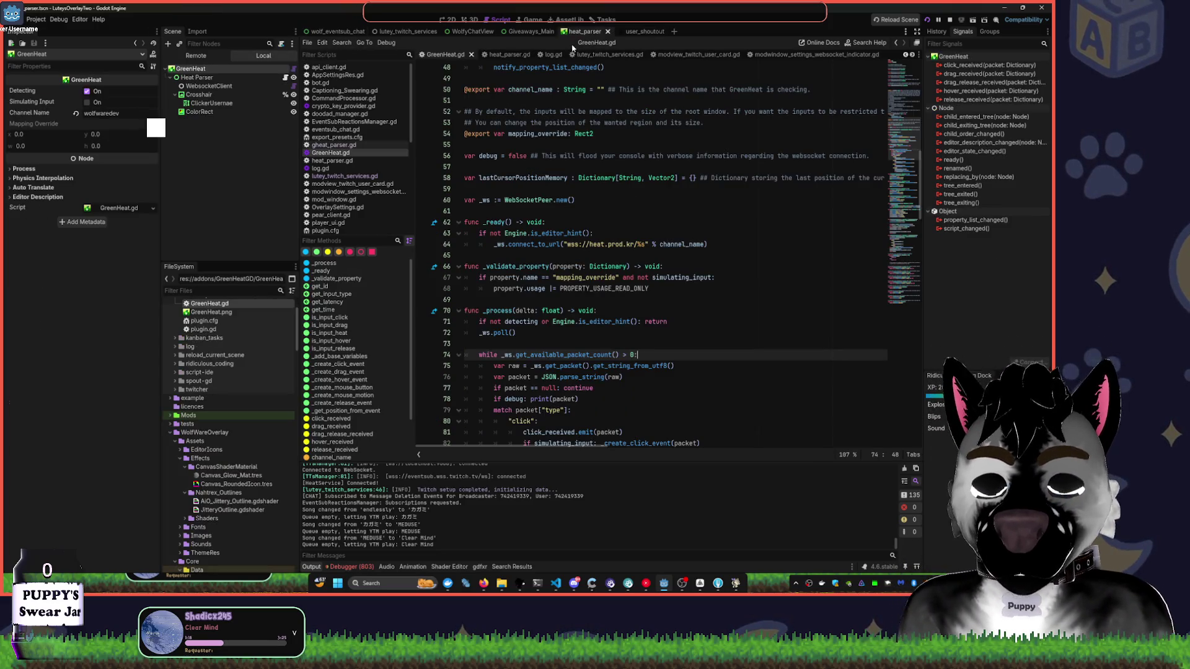
left_click(295, 69)
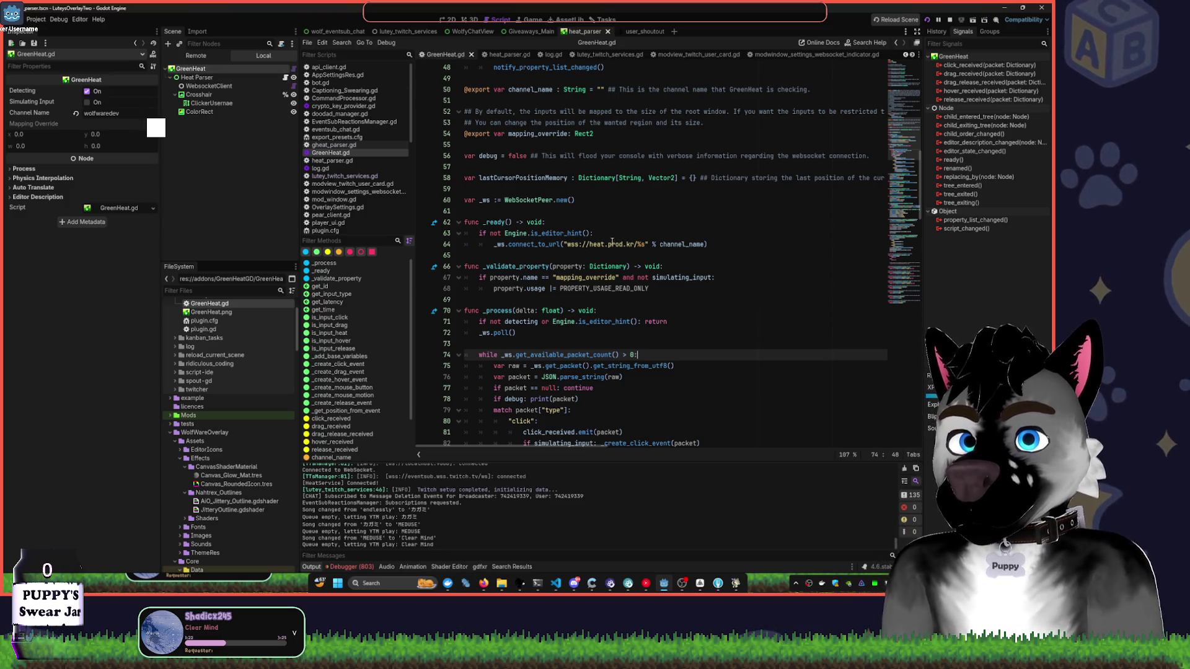
left_click_drag(589, 244, 634, 244)
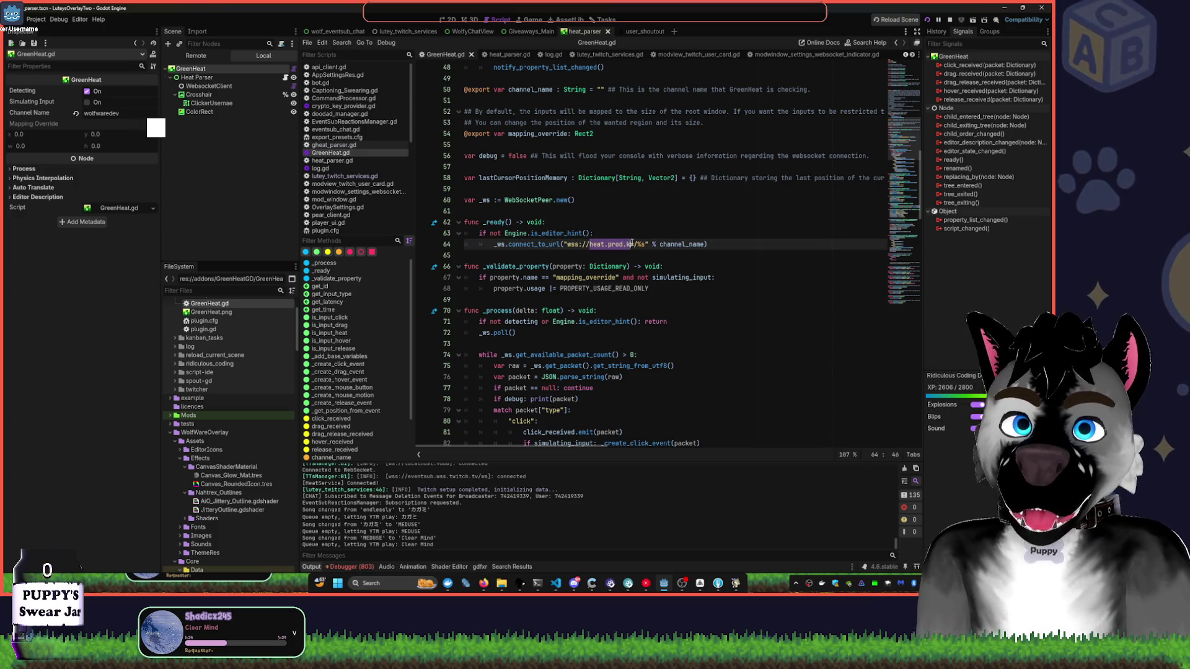
key("alt+Tab")
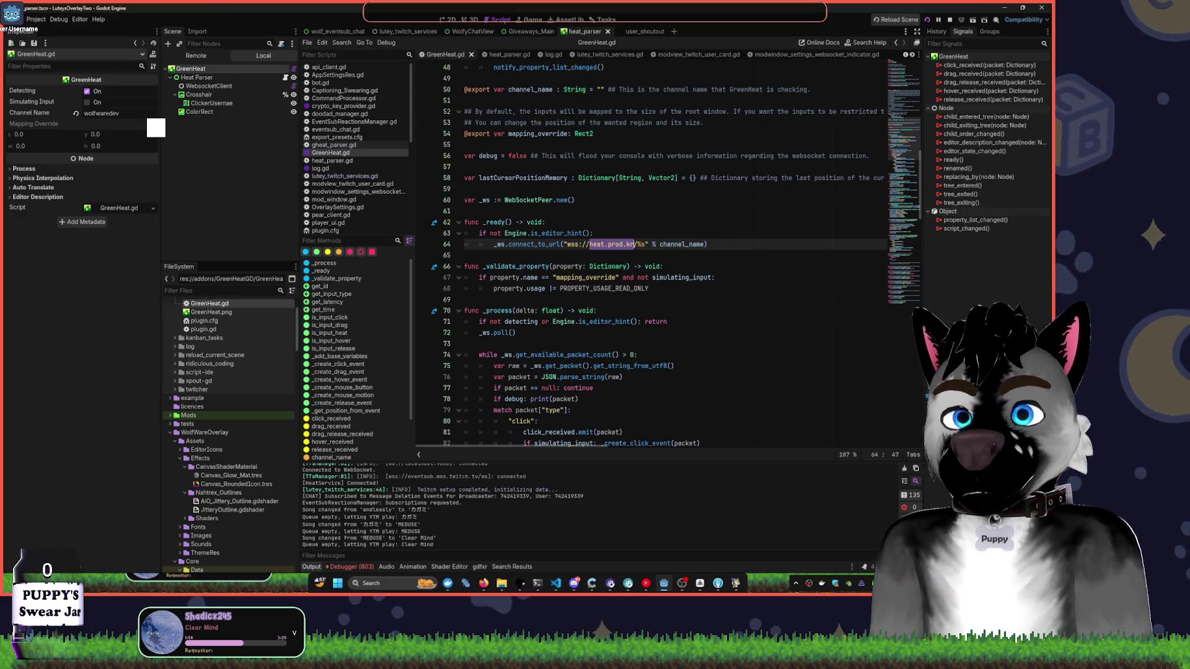
left_click(628, 267)
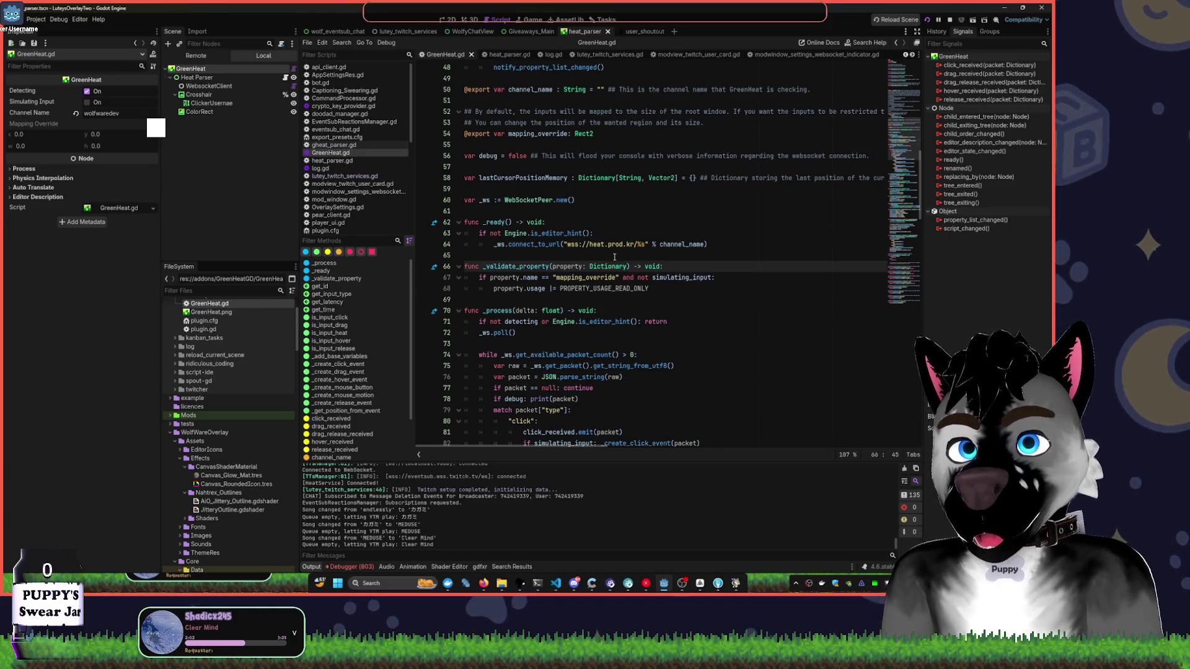
left_click_drag(567, 245, 705, 244)
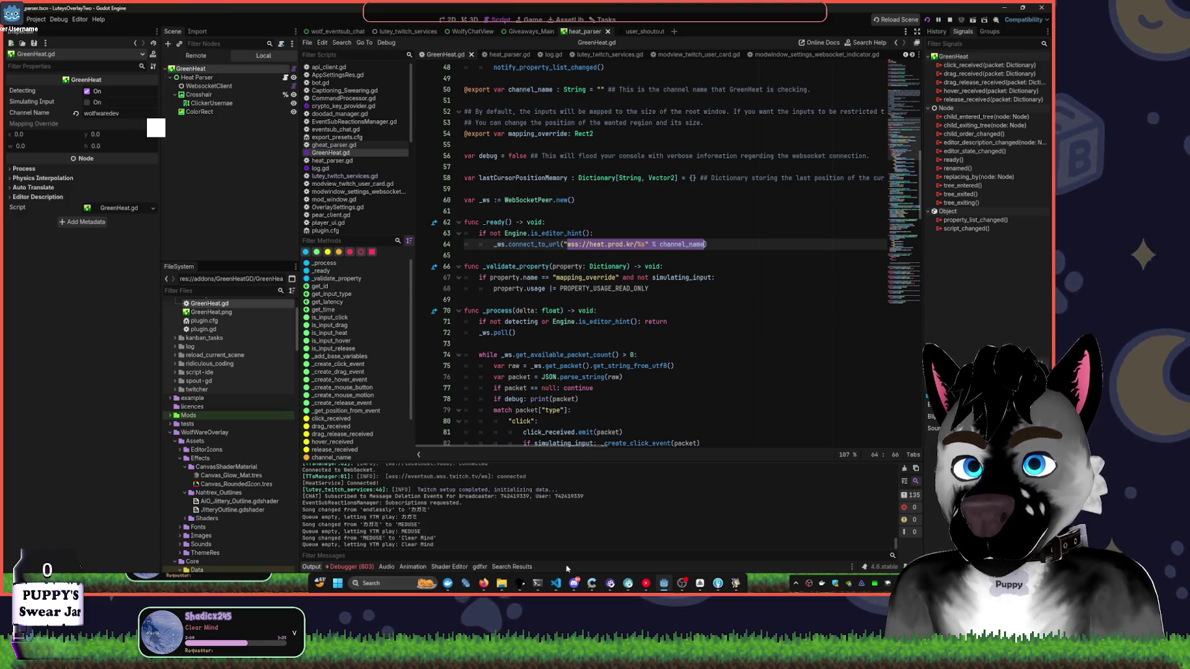
mouse_move(484, 583)
mouse_move(521, 547)
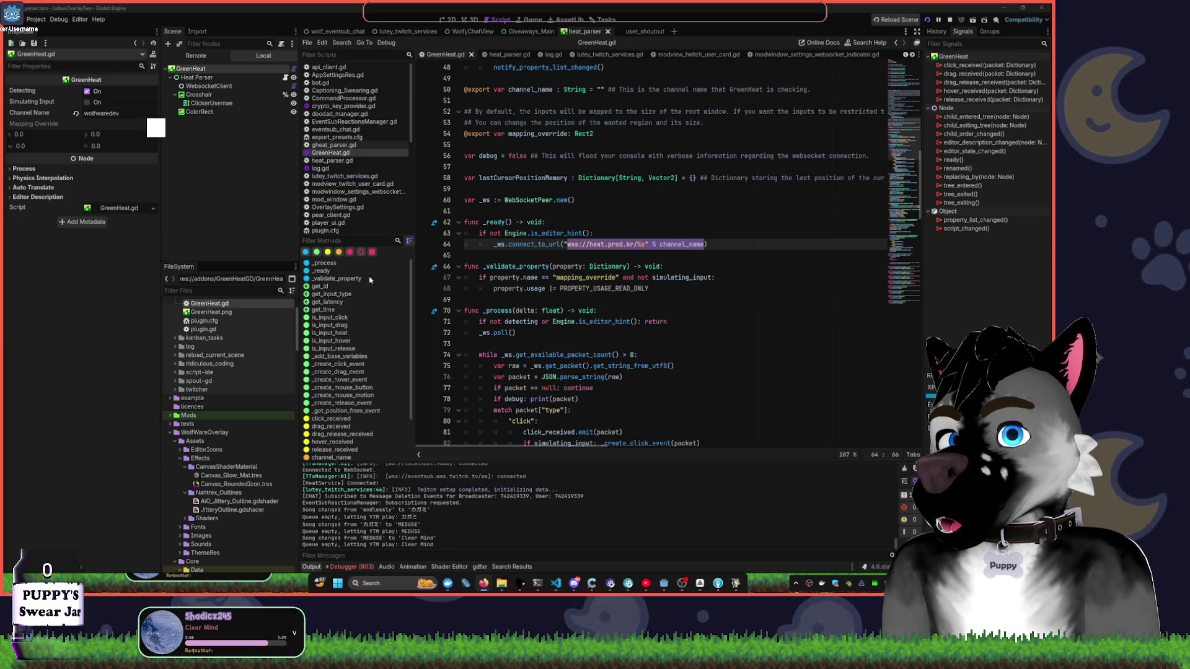
key("Up")
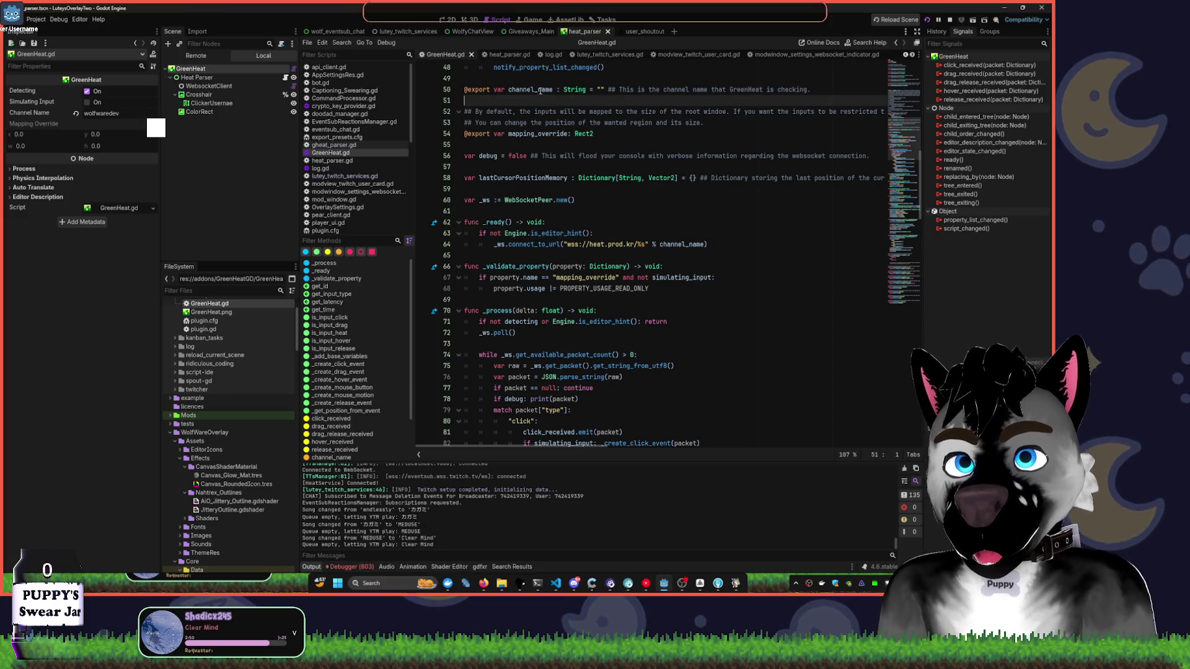
- Rename channel_name to channel_ID and swap line 64's URL for wss://heat-api.j38.net/channel/%s
double_click(535, 90)
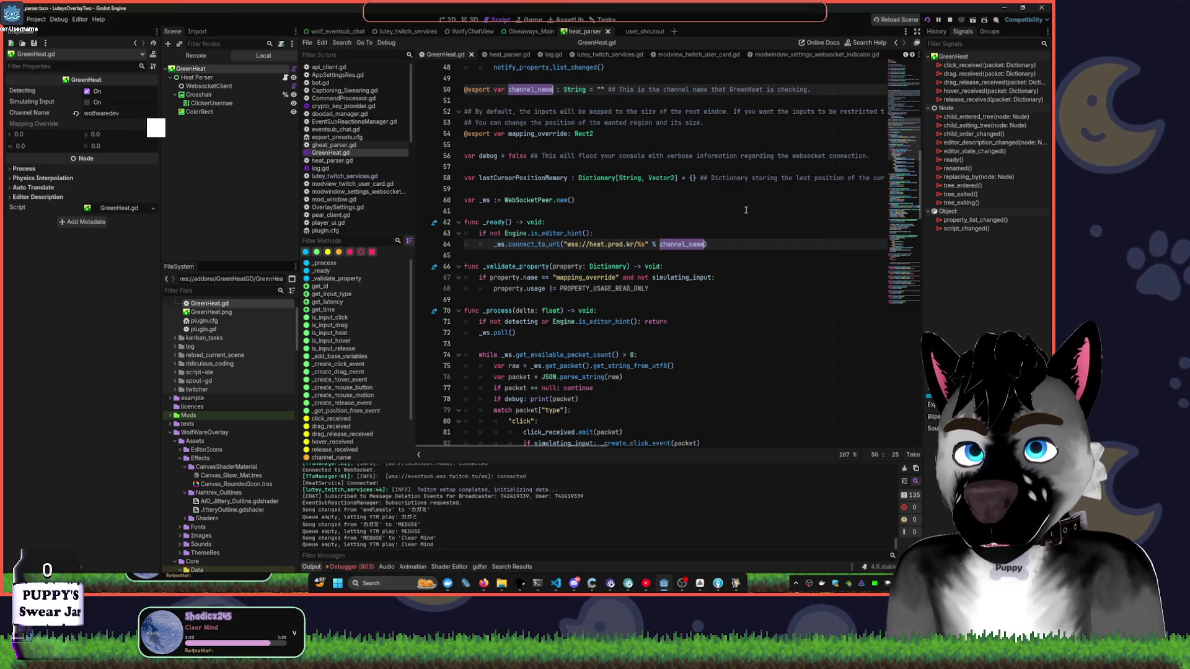
type("channel")
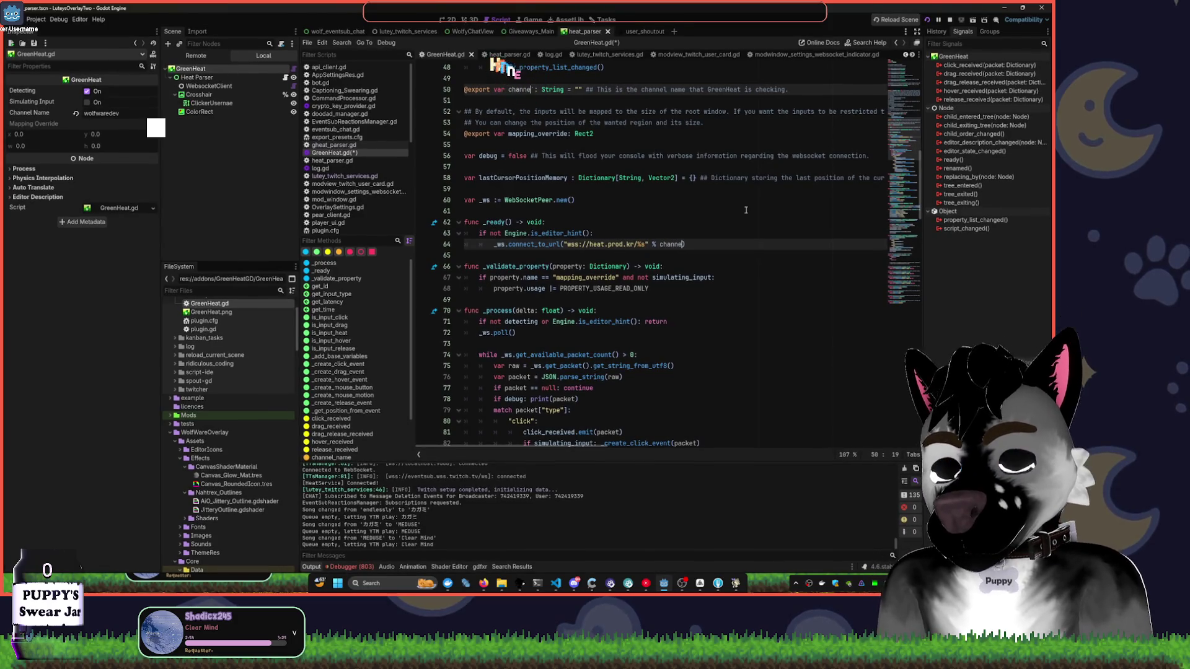
type("_ID")
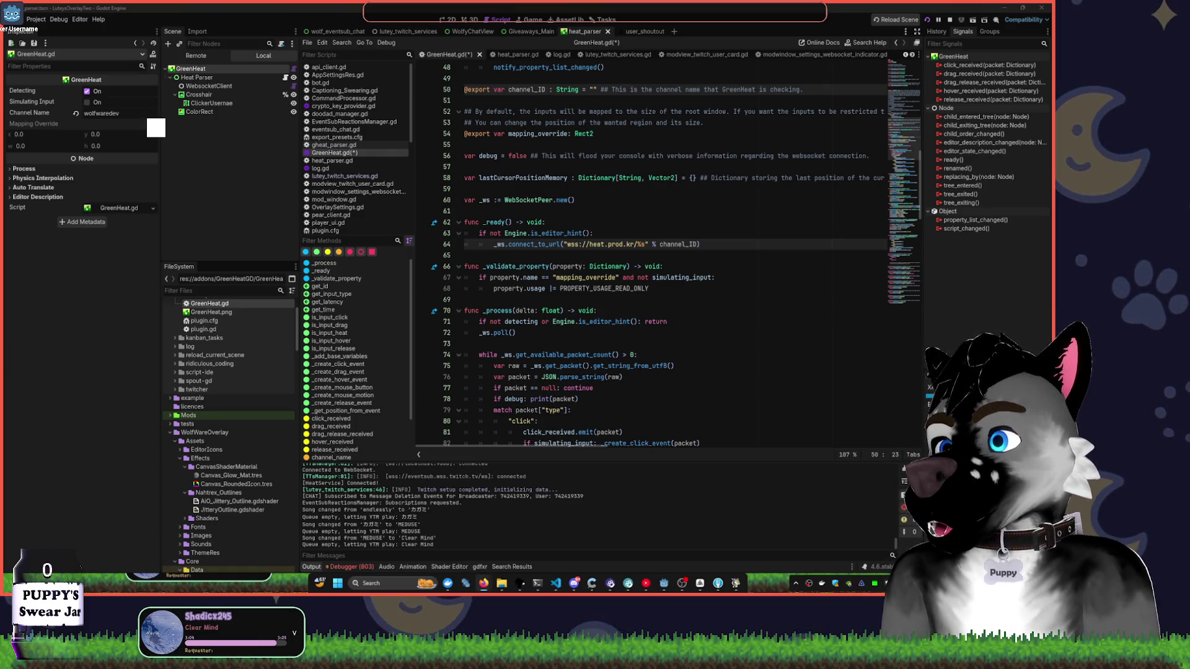
left_click(566, 245)
type("\"")
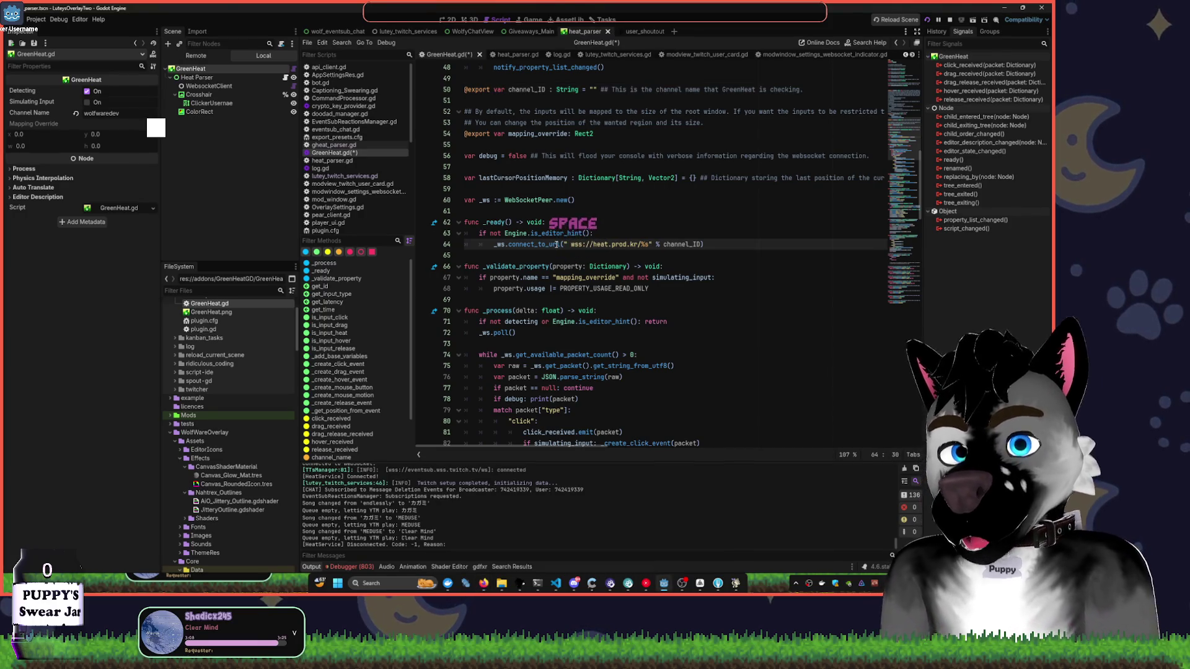
type("wss://heat-api.j38.net/channel/%s")
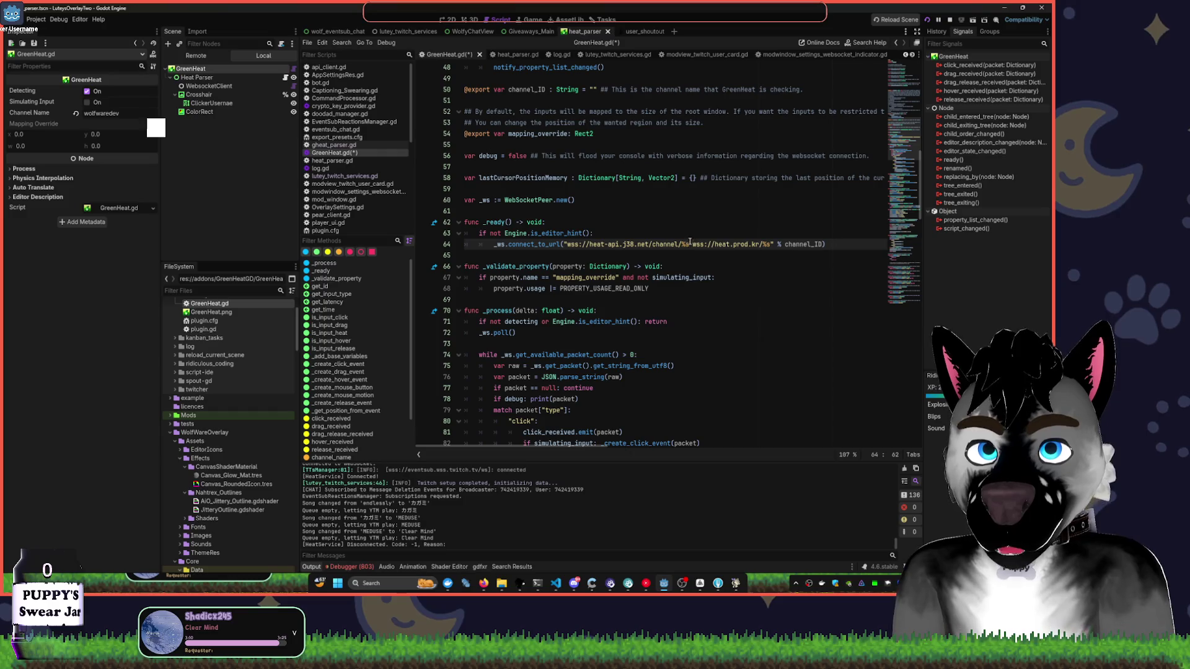
left_click_drag(692, 244, 771, 244)
key("ctrl+x")
key("BackSpace")
key("ctrl+shift+f")
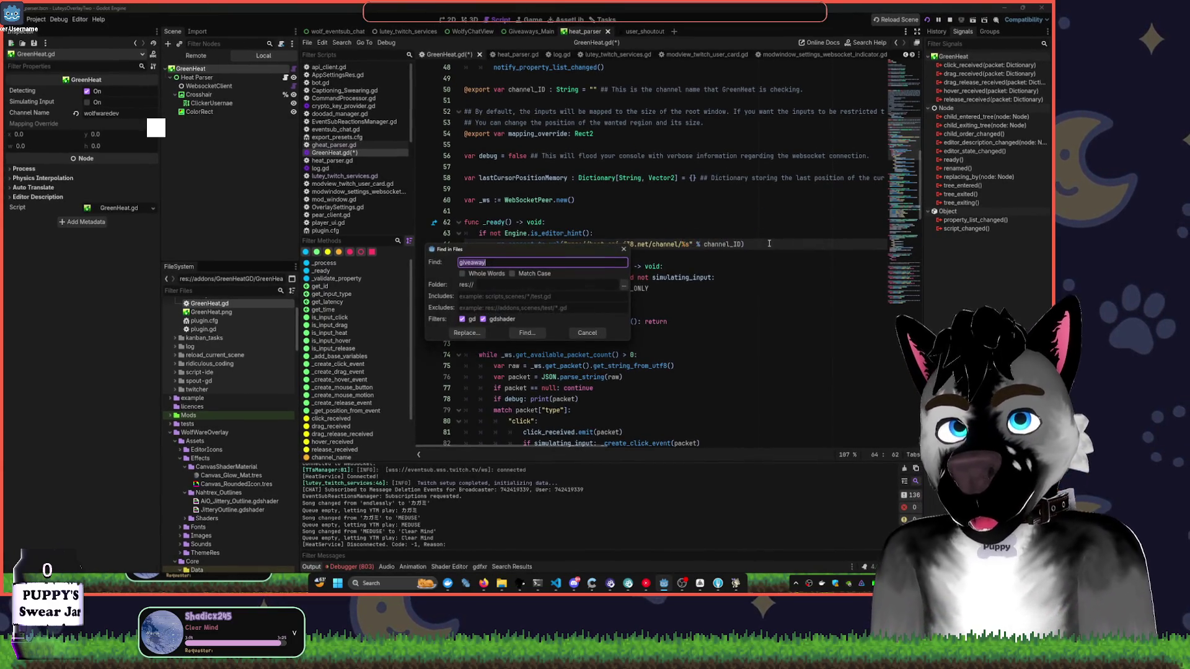
- Search all scripts for wss://heat.prod.kr/%s and jump to its match on line 64
key("ctrl+v")
key("Return")
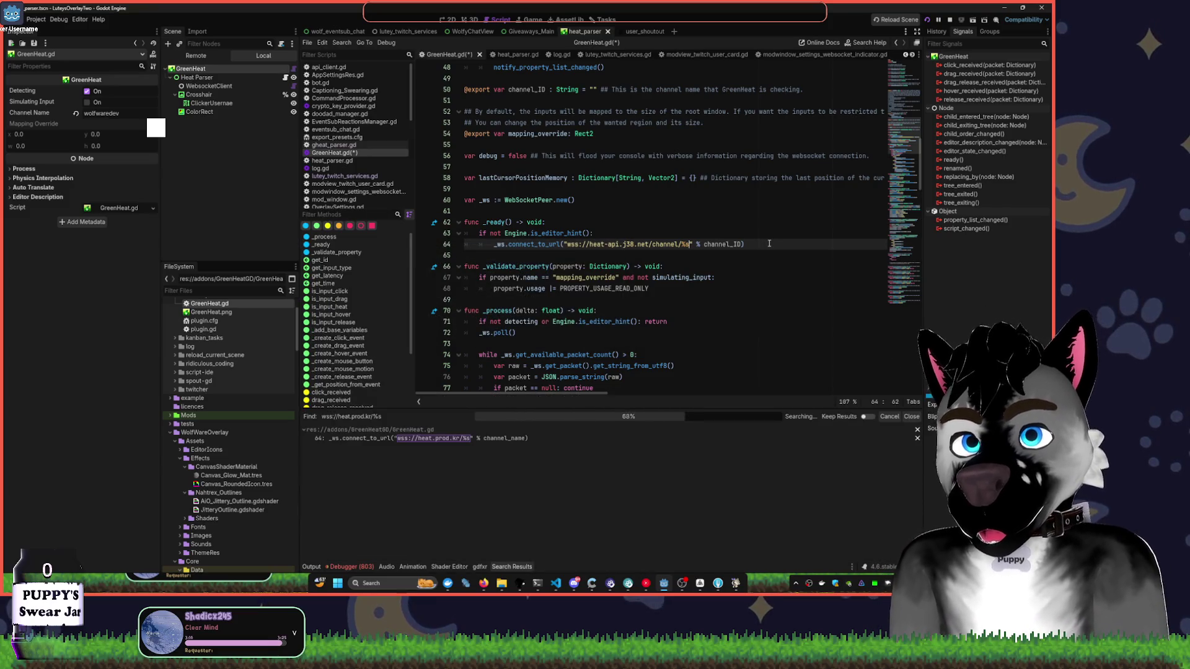
left_click(506, 438)
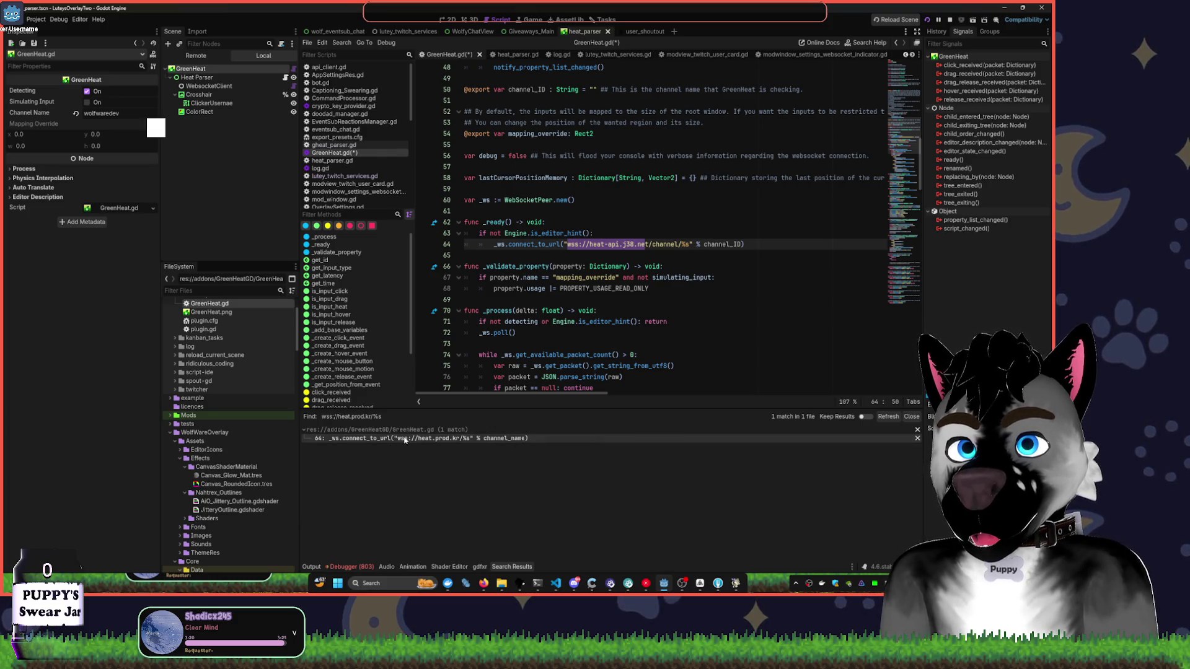
left_click(653, 287)
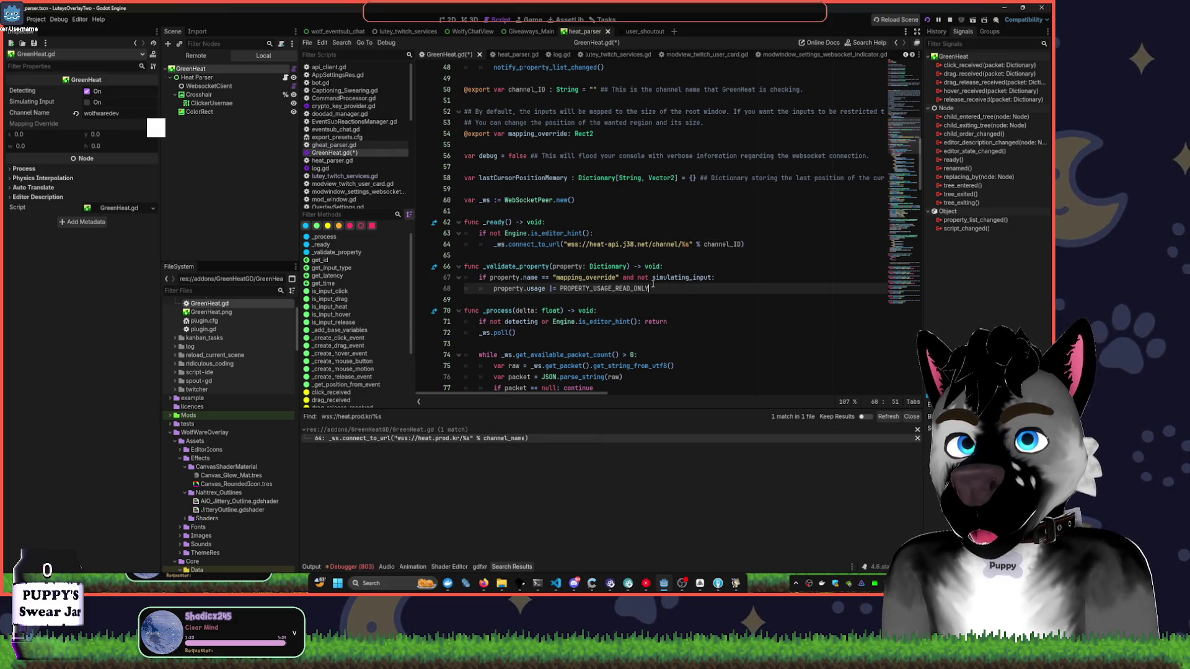
left_click(437, 438)
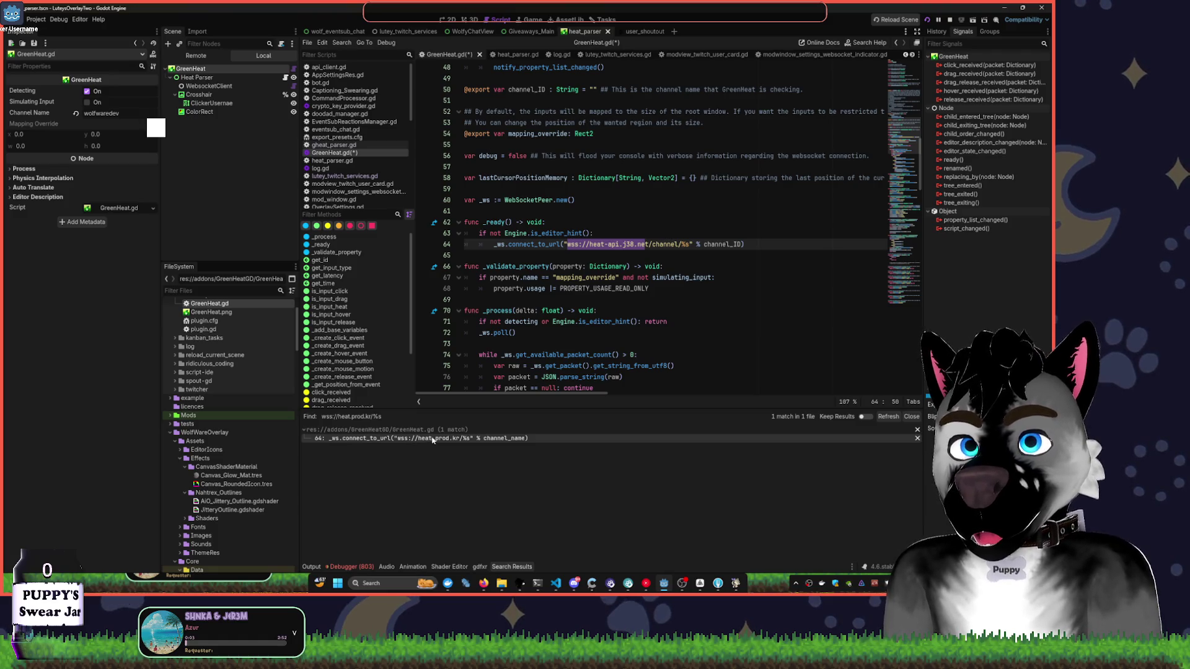
- Save GreenHeat.gd and rerun the search to confirm 0 matches remain
left_click(666, 267)
key("ctrl+s")
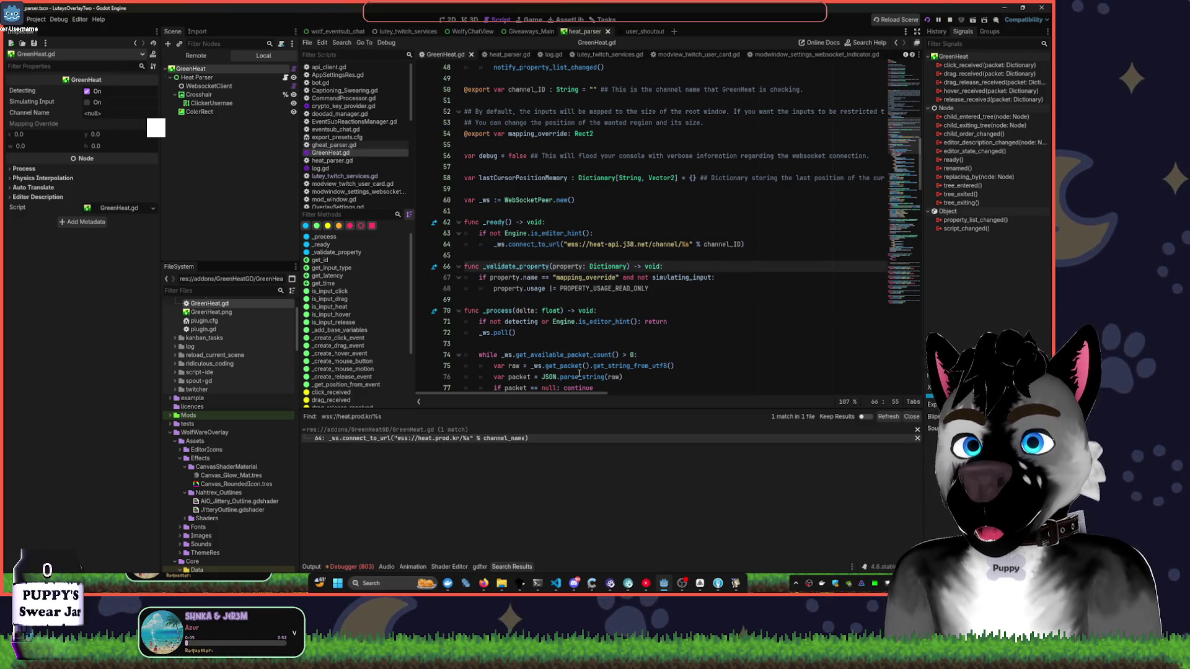
key("ctrl+shift+f")
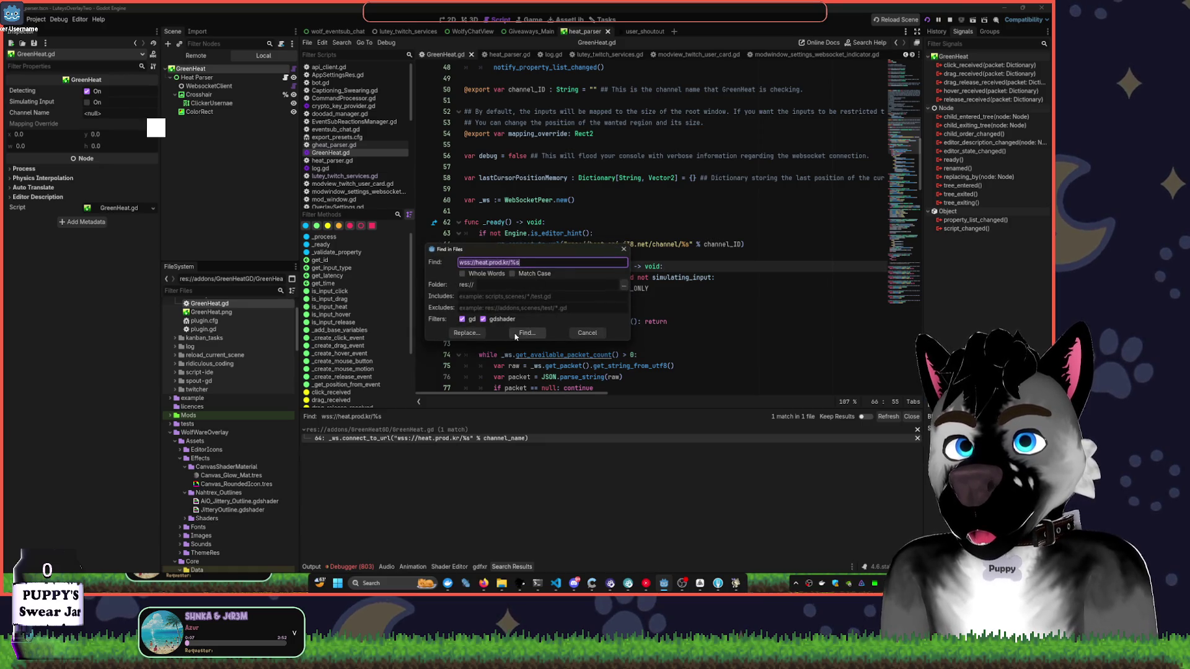
left_click(527, 333)
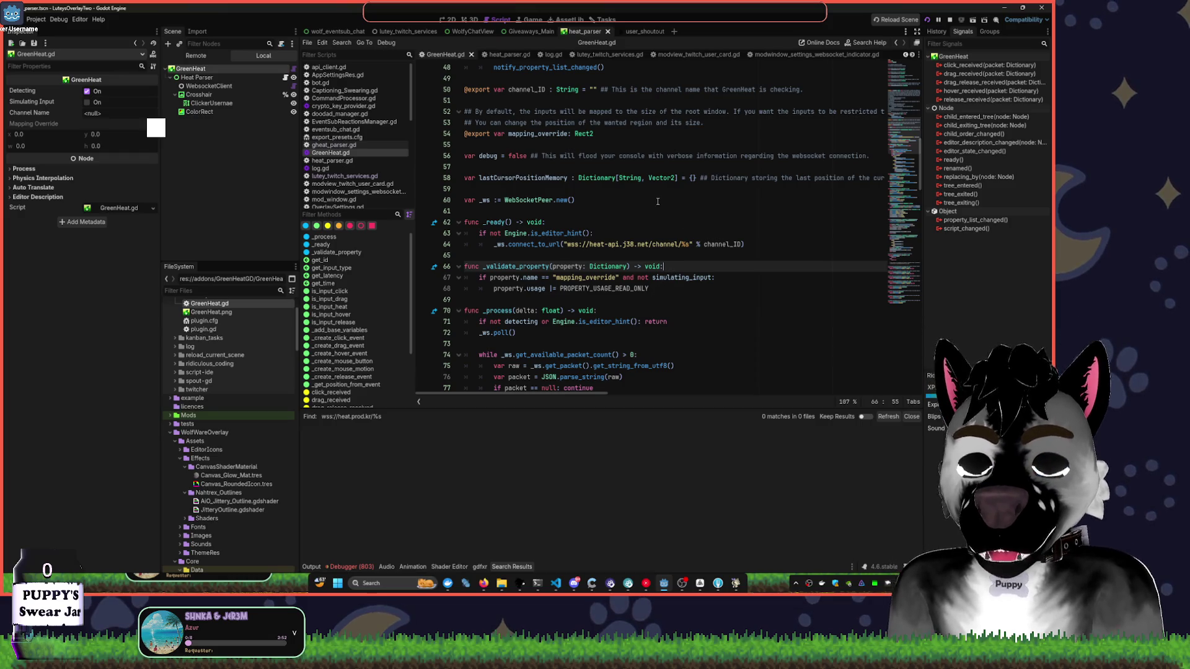
- Stop the running overlay project, then paste and cut back out a clipboard history entry
left_click(950, 19)
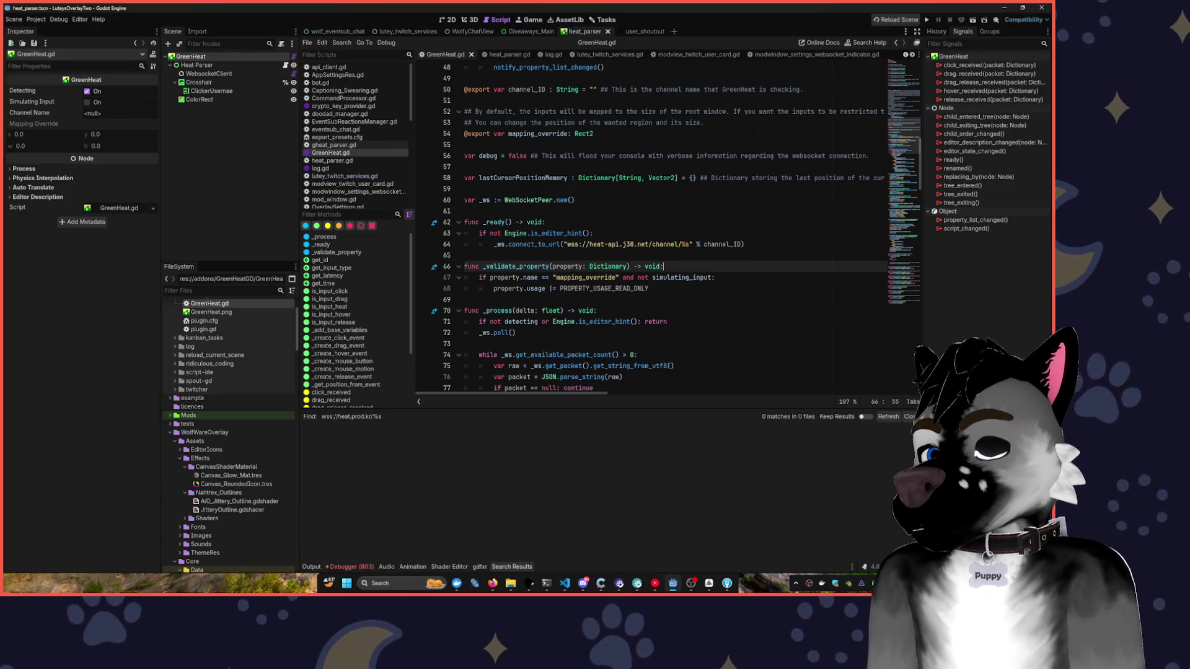
key("super+v")
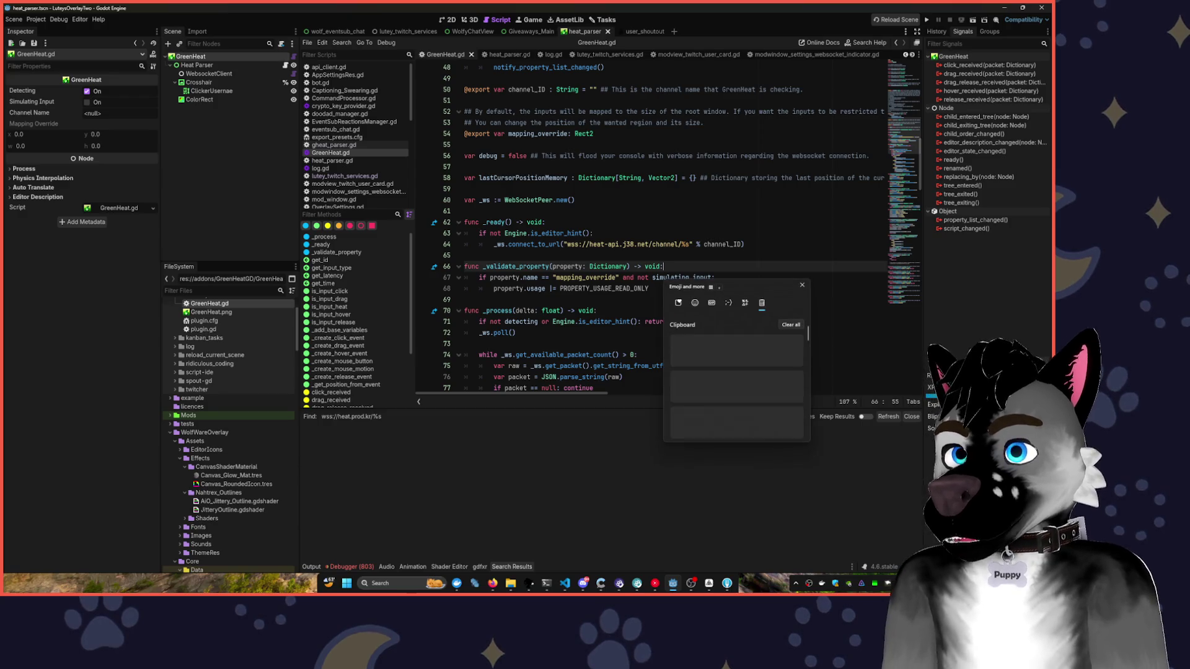
key("Down")
key("Down")
key("Down")
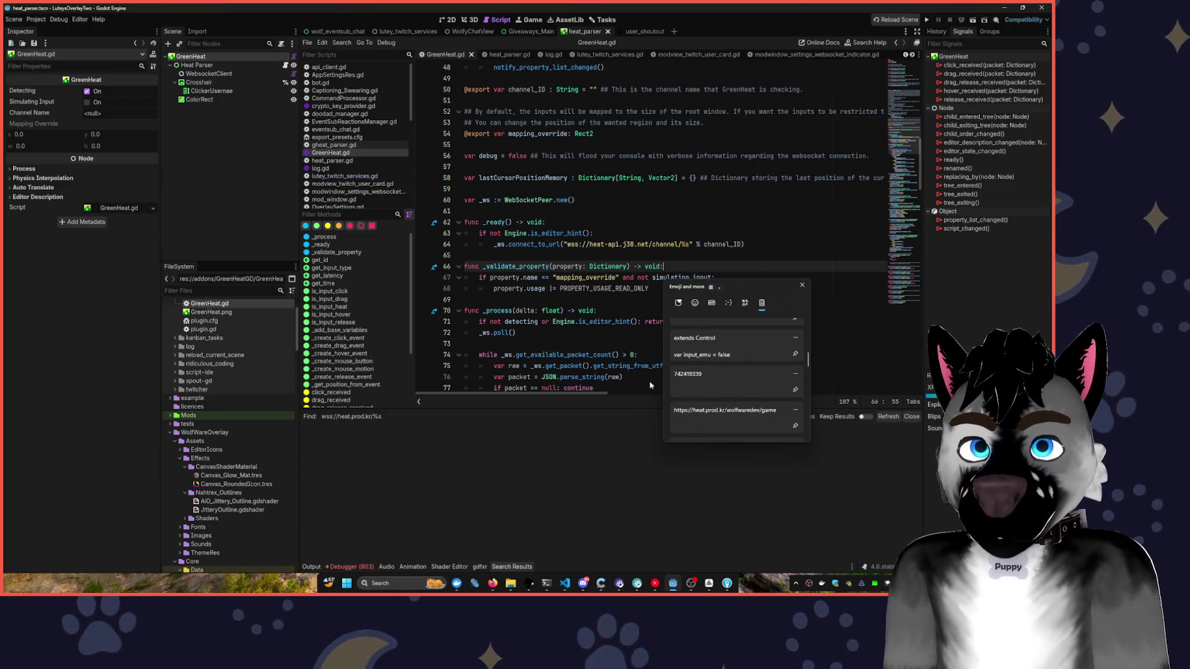
key("Return")
key("ctrl+x")
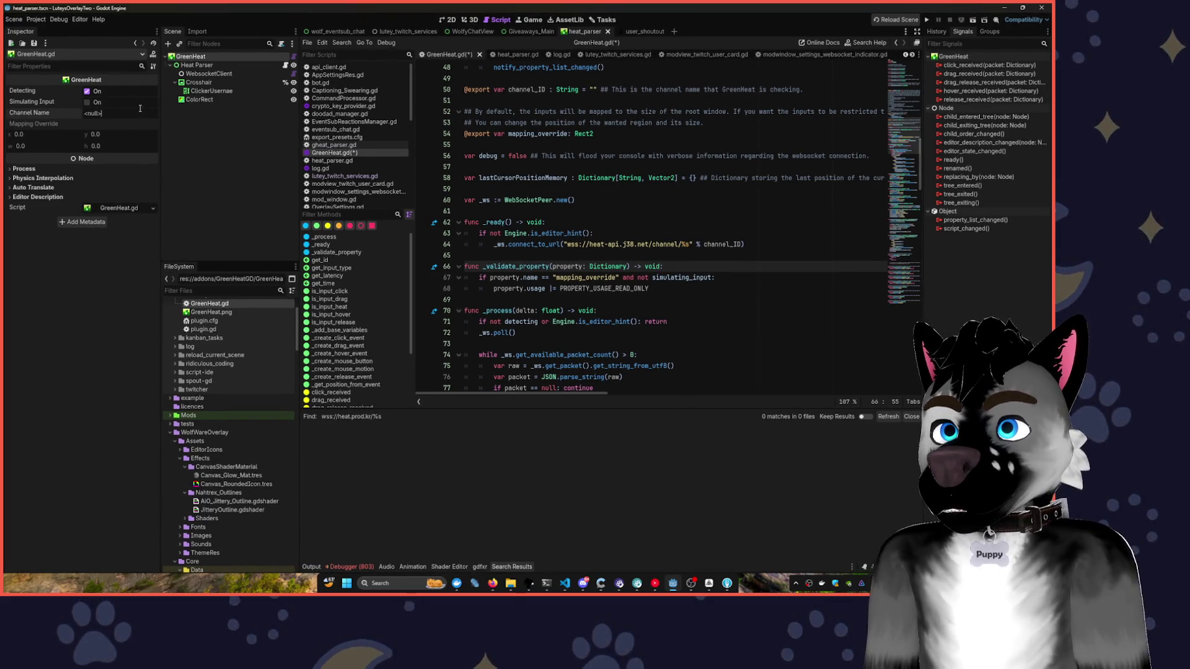
- Select the String type of channel_ID on line 50 to show its documentation
key("Return")
key("Return")
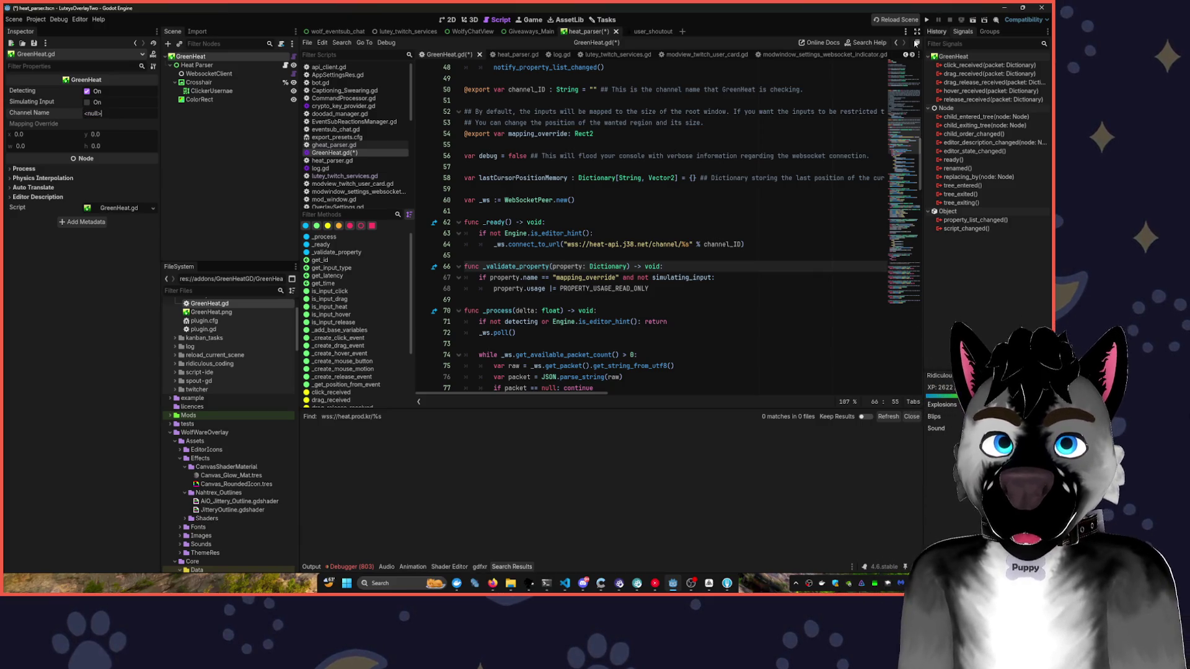
scroll(570, 143, "up", 2)
left_click_drag(576, 155, 571, 124)
double_click(568, 155)
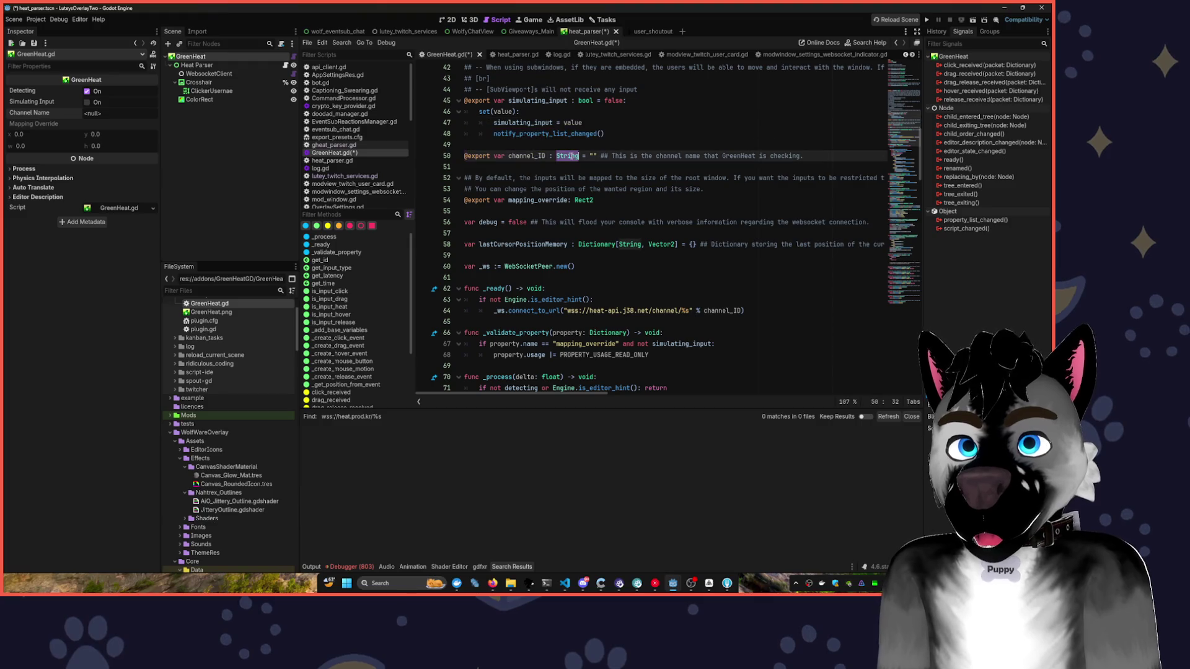
mouse_move(568, 155)
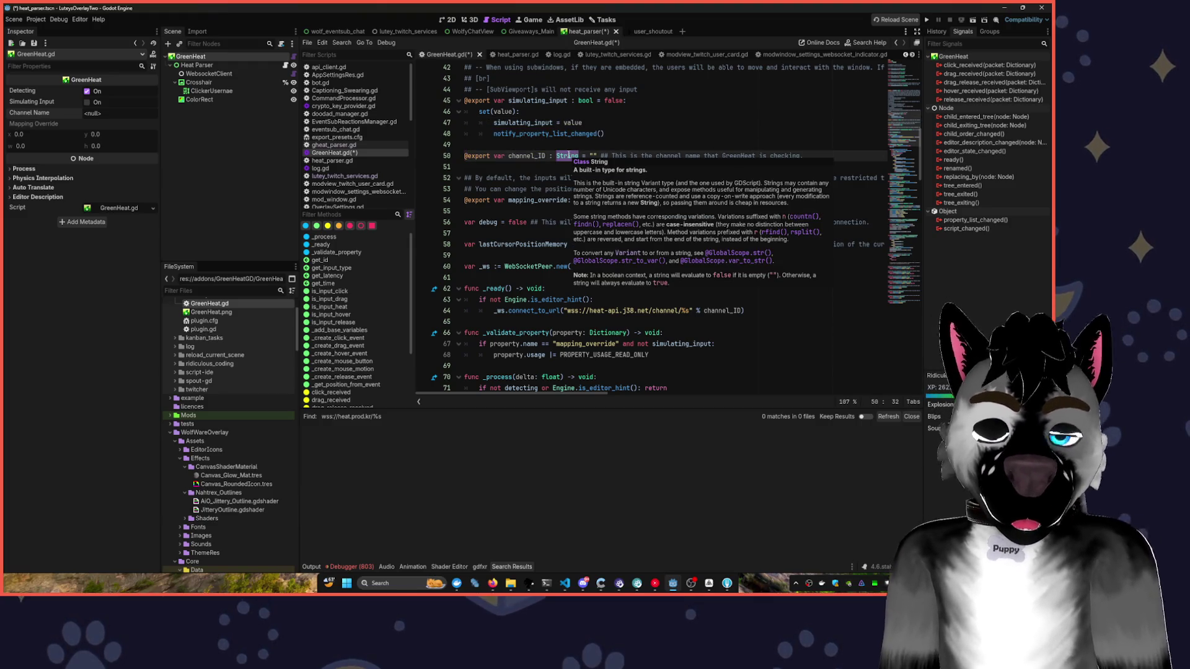